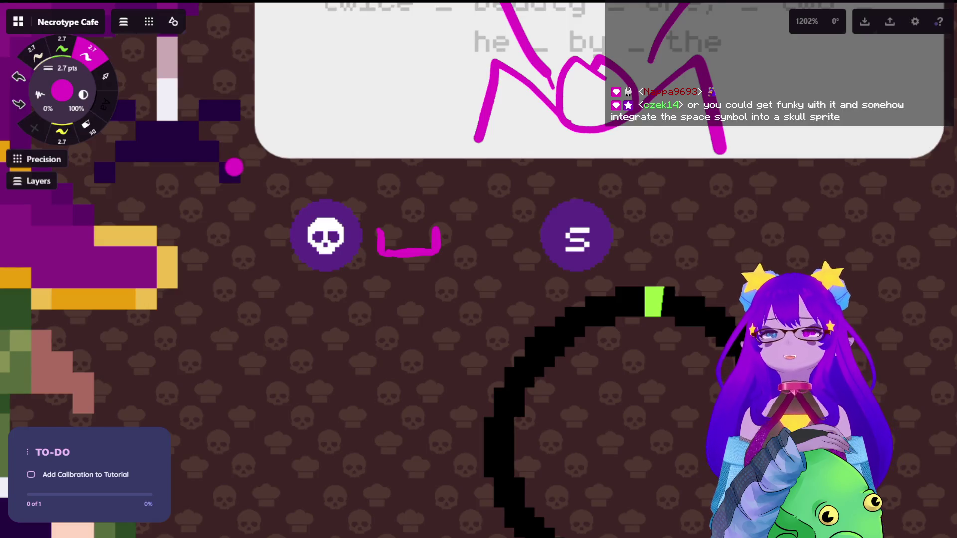
- Sketch a large pink speech-bubble loop above the dialogue box mockup's text
{"action": "scroll", "coordinate": [276, 157], "scroll_direction": "down", "scroll_amount": 6}
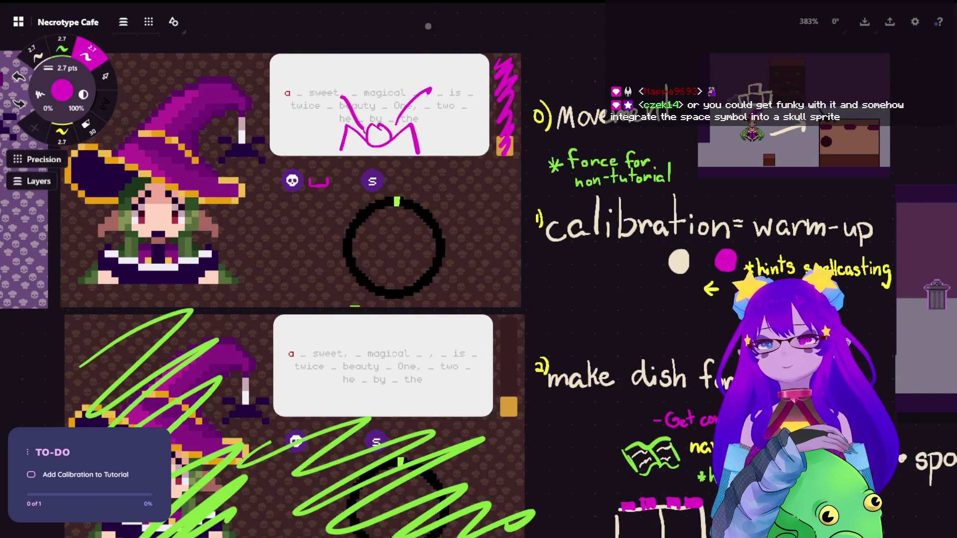
{"action": "left_click_drag", "start_coordinate": [313, 229], "coordinate": [458, 275]}
{"action": "scroll", "coordinate": [423, 225], "scroll_direction": "up", "scroll_amount": 3}
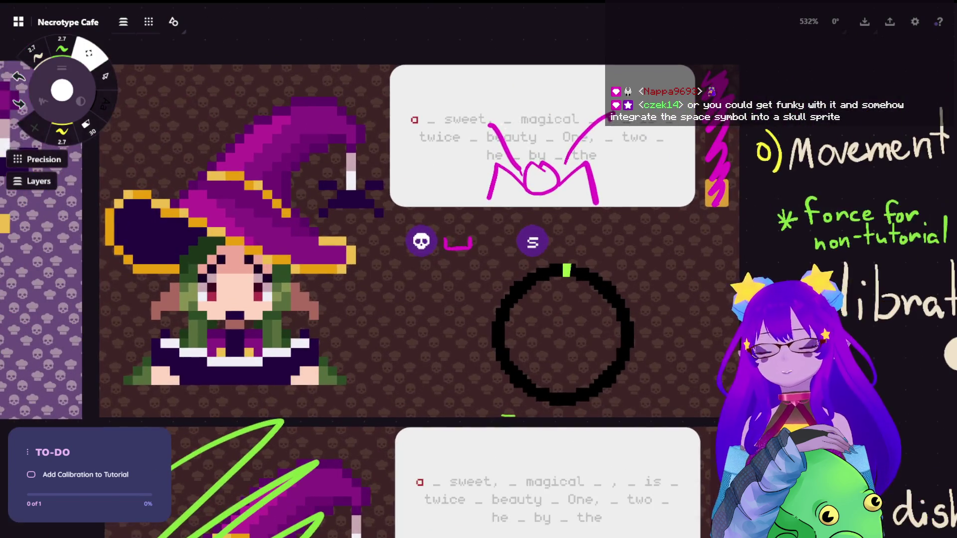
{"action": "scroll", "coordinate": [423, 225], "scroll_direction": "up", "scroll_amount": 2}
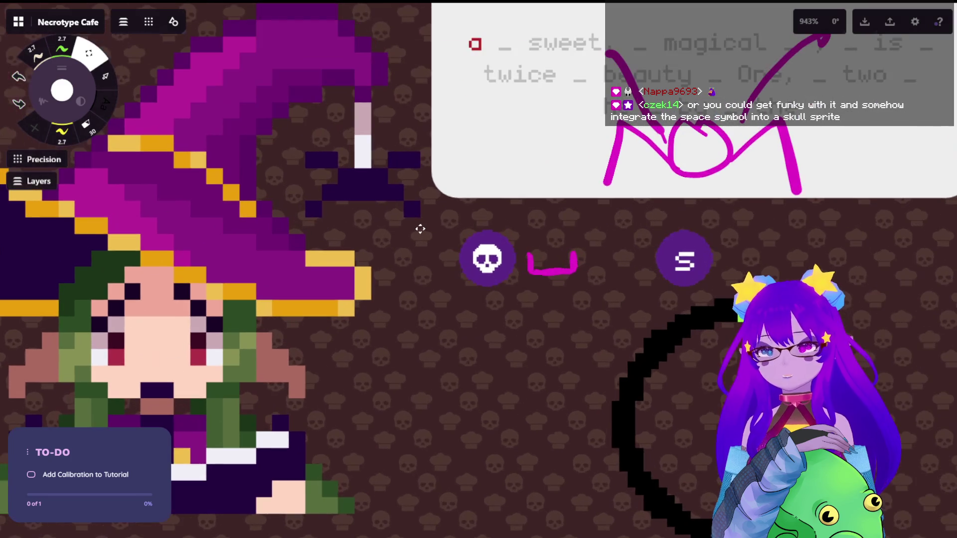
{"action": "scroll", "coordinate": [415, 230], "scroll_direction": "down", "scroll_amount": 5}
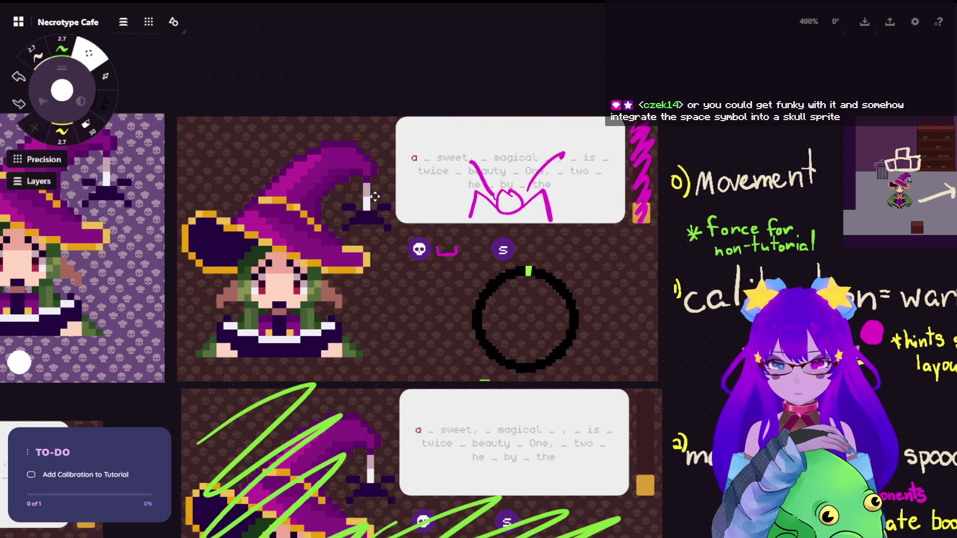
{"action": "scroll", "coordinate": [558, 145], "scroll_direction": "up", "scroll_amount": 5}
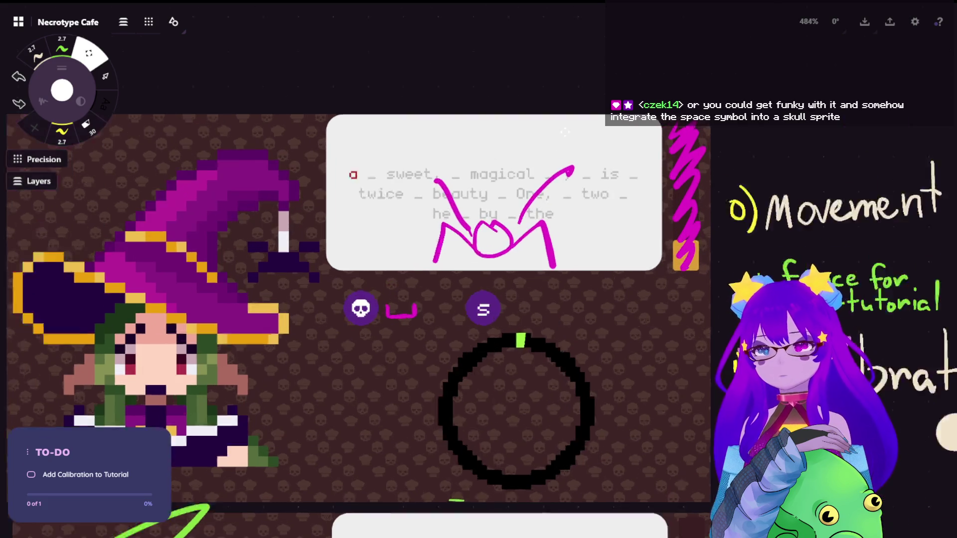
{"action": "left_click_drag", "start_coordinate": [559, 168], "coordinate": [625, 188]}
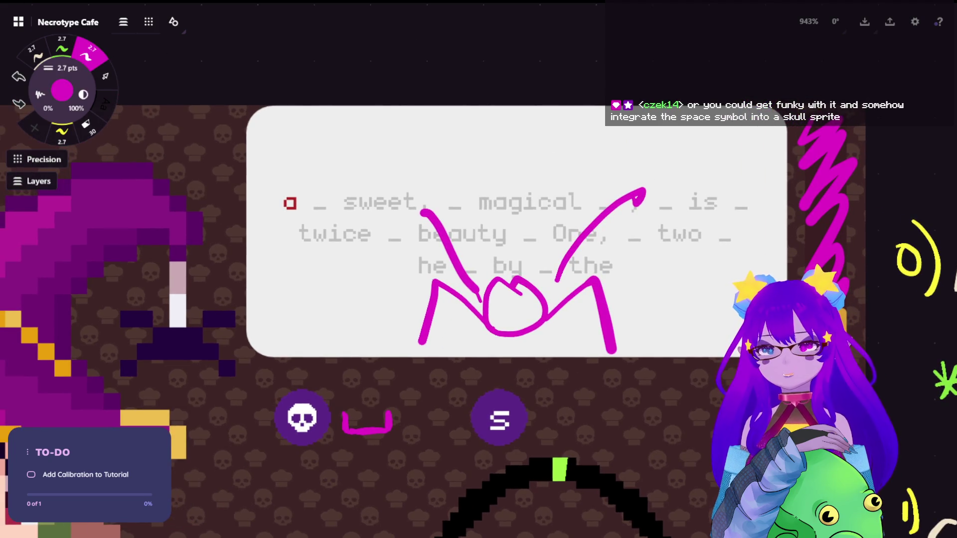
{"action": "mouse_move", "coordinate": [456, 189]}
{"action": "left_mouse_down"}
{"action": "mouse_move", "coordinate": [482, 210]}
{"action": "mouse_move", "coordinate": [626, 159]}
{"action": "mouse_move", "coordinate": [399, 197]}
{"action": "mouse_move", "coordinate": [438, 196]}
{"action": "left_mouse_up"}
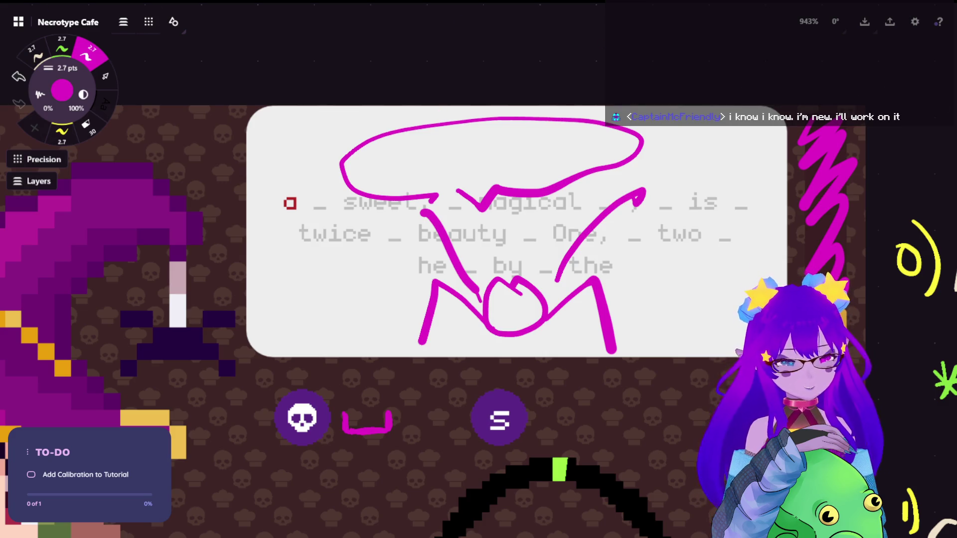
- Draw a small pink circle over the dialogue text, then undo it
{"action": "key", "text": "s"}
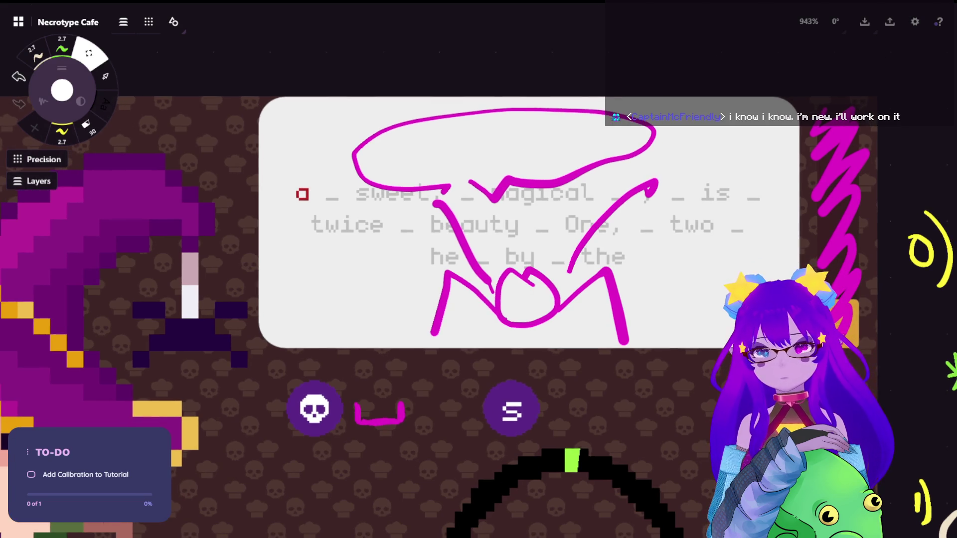
{"action": "left_click", "coordinate": [62, 50]}
{"action": "key", "text": "s"}
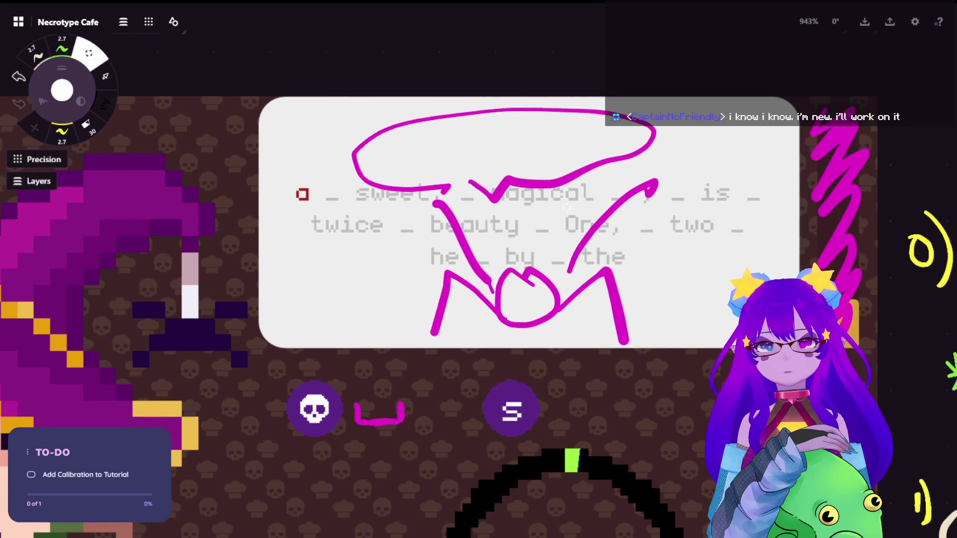
{"action": "key", "text": "b"}
{"action": "mouse_move", "coordinate": [540, 218]}
{"action": "left_mouse_down"}
{"action": "mouse_move", "coordinate": [521, 244]}
{"action": "mouse_move", "coordinate": [543, 220]}
{"action": "left_mouse_up"}
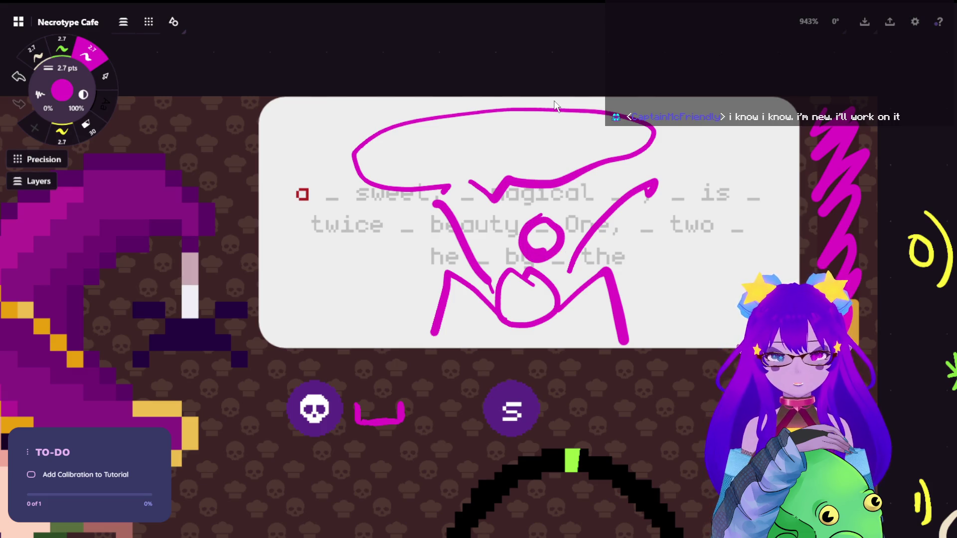
{"action": "key", "text": "ctrl+z"}
{"action": "scroll", "coordinate": [463, 220], "scroll_direction": "down", "scroll_amount": 1}
{"action": "scroll", "coordinate": [479, 269], "scroll_direction": "down", "scroll_amount": 5}
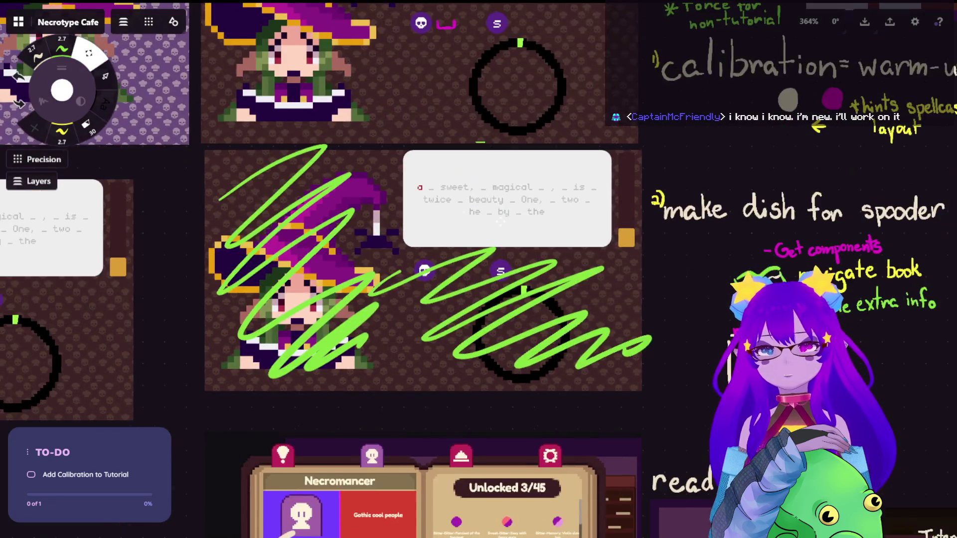
- Zoom onto the bubble and draw a cream wavy stroke inside it
{"action": "scroll", "coordinate": [479, 269], "scroll_direction": "up", "scroll_amount": 5}
{"action": "left_click_drag", "start_coordinate": [521, 213], "coordinate": [584, 214]}
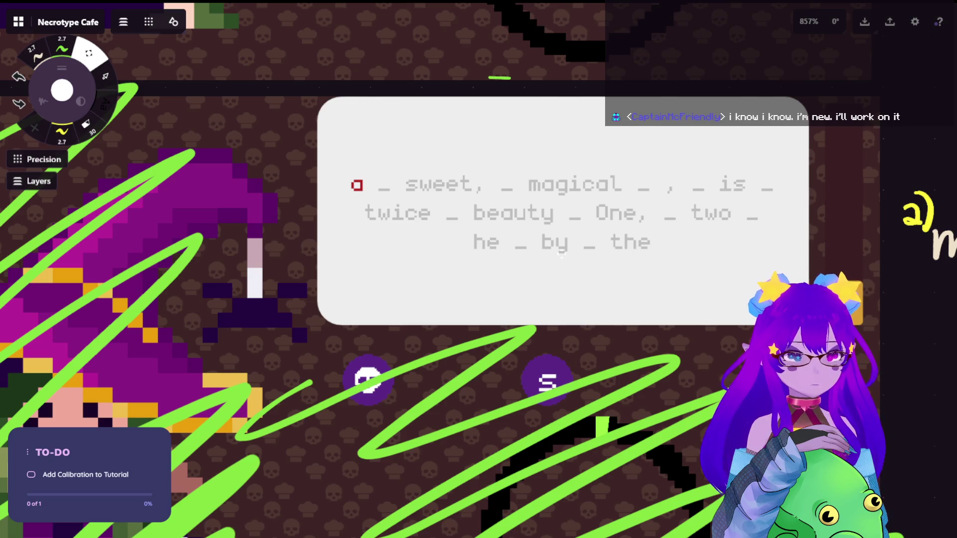
{"action": "scroll", "coordinate": [559, 193], "scroll_direction": "up", "scroll_amount": 1}
{"action": "scroll", "coordinate": [559, 193], "scroll_direction": "up", "scroll_amount": 1}
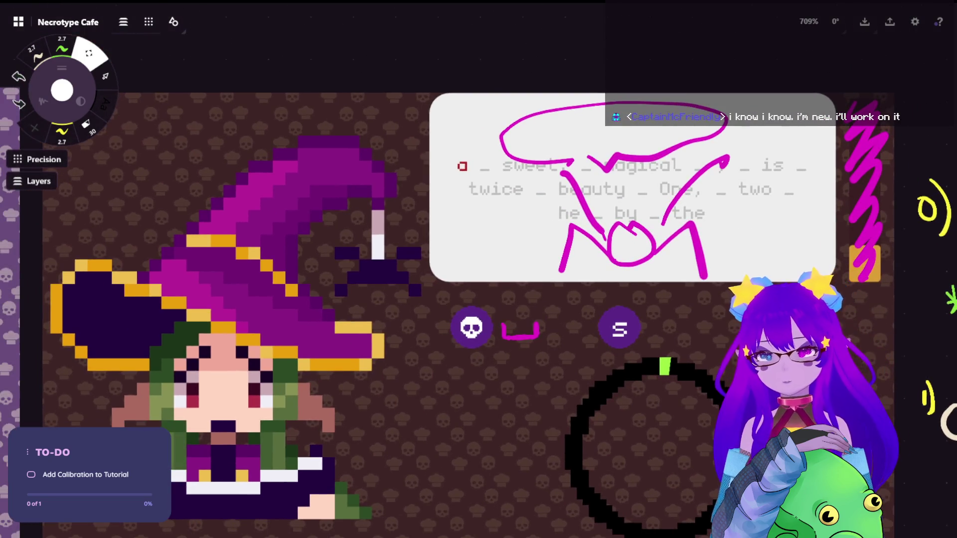
{"action": "key", "text": "b"}
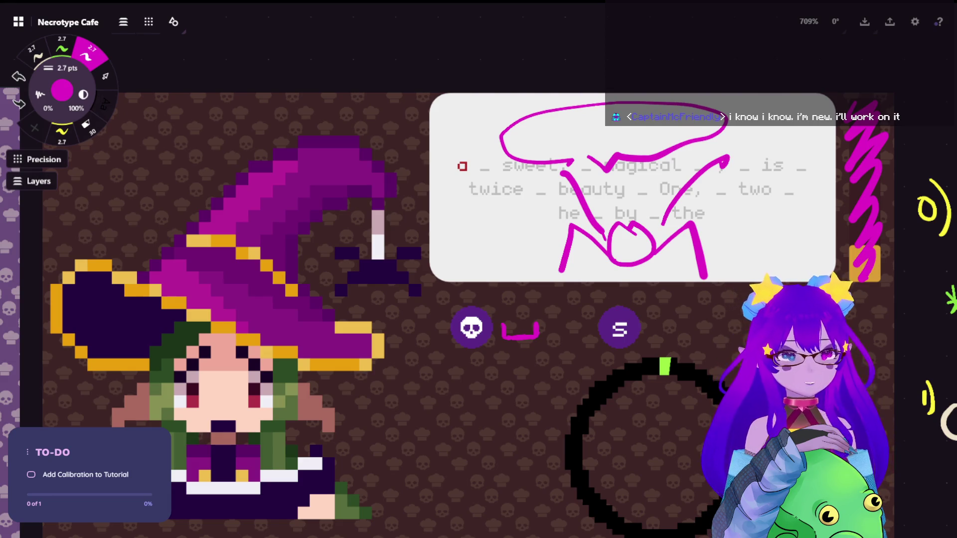
{"action": "key", "text": "b"}
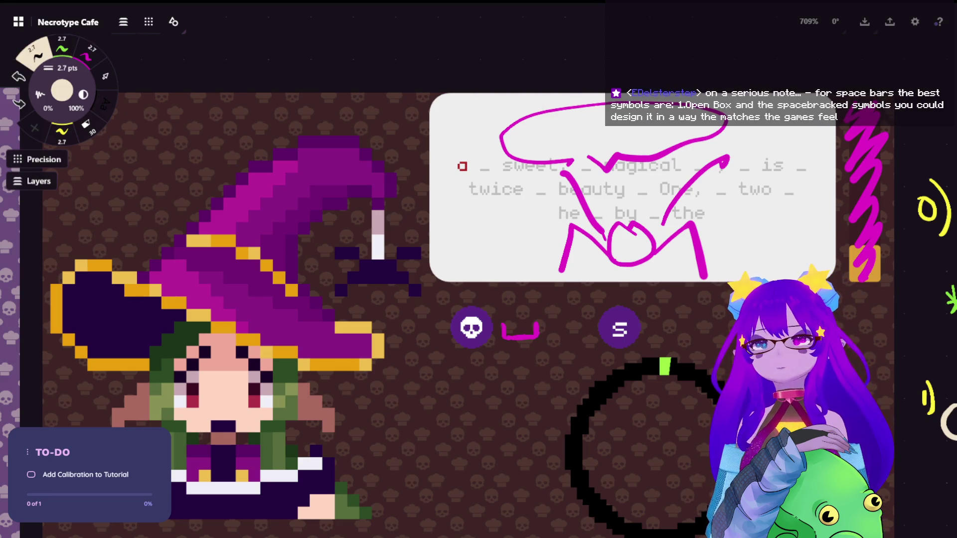
{"action": "left_click_drag", "start_coordinate": [535, 131], "coordinate": [625, 131]}
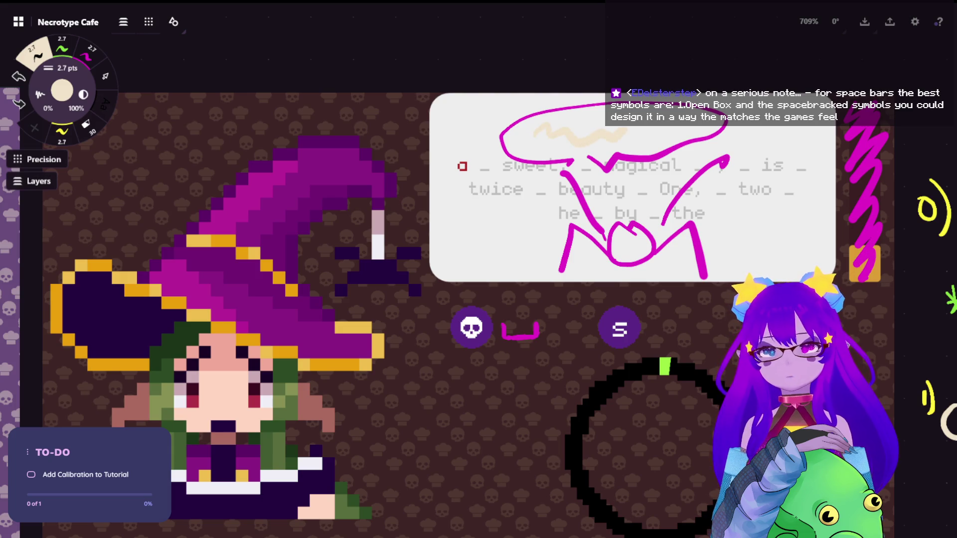
- Undo the cream stroke, handwrite 'Press space' in magenta, and add a stroke under the skull
{"action": "key", "text": "b"}
{"action": "key", "text": "ctrl+z"}
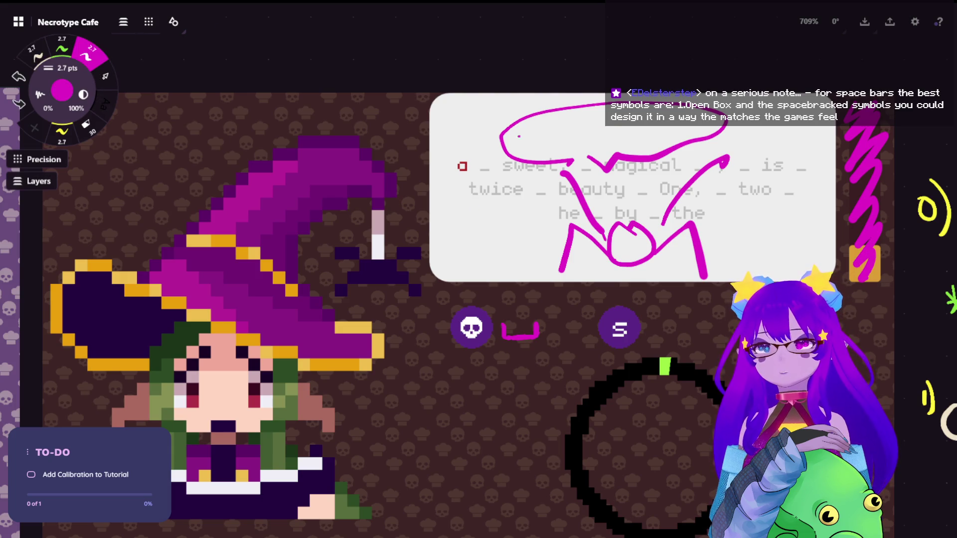
{"action": "mouse_move", "coordinate": [535, 127]}
{"action": "left_mouse_down"}
{"action": "mouse_move", "coordinate": [537, 150]}
{"action": "mouse_move", "coordinate": [536, 139]}
{"action": "mouse_move", "coordinate": [567, 134]}
{"action": "mouse_move", "coordinate": [586, 146]}
{"action": "mouse_move", "coordinate": [639, 145]}
{"action": "mouse_move", "coordinate": [683, 121]}
{"action": "mouse_move", "coordinate": [671, 140]}
{"action": "mouse_move", "coordinate": [699, 118]}
{"action": "mouse_move", "coordinate": [713, 132]}
{"action": "left_mouse_up"}
{"action": "key", "text": "ctrl+z"}
{"action": "key", "text": "ctrl+z"}
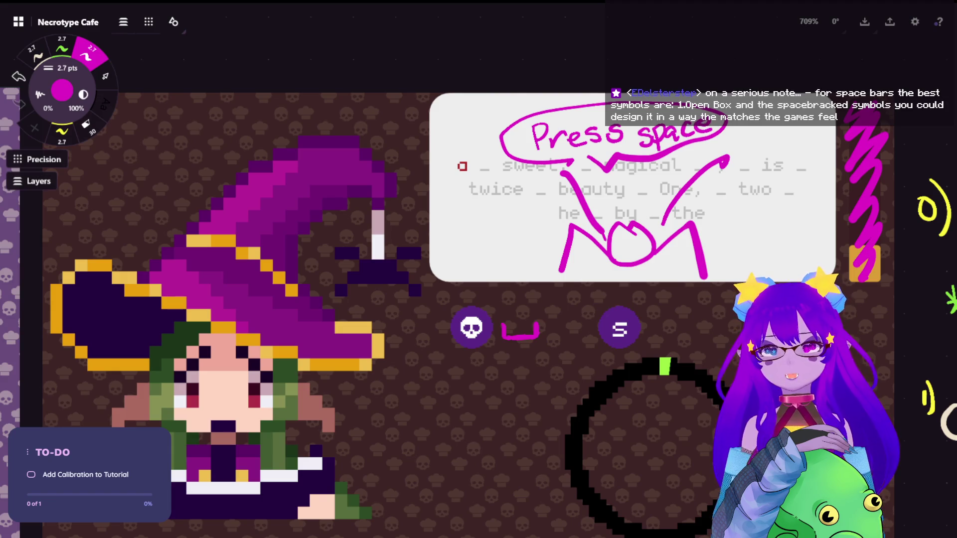
{"action": "scroll", "coordinate": [472, 293], "scroll_direction": "down", "scroll_amount": 2}
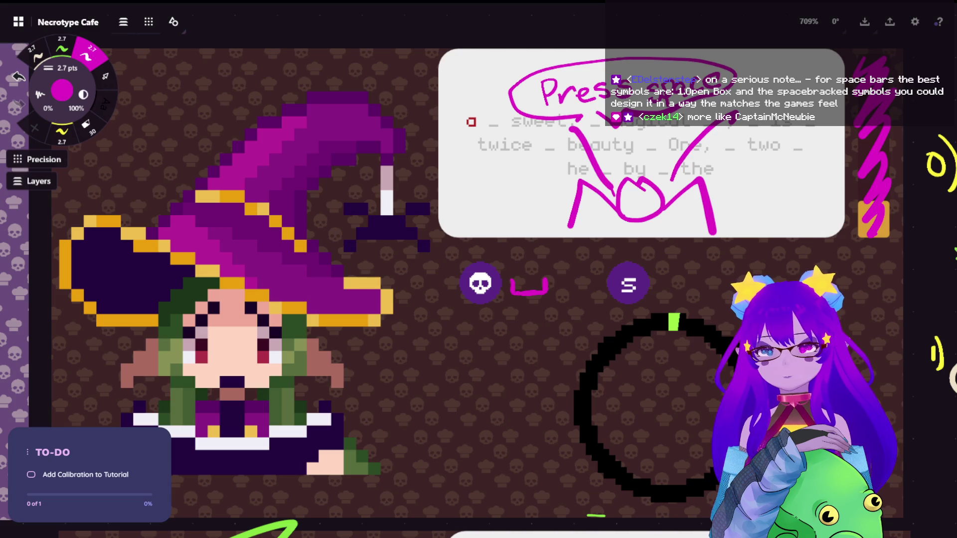
{"action": "left_click_drag", "start_coordinate": [486, 305], "coordinate": [486, 333]}
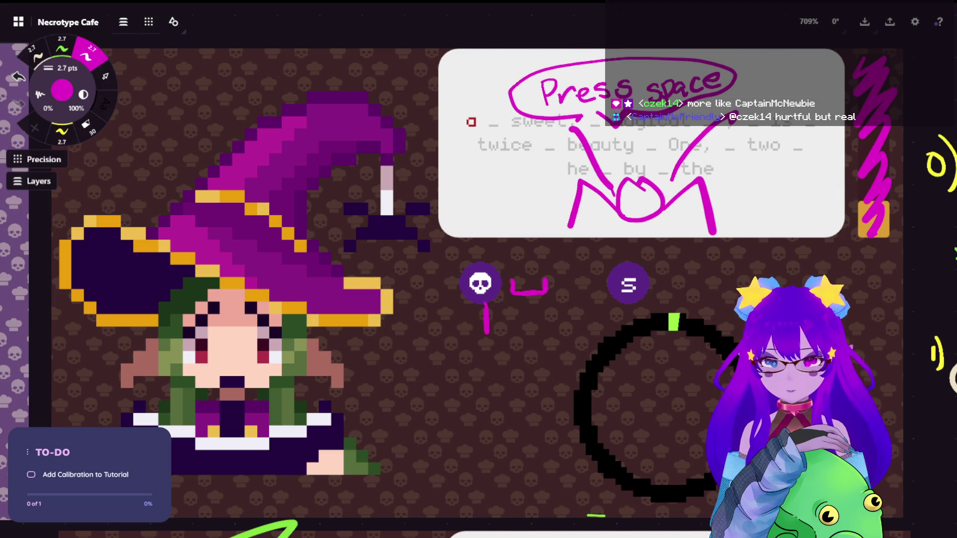
- Draw magenta [ ] brackets below the skull icon and a dot right of the S icon
{"action": "mouse_move", "coordinate": [468, 398]}
{"action": "left_mouse_down"}
{"action": "mouse_move", "coordinate": [454, 402]}
{"action": "mouse_move", "coordinate": [471, 442]}
{"action": "left_mouse_up"}
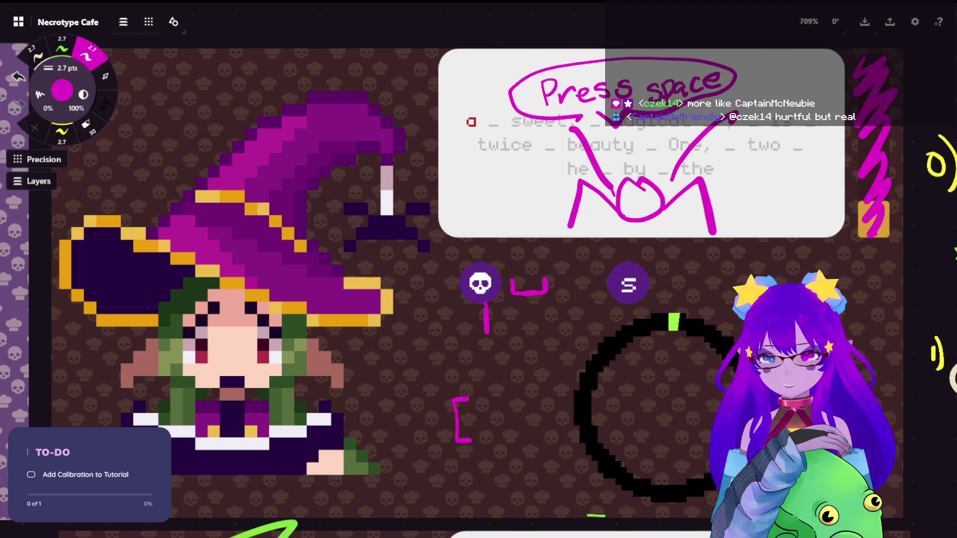
{"action": "mouse_move", "coordinate": [493, 399]}
{"action": "left_mouse_down"}
{"action": "mouse_move", "coordinate": [507, 435]}
{"action": "mouse_move", "coordinate": [488, 448]}
{"action": "left_mouse_up"}
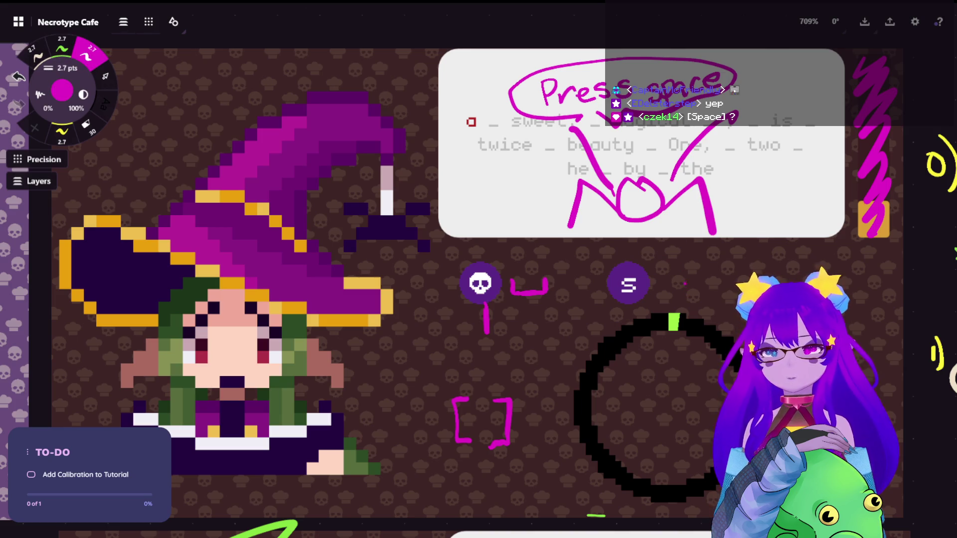
{"action": "mouse_move", "coordinate": [691, 272]}
{"action": "left_mouse_down"}
{"action": "mouse_move", "coordinate": [688, 300]}
{"action": "mouse_move", "coordinate": [693, 289]}
{"action": "left_mouse_up"}
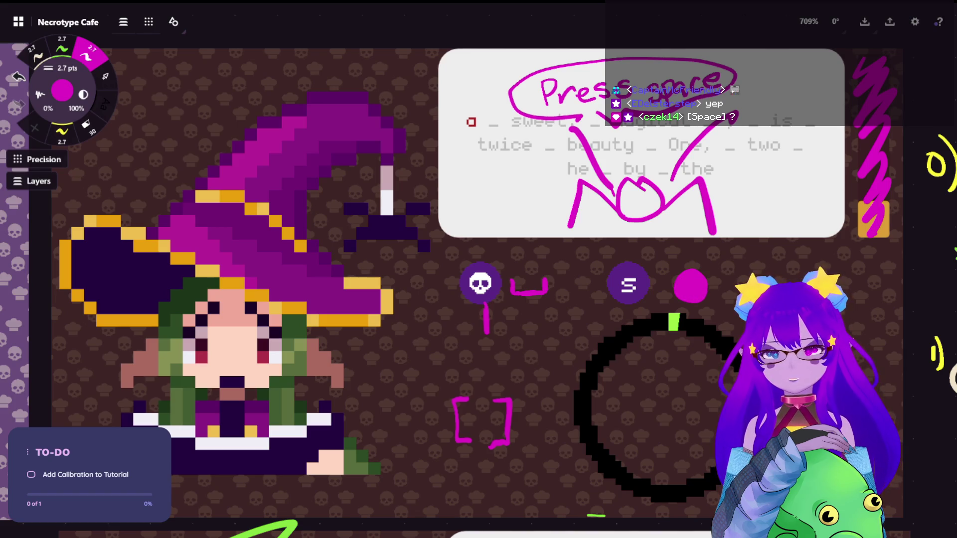
- Add a second magenta dot right of the S icon, discarding a stray cream mark
{"action": "key", "text": "1"}
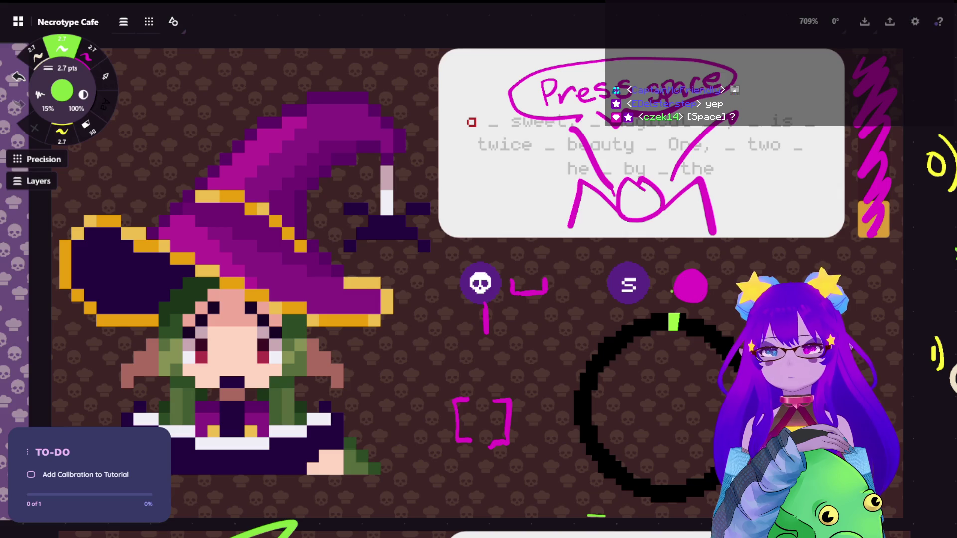
{"action": "key", "text": "2"}
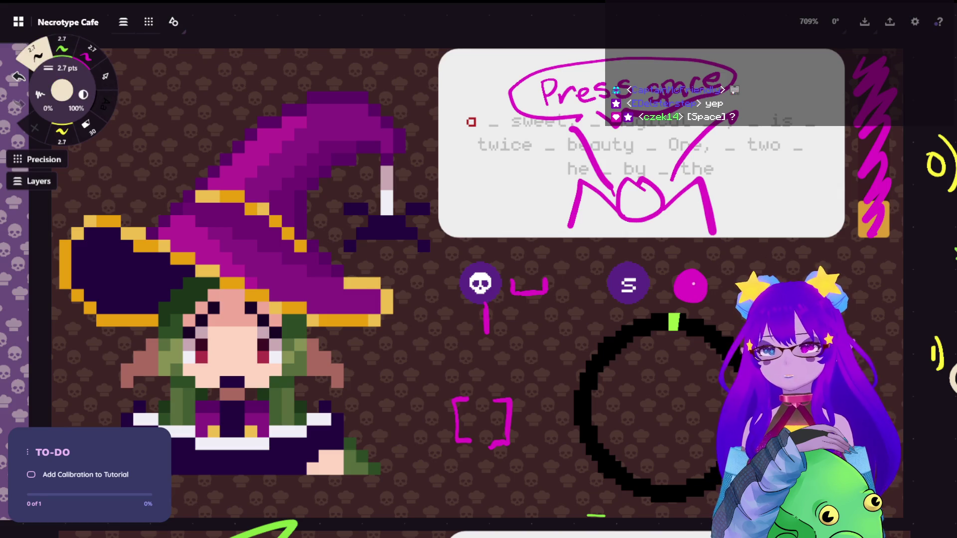
{"action": "mouse_move", "coordinate": [686, 278]}
{"action": "left_mouse_down"}
{"action": "mouse_move", "coordinate": [680, 293]}
{"action": "mouse_move", "coordinate": [697, 295]}
{"action": "left_mouse_up"}
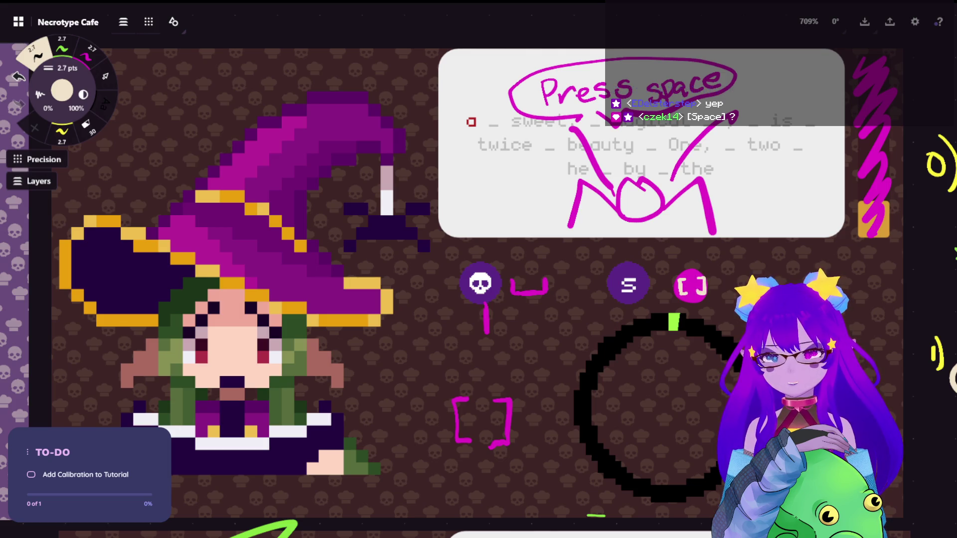
{"action": "key", "text": "ctrl+z"}
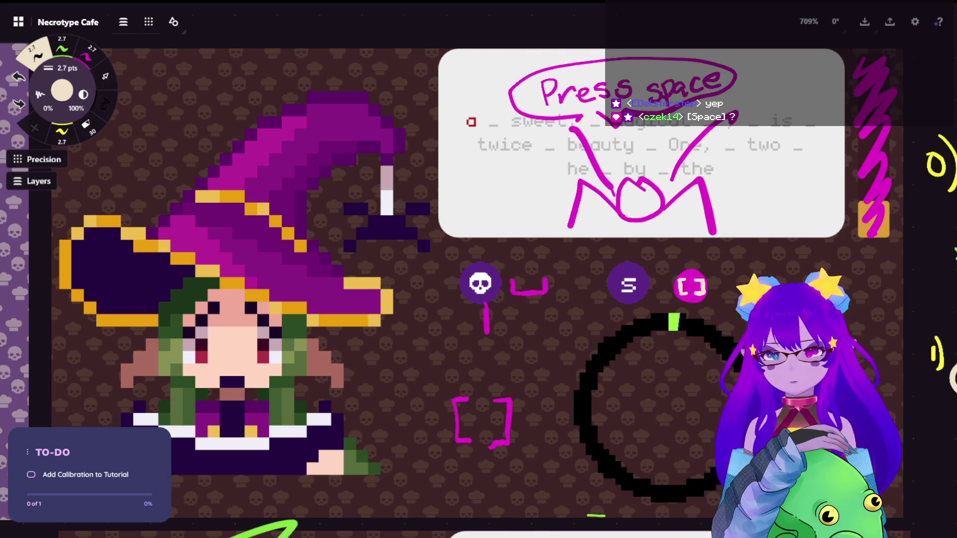
{"action": "left_click", "coordinate": [91, 54]}
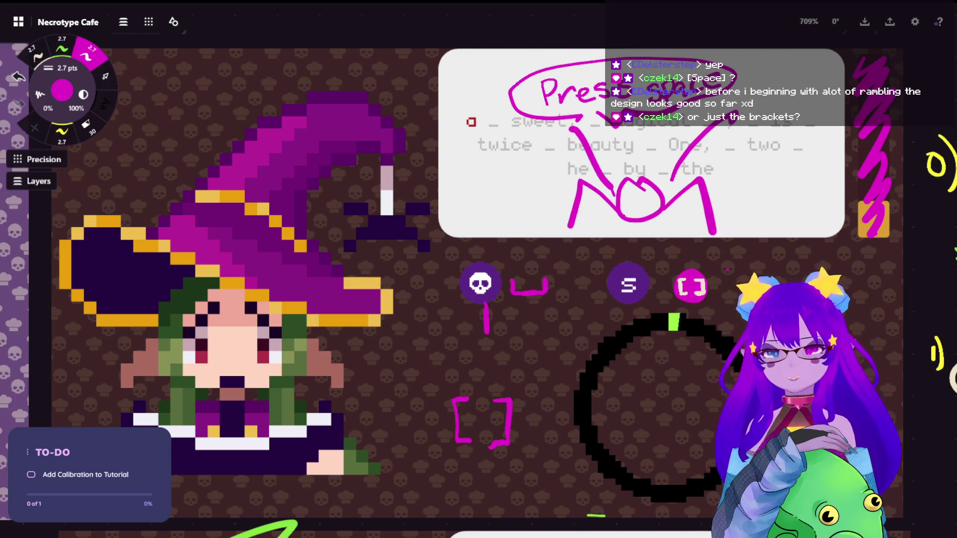
{"action": "left_click_drag", "start_coordinate": [732, 280], "coordinate": [738, 289]}
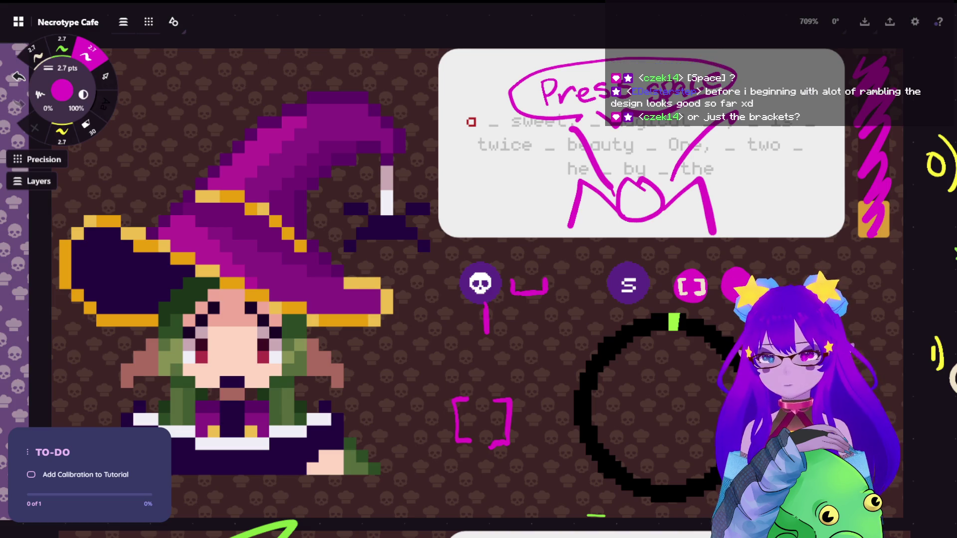
- Pan the board to recentre the calibration sketch with its 'Press space' note
{"action": "left_click", "coordinate": [36, 54]}
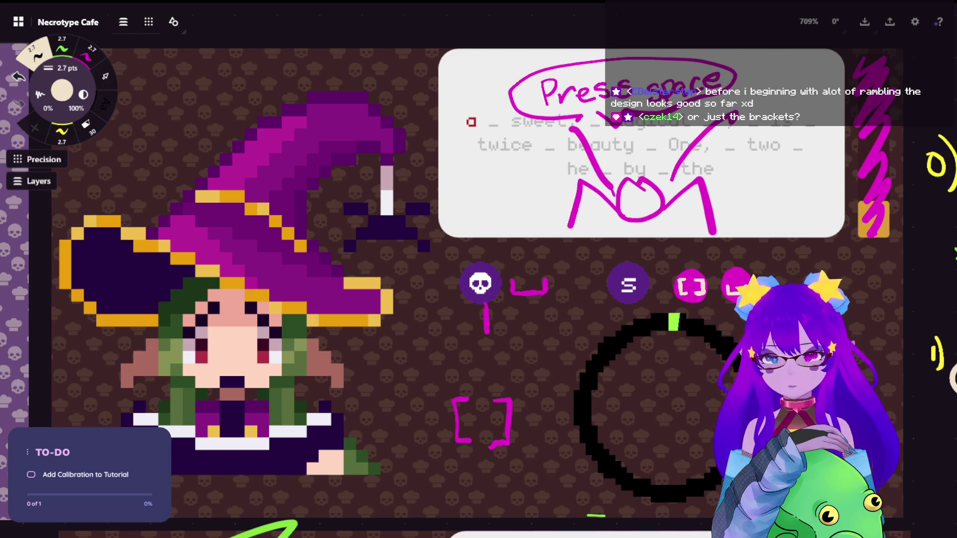
{"action": "left_click_drag", "start_coordinate": [761, 294], "coordinate": [625, 279]}
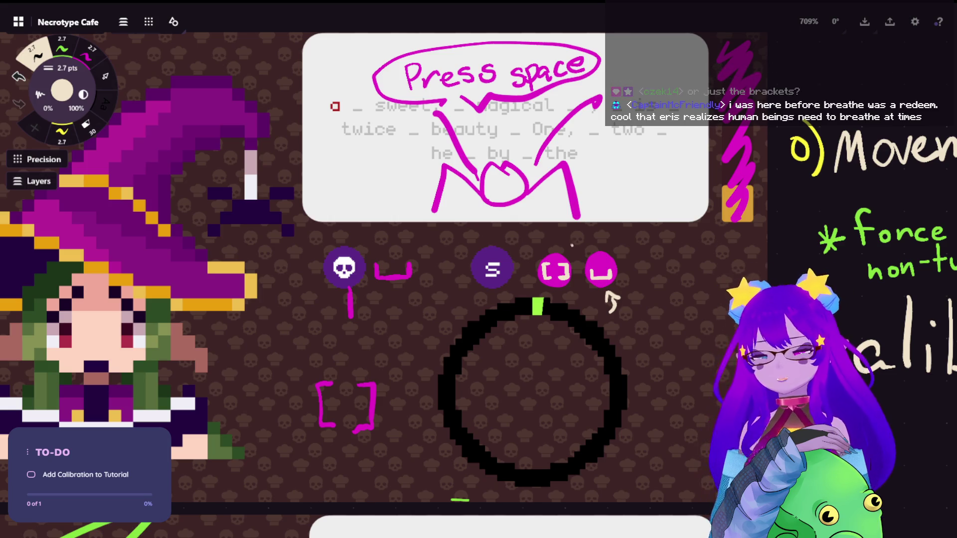
{"action": "left_click_drag", "start_coordinate": [478, 269], "coordinate": [496, 251]}
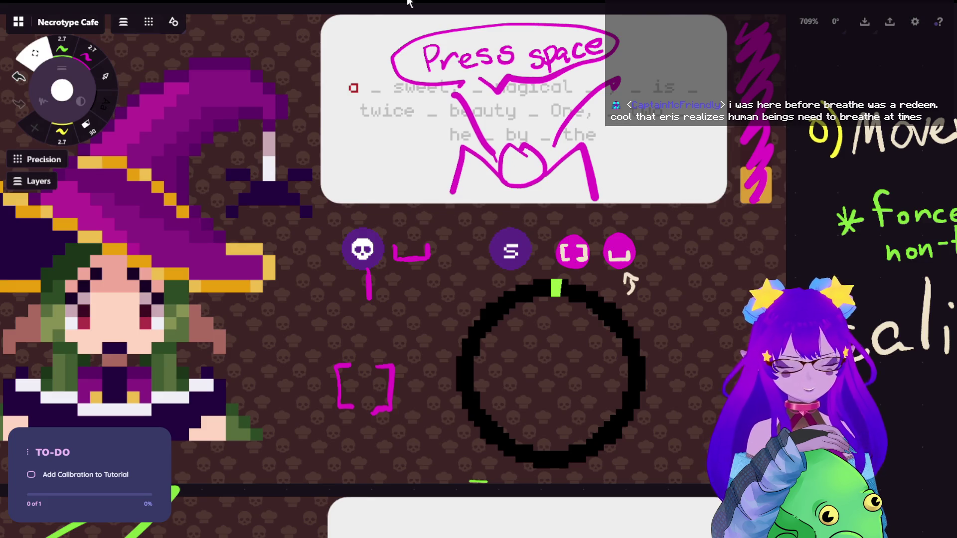
{"action": "left_click_drag", "start_coordinate": [630, 284], "coordinate": [688, 286]}
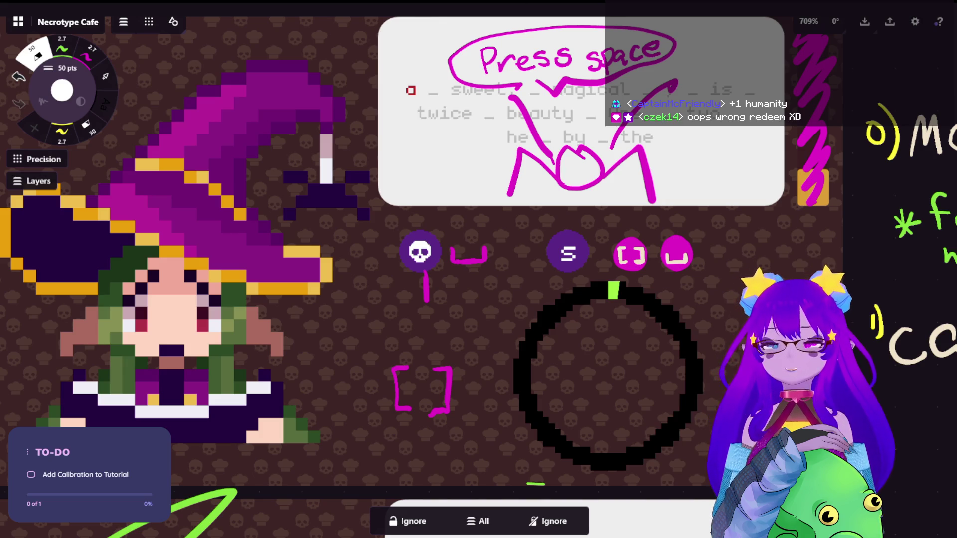
{"action": "left_click", "coordinate": [61, 48]}
{"action": "left_click", "coordinate": [39, 55]}
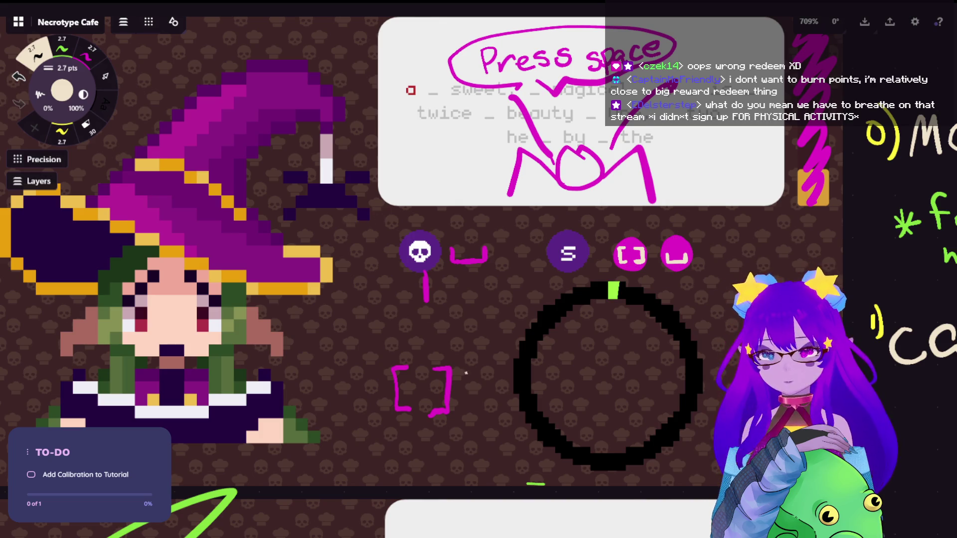
{"action": "left_click_drag", "start_coordinate": [463, 337], "coordinate": [467, 284]}
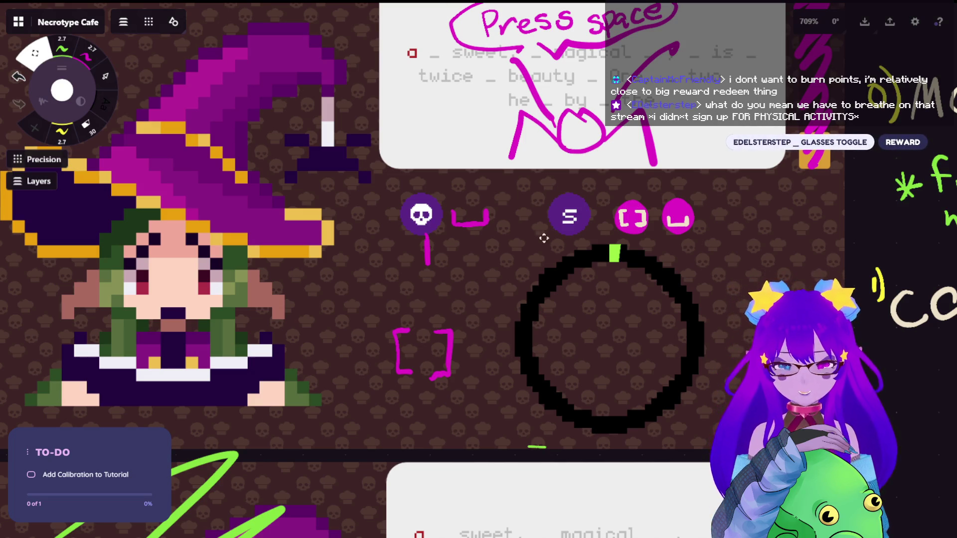
{"action": "scroll", "coordinate": [422, 269], "scroll_direction": "down", "scroll_amount": 1}
{"action": "key", "text": "b"}
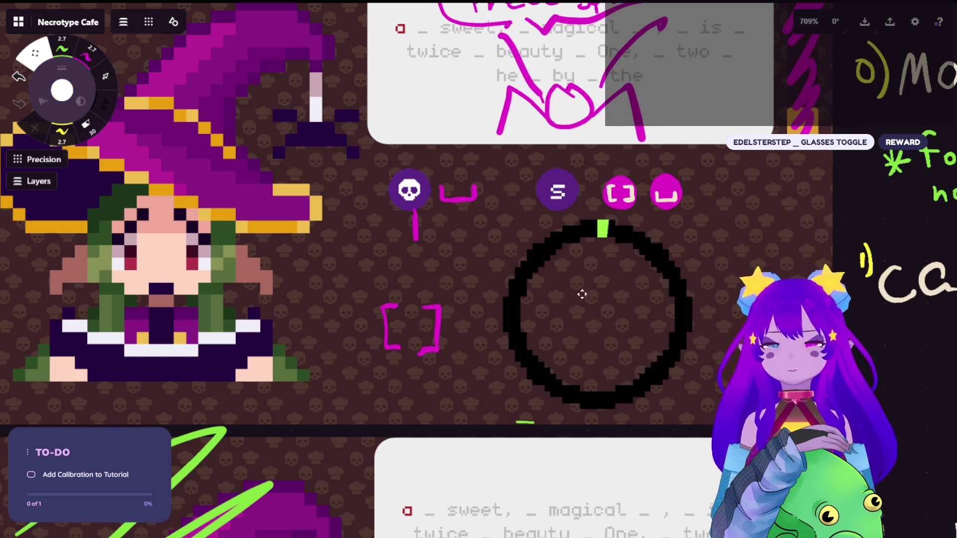
- Scribble a green stroke over the magenta mark beside the calibration sketch
{"action": "left_click_drag", "start_coordinate": [572, 299], "coordinate": [538, 313]}
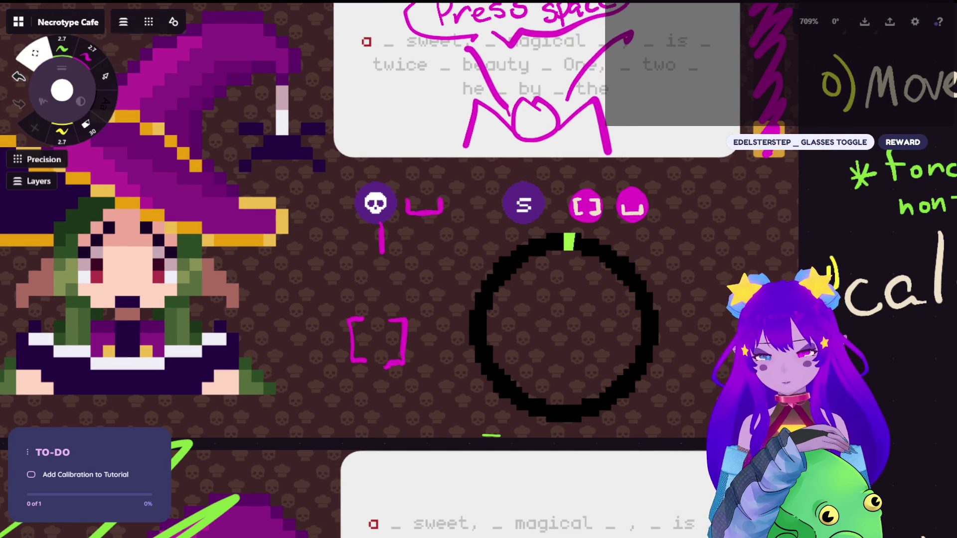
{"action": "left_click_drag", "start_coordinate": [337, 267], "coordinate": [386, 333]}
{"action": "mouse_move", "coordinate": [394, 285]}
{"action": "left_mouse_down"}
{"action": "mouse_move", "coordinate": [377, 317]}
{"action": "mouse_move", "coordinate": [426, 317]}
{"action": "left_mouse_up"}
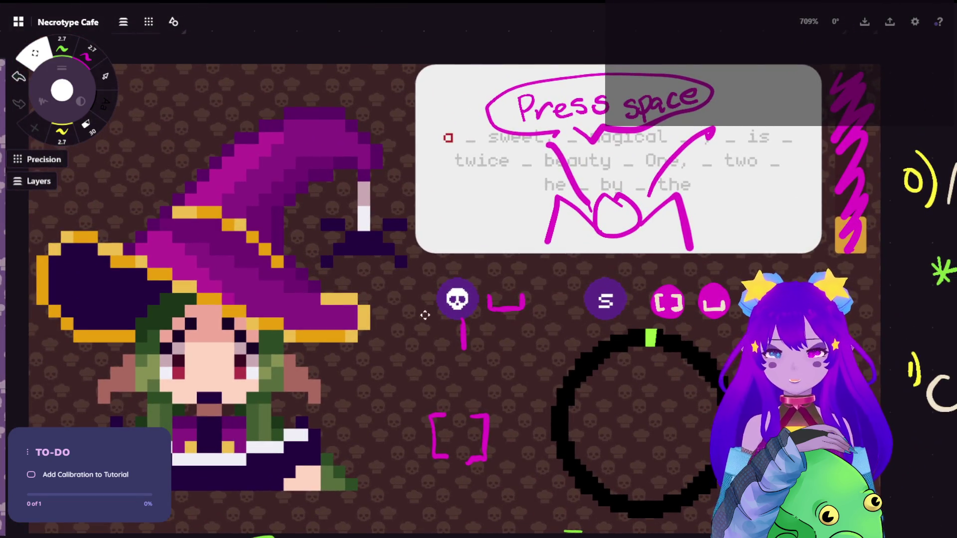
{"action": "left_click", "coordinate": [62, 49]}
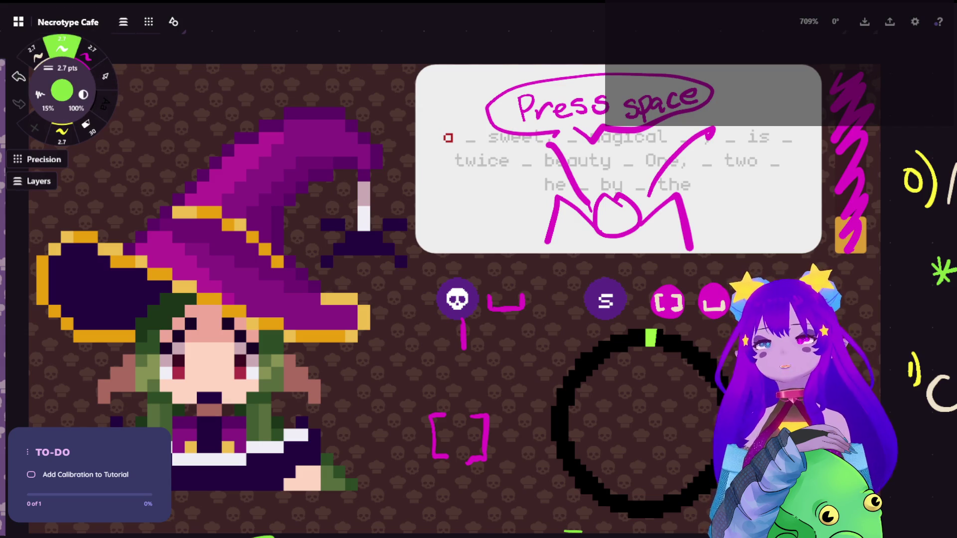
{"action": "mouse_move", "coordinate": [852, 79]}
{"action": "left_mouse_down"}
{"action": "mouse_move", "coordinate": [837, 91]}
{"action": "mouse_move", "coordinate": [859, 185]}
{"action": "mouse_move", "coordinate": [856, 232]}
{"action": "left_mouse_up"}
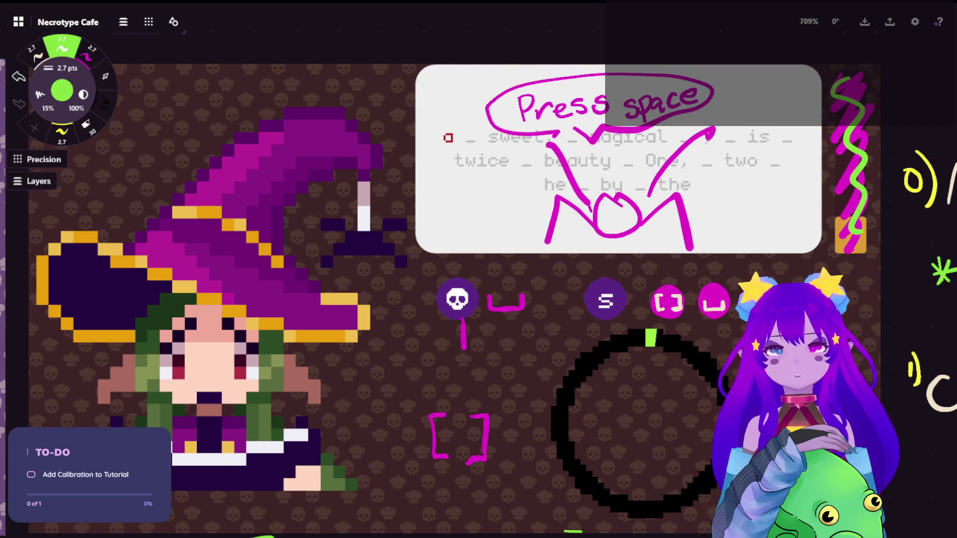
- Pan across the board to the Movement notes and the cafe game screenshot
{"action": "key", "text": "space"}
{"action": "left_click_drag", "start_coordinate": [748, 299], "coordinate": [264, 210]}
{"action": "left_click_drag", "start_coordinate": [697, 200], "coordinate": [249, 353]}
{"action": "mouse_move", "coordinate": [547, 248]}
{"action": "left_mouse_down"}
{"action": "mouse_move", "coordinate": [534, 265]}
{"action": "mouse_move", "coordinate": [562, 273]}
{"action": "mouse_move", "coordinate": [547, 232]}
{"action": "mouse_move", "coordinate": [532, 272]}
{"action": "left_mouse_up"}
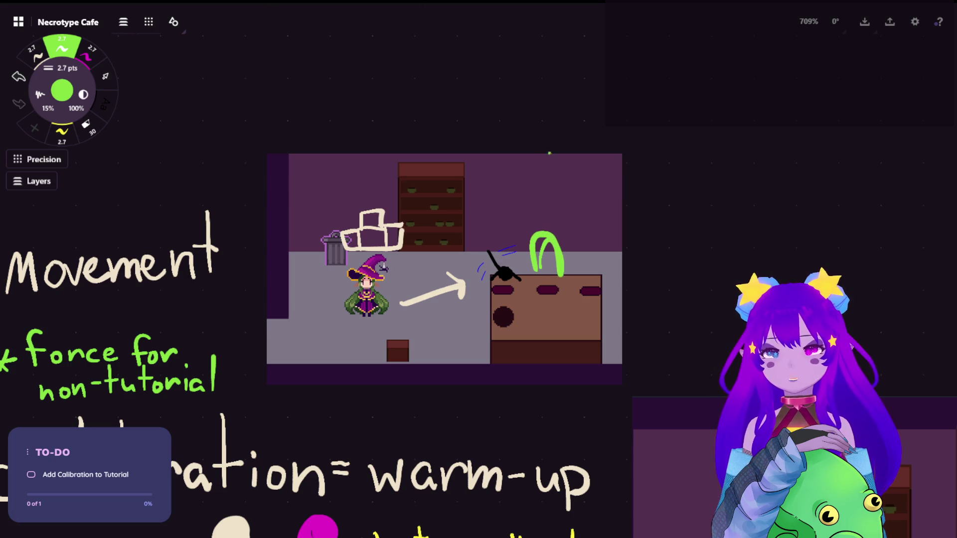
- Hatch a magenta zigzag box across the screenshot's lower floor, undoing a stray green oval
{"action": "mouse_move", "coordinate": [548, 180]}
{"action": "left_mouse_down"}
{"action": "mouse_move", "coordinate": [534, 212]}
{"action": "mouse_move", "coordinate": [571, 175]}
{"action": "mouse_move", "coordinate": [547, 171]}
{"action": "left_mouse_up"}
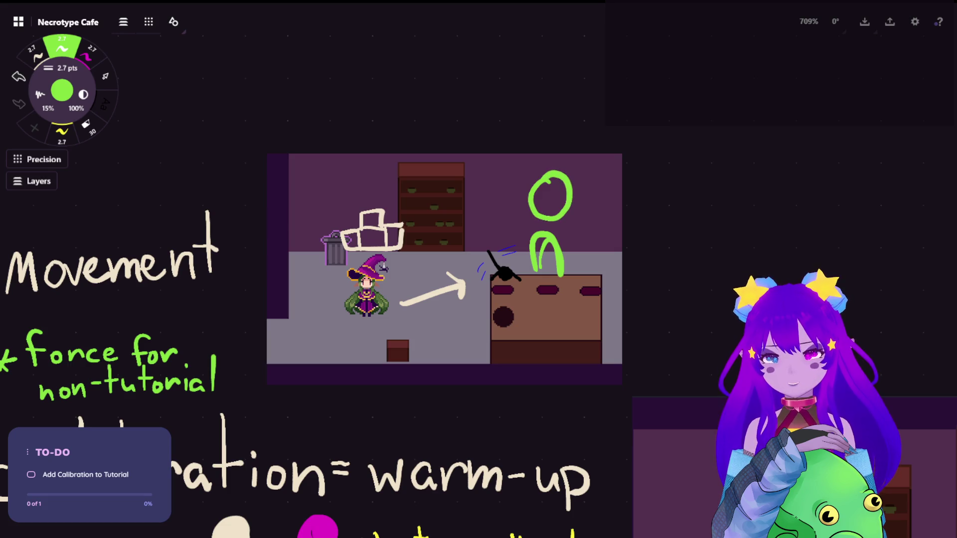
{"action": "key", "text": "ctrl+z"}
{"action": "scroll", "coordinate": [357, 77], "scroll_direction": "up", "scroll_amount": 1}
{"action": "scroll", "coordinate": [479, 237], "scroll_direction": "up", "scroll_amount": 5}
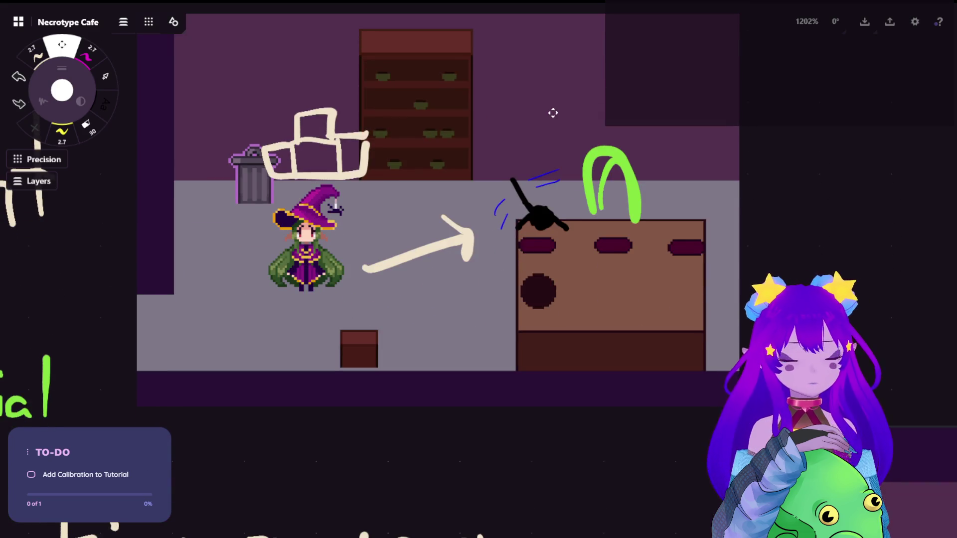
{"action": "left_click", "coordinate": [90, 54]}
{"action": "left_click_drag", "start_coordinate": [313, 320], "coordinate": [315, 399]}
{"action": "left_click_drag", "start_coordinate": [309, 306], "coordinate": [573, 311]}
{"action": "key", "text": "ctrl+z"}
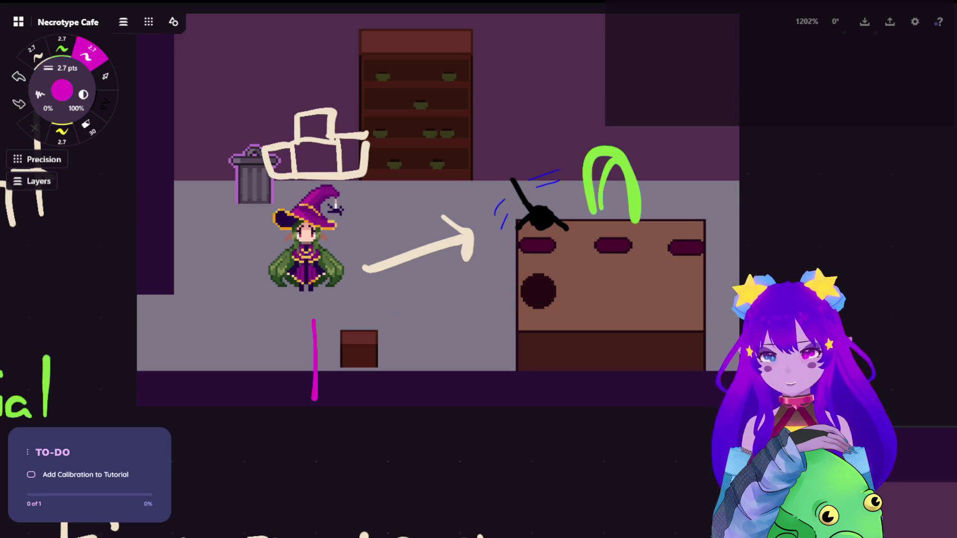
{"action": "mouse_move", "coordinate": [315, 321]}
{"action": "left_mouse_down"}
{"action": "mouse_move", "coordinate": [544, 300]}
{"action": "mouse_move", "coordinate": [548, 396]}
{"action": "left_mouse_up"}
{"action": "mouse_move", "coordinate": [306, 402]}
{"action": "left_mouse_down"}
{"action": "mouse_move", "coordinate": [334, 349]}
{"action": "mouse_move", "coordinate": [433, 371]}
{"action": "mouse_move", "coordinate": [543, 328]}
{"action": "left_mouse_up"}
- Draw a beige speech bubble with three lines inside it over the shelf
{"action": "scroll", "coordinate": [370, 239], "scroll_direction": "up", "scroll_amount": 3}
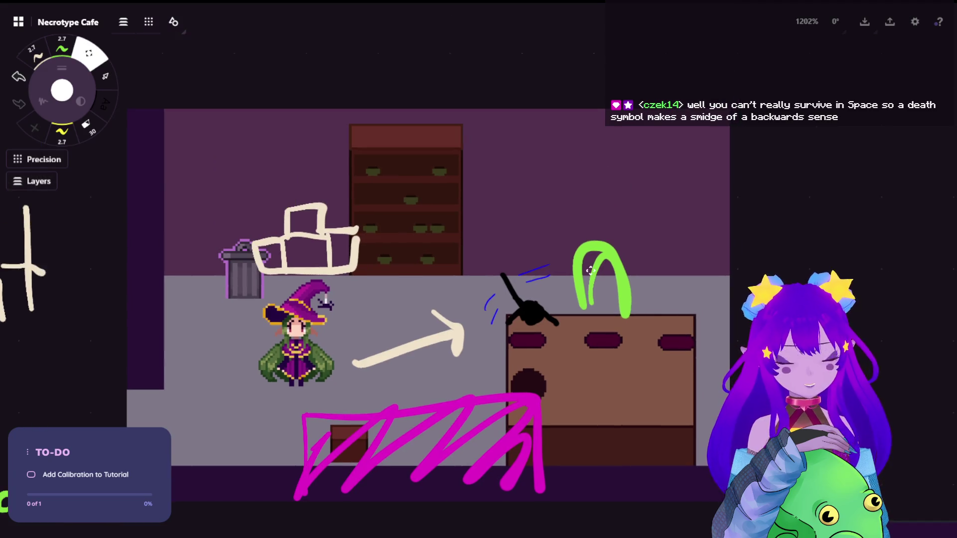
{"action": "left_click", "coordinate": [62, 49]}
{"action": "left_click", "coordinate": [35, 54]}
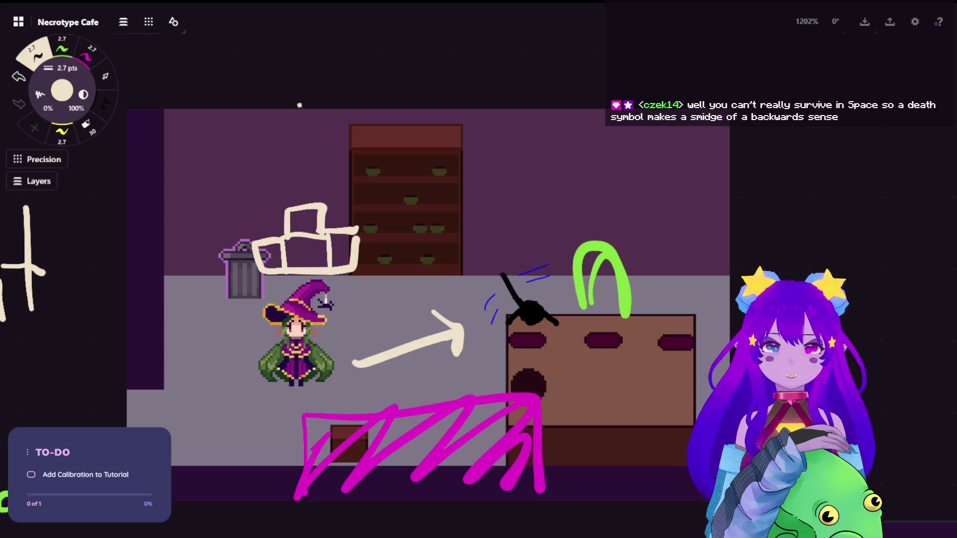
{"action": "mouse_move", "coordinate": [471, 263]}
{"action": "left_mouse_down"}
{"action": "mouse_move", "coordinate": [484, 269]}
{"action": "mouse_move", "coordinate": [488, 257]}
{"action": "mouse_move", "coordinate": [393, 211]}
{"action": "mouse_move", "coordinate": [441, 234]}
{"action": "left_mouse_up"}
{"action": "key", "text": "ctrl+z"}
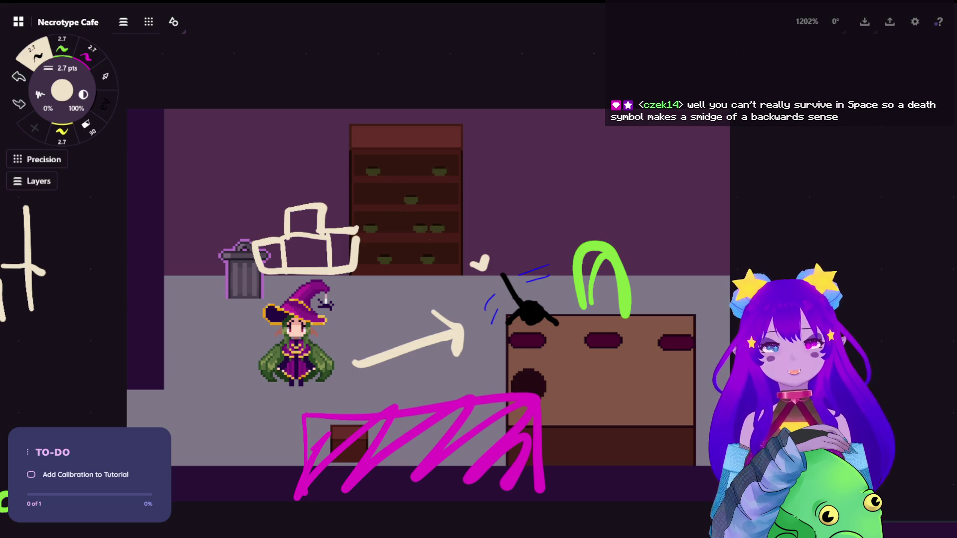
{"action": "mouse_move", "coordinate": [485, 257]}
{"action": "left_mouse_down"}
{"action": "mouse_move", "coordinate": [379, 202]}
{"action": "mouse_move", "coordinate": [464, 263]}
{"action": "left_mouse_up"}
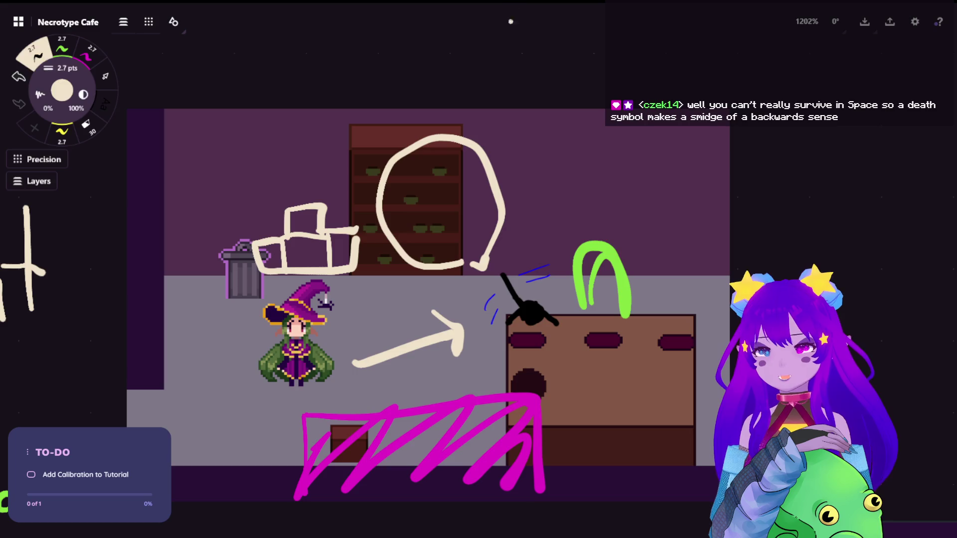
{"action": "left_click_drag", "start_coordinate": [393, 192], "coordinate": [459, 194]}
{"action": "mouse_move", "coordinate": [408, 215]}
{"action": "left_mouse_down"}
{"action": "mouse_move", "coordinate": [461, 216]}
{"action": "mouse_move", "coordinate": [471, 242]}
{"action": "left_mouse_up"}
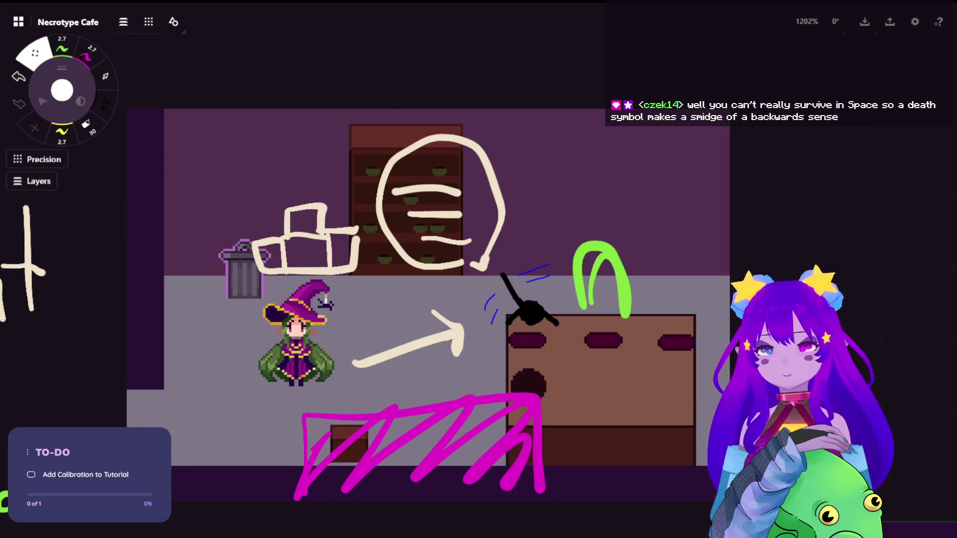
{"action": "left_click_drag", "start_coordinate": [379, 299], "coordinate": [383, 287]}
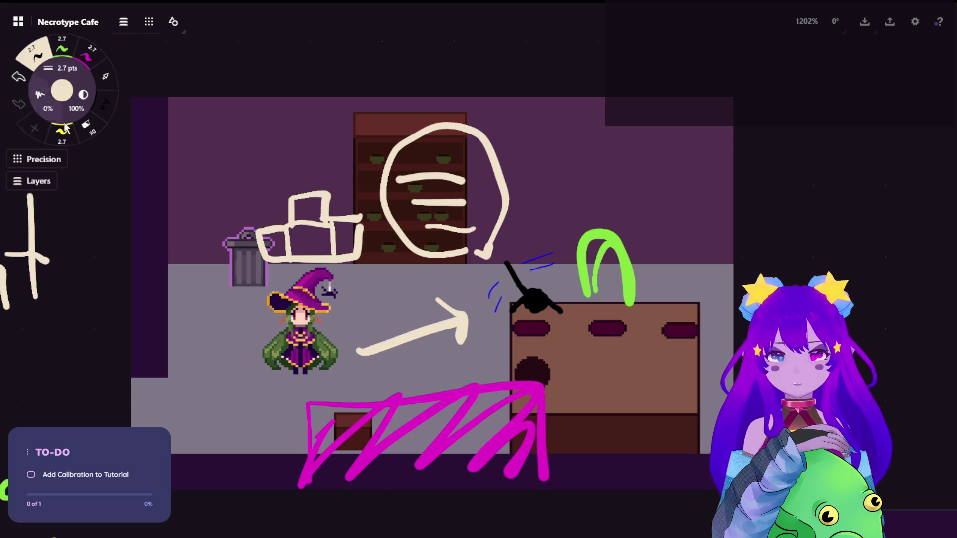
{"action": "left_click", "coordinate": [104, 74]}
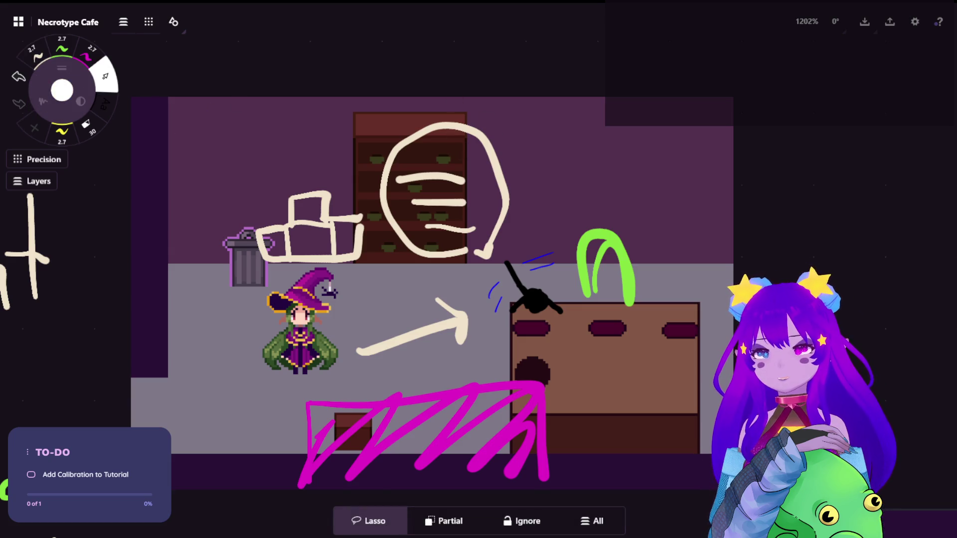
- Switch to the lasso selection tool and pan around the game screenshot
{"action": "scroll", "coordinate": [430, 286], "scroll_direction": "down", "scroll_amount": 1}
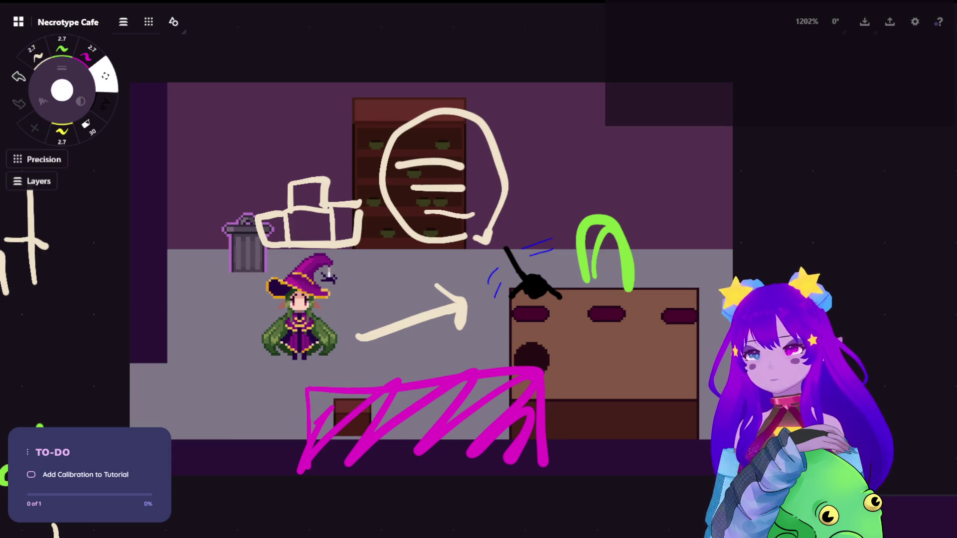
{"action": "key", "text": "s"}
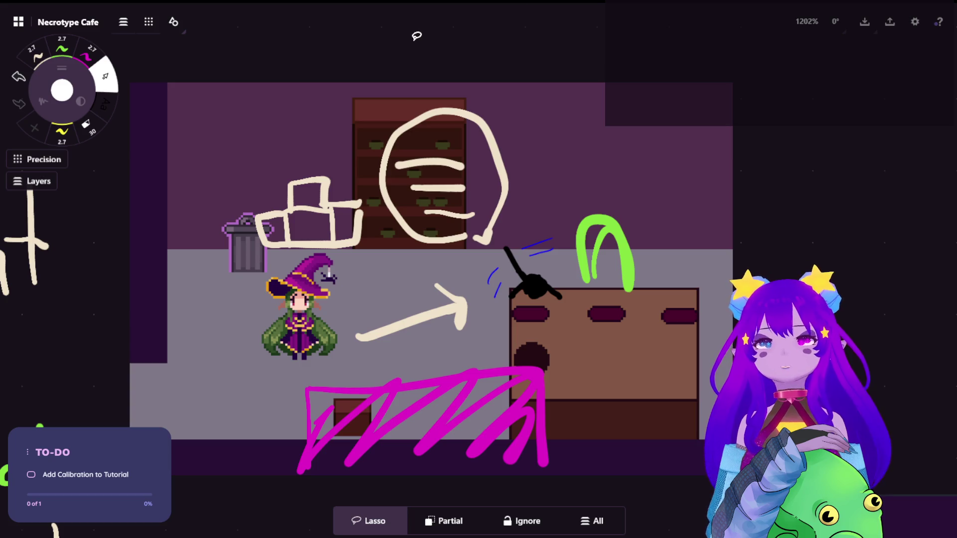
{"action": "key", "text": "m"}
{"action": "left_click_drag", "start_coordinate": [566, 148], "coordinate": [518, 134]}
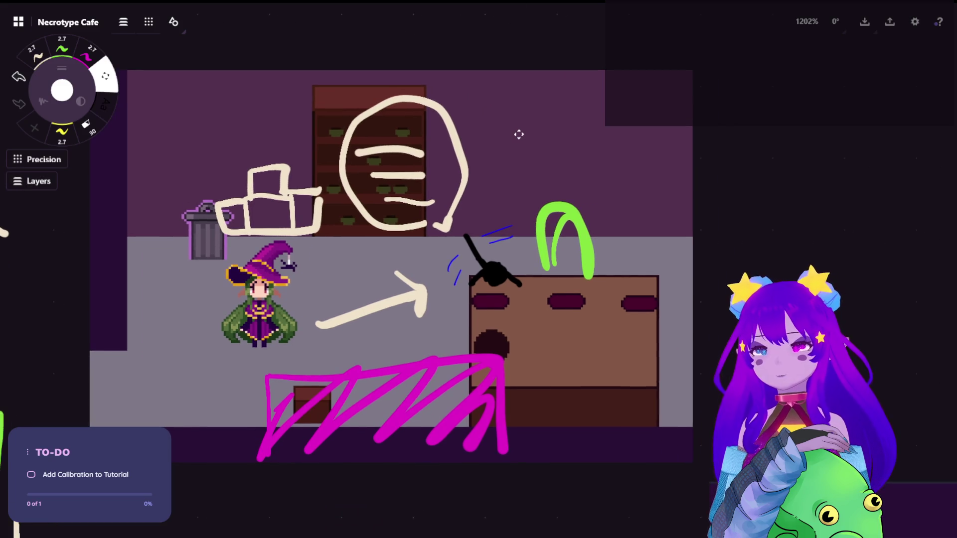
{"action": "scroll", "coordinate": [516, 134], "scroll_direction": "down", "scroll_amount": 2}
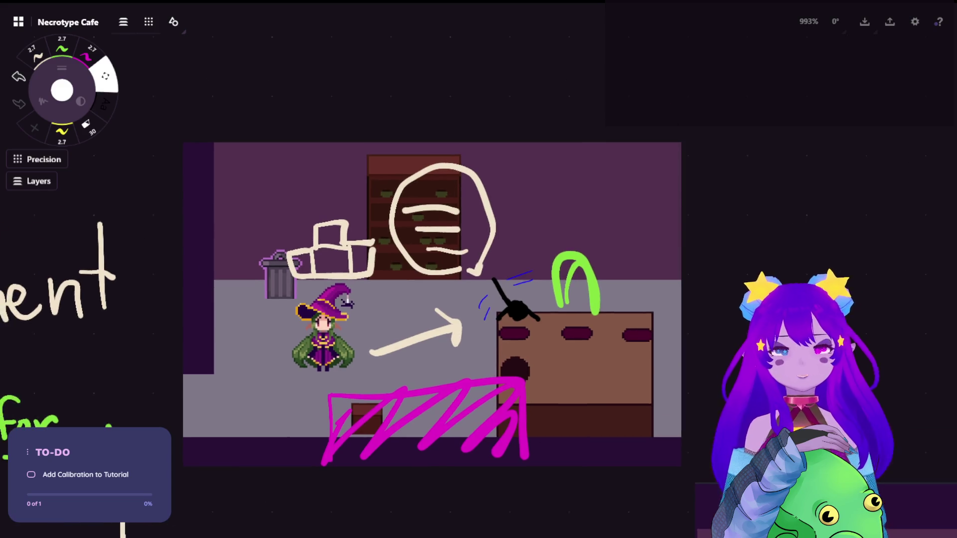
{"action": "left_click_drag", "start_coordinate": [516, 184], "coordinate": [557, 190]}
{"action": "scroll", "coordinate": [566, 183], "scroll_direction": "up", "scroll_amount": 2}
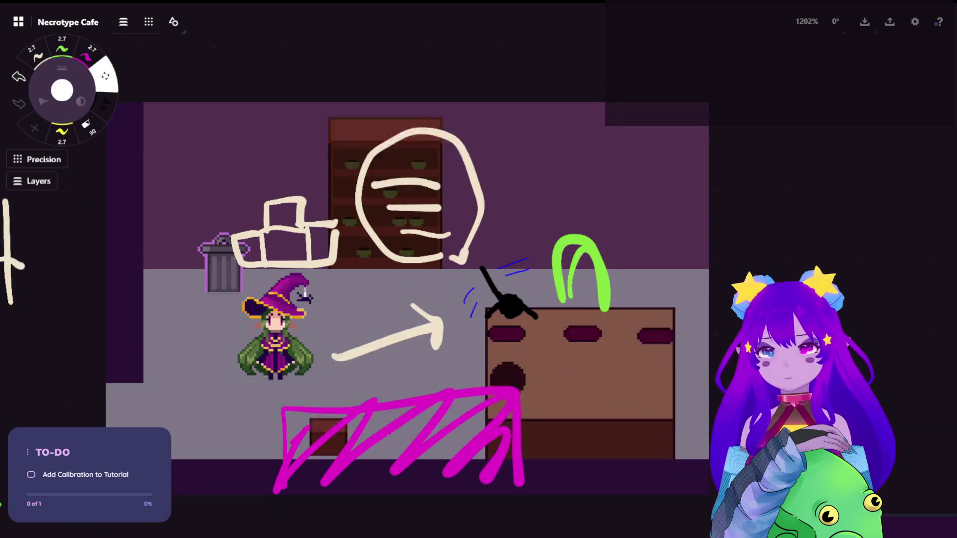
{"action": "key", "text": "l"}
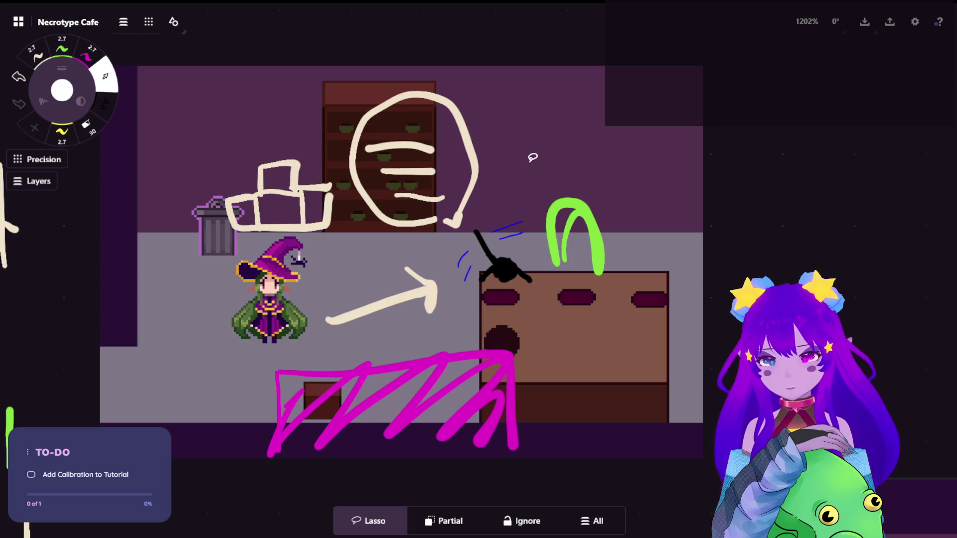
- Open and cancel the drawing rename, then draw and undo a short green mark above the arch
{"action": "left_click", "coordinate": [63, 26]}
{"action": "left_click", "coordinate": [55, 42]}
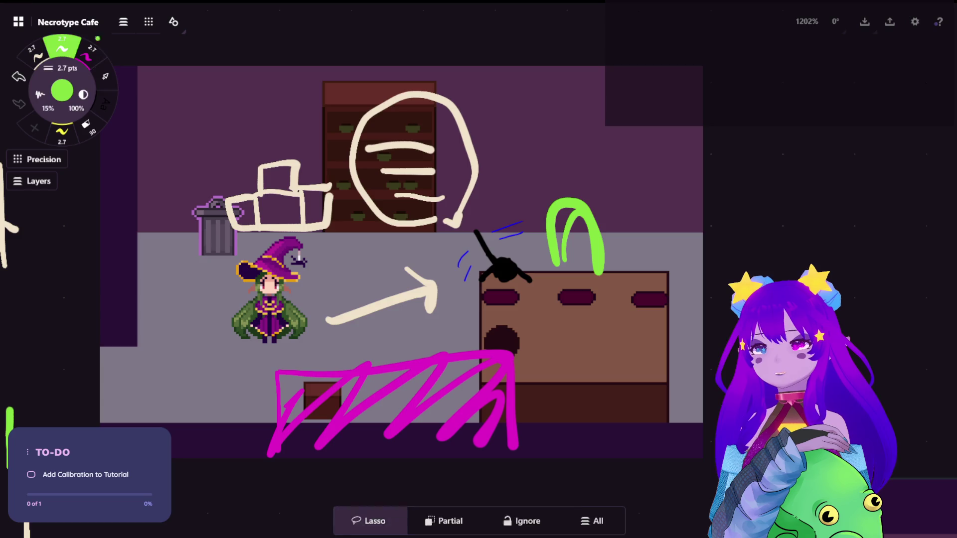
{"action": "left_click_drag", "start_coordinate": [562, 162], "coordinate": [564, 179]}
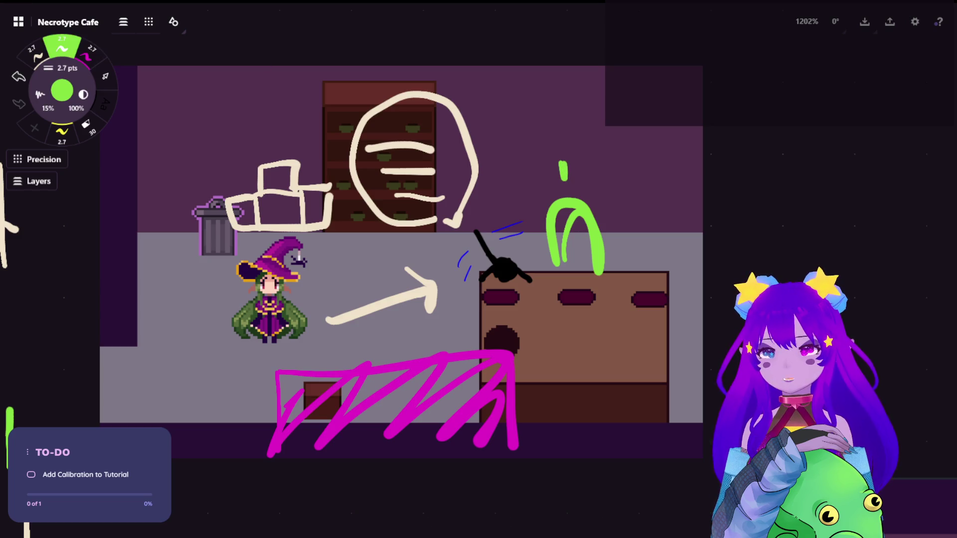
{"action": "key", "text": "ctrl+z"}
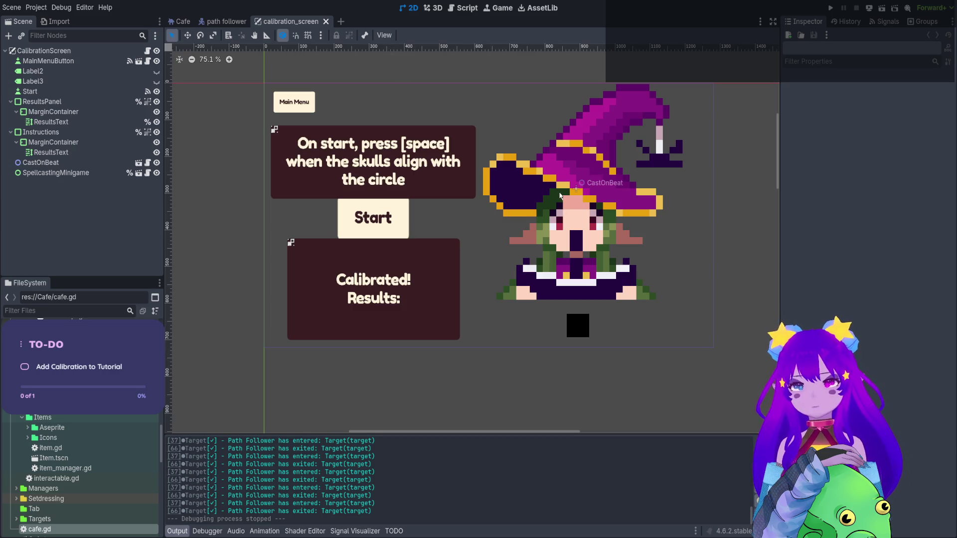
- Inspect the CalibrationScreen and SpellcastingMinigame nodes, toggling their Localization and Layout properties
{"action": "scroll", "coordinate": [560, 195], "scroll_direction": "up", "scroll_amount": 2}
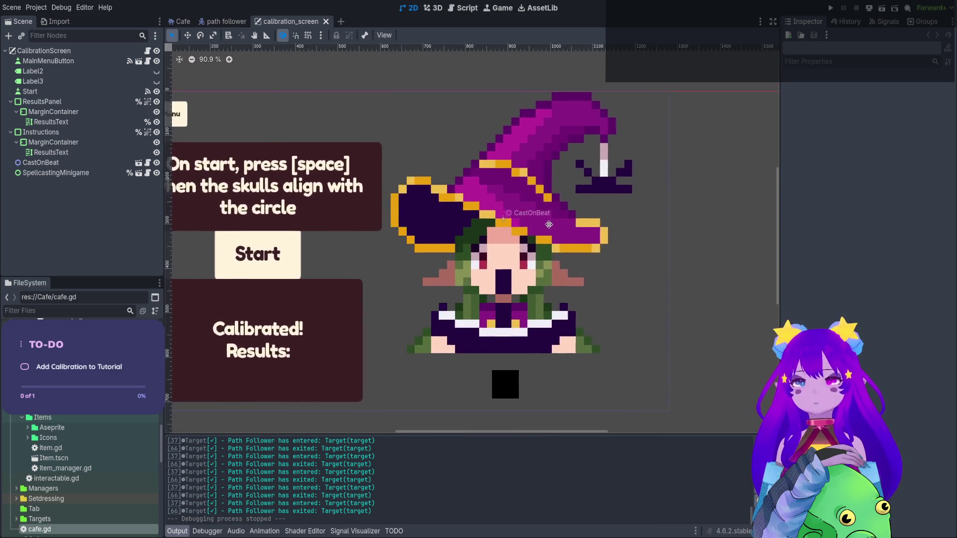
{"action": "left_click_drag", "start_coordinate": [546, 226], "coordinate": [594, 211]}
{"action": "scroll", "coordinate": [594, 211], "scroll_direction": "down", "scroll_amount": 2}
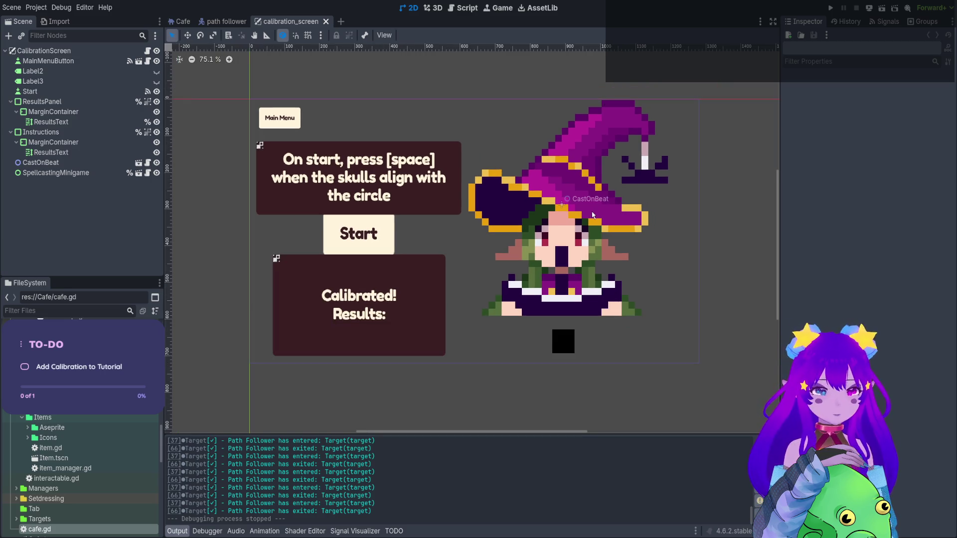
{"action": "scroll", "coordinate": [541, 194], "scroll_direction": "up", "scroll_amount": 2}
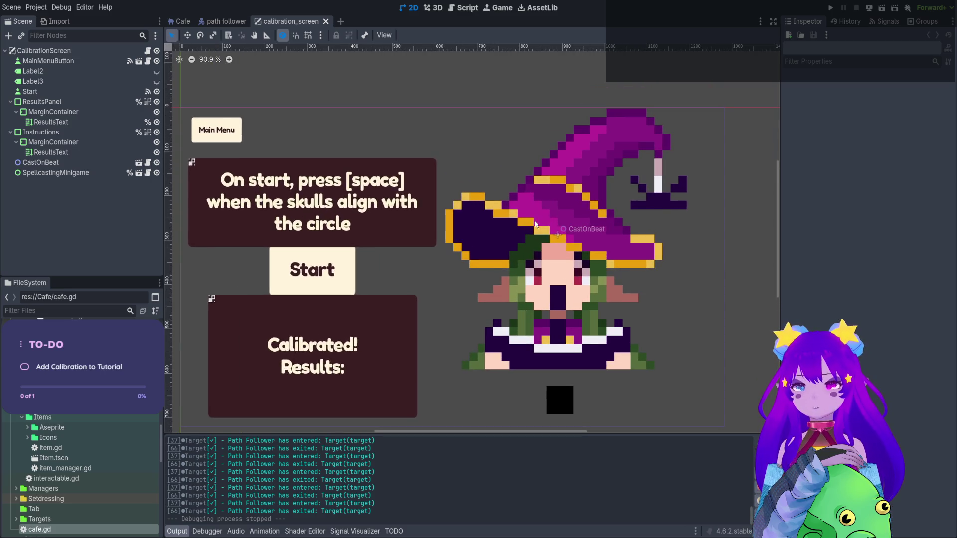
{"action": "left_click_drag", "start_coordinate": [537, 212], "coordinate": [549, 222]}
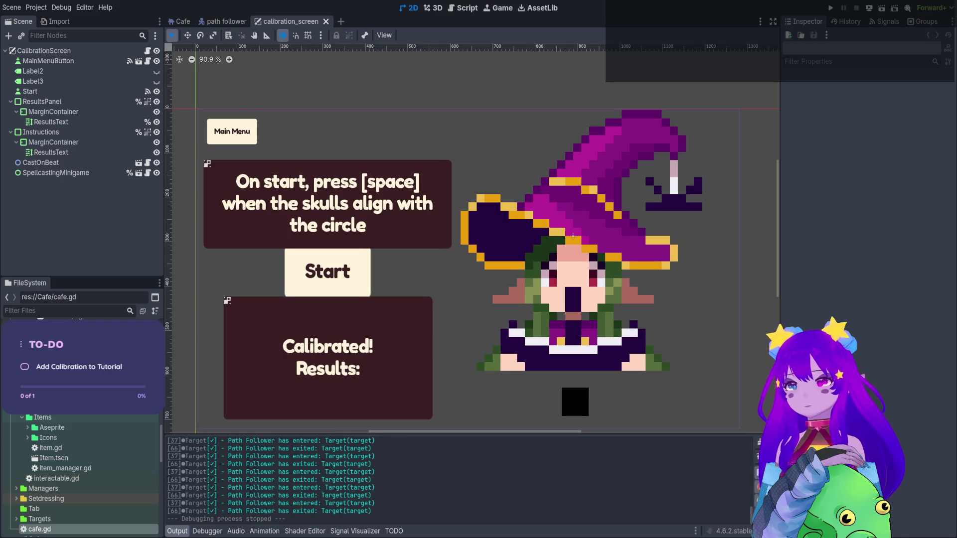
{"action": "left_click", "coordinate": [55, 52]}
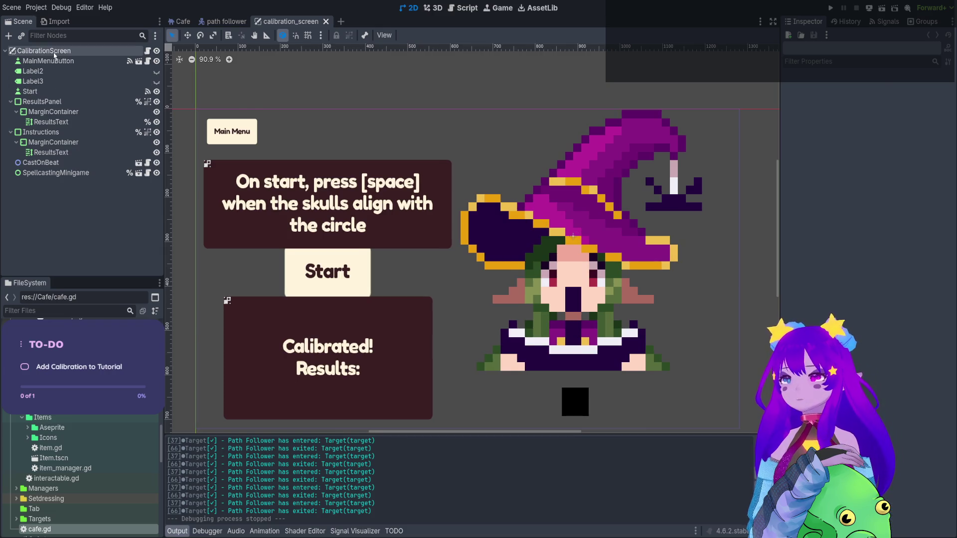
{"action": "left_click", "coordinate": [70, 173]}
{"action": "left_click", "coordinate": [809, 100]}
{"action": "left_click", "coordinate": [809, 100]}
{"action": "left_click", "coordinate": [811, 92]}
{"action": "left_click", "coordinate": [810, 92]}
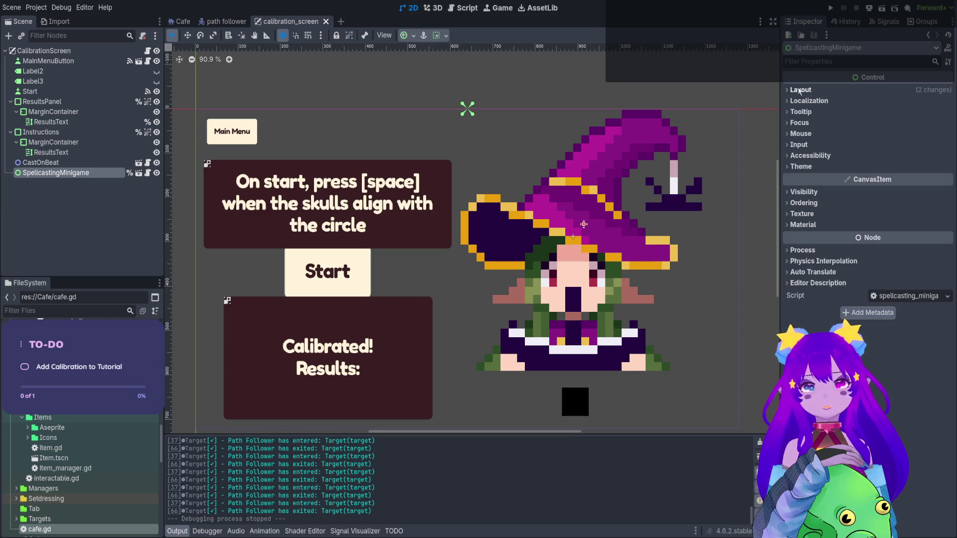
- Open the SpellcastingMinigame scene in its own tab, then open calibration_screen.gd
{"action": "left_click", "coordinate": [139, 172]}
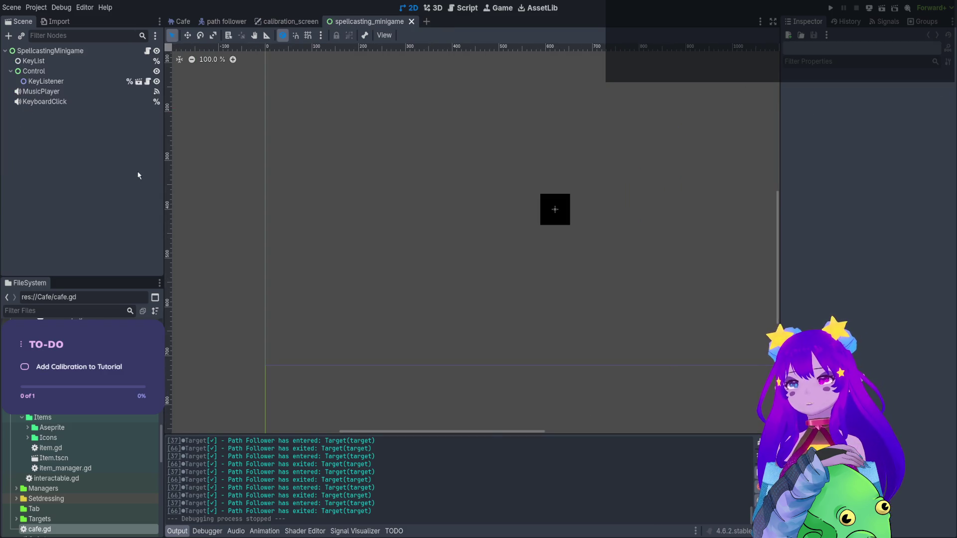
{"action": "left_click", "coordinate": [123, 52]}
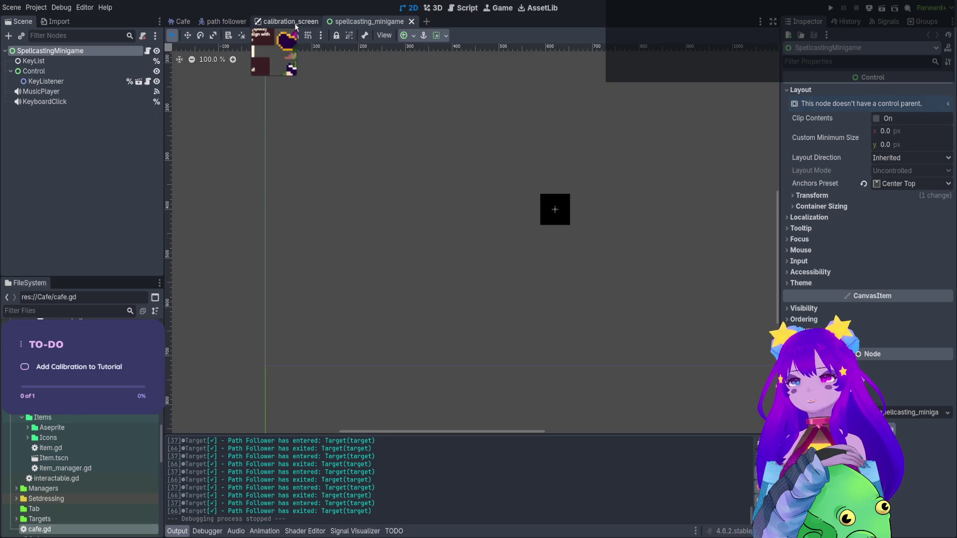
{"action": "left_click", "coordinate": [290, 21]}
{"action": "left_click", "coordinate": [148, 51]}
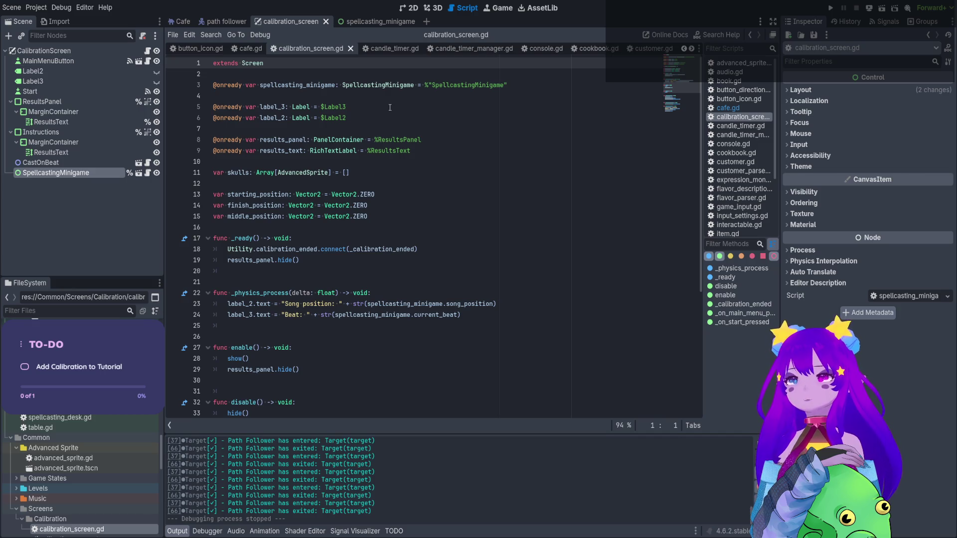
- Follow the enter_calibration call on line 39 into spellcasting_minigame.gd
{"action": "scroll", "coordinate": [390, 107], "scroll_direction": "down", "scroll_amount": 6}
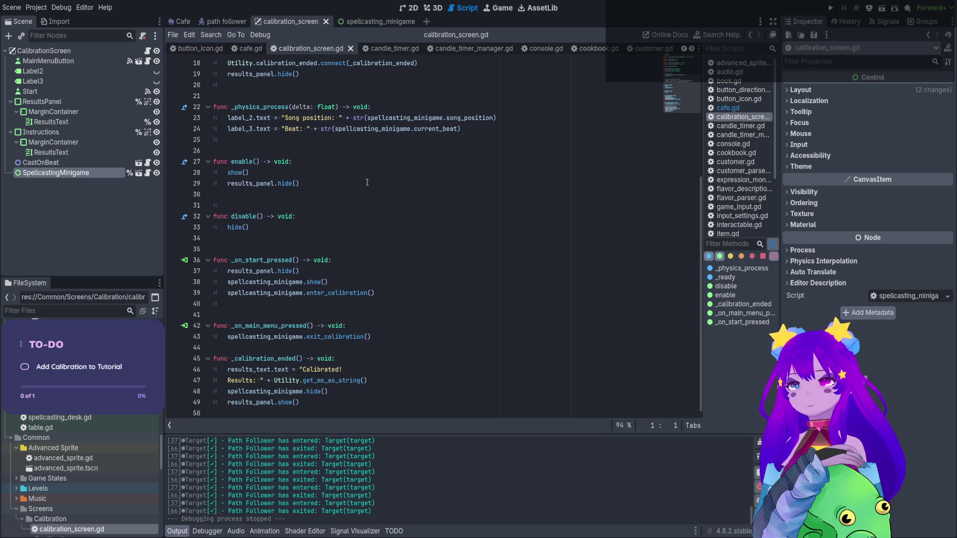
{"action": "left_click_drag", "start_coordinate": [327, 293], "coordinate": [365, 300]}
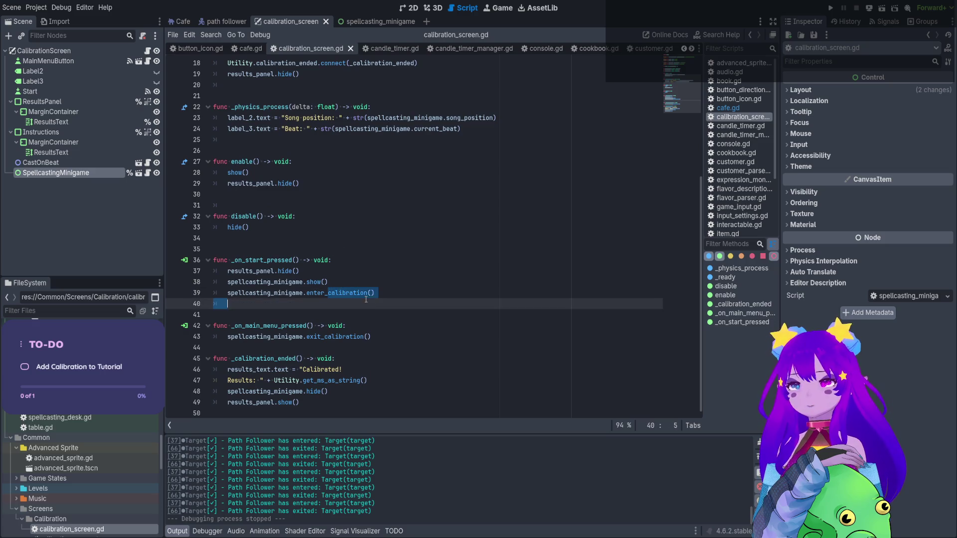
{"action": "left_click_drag", "start_coordinate": [348, 335], "coordinate": [361, 337]}
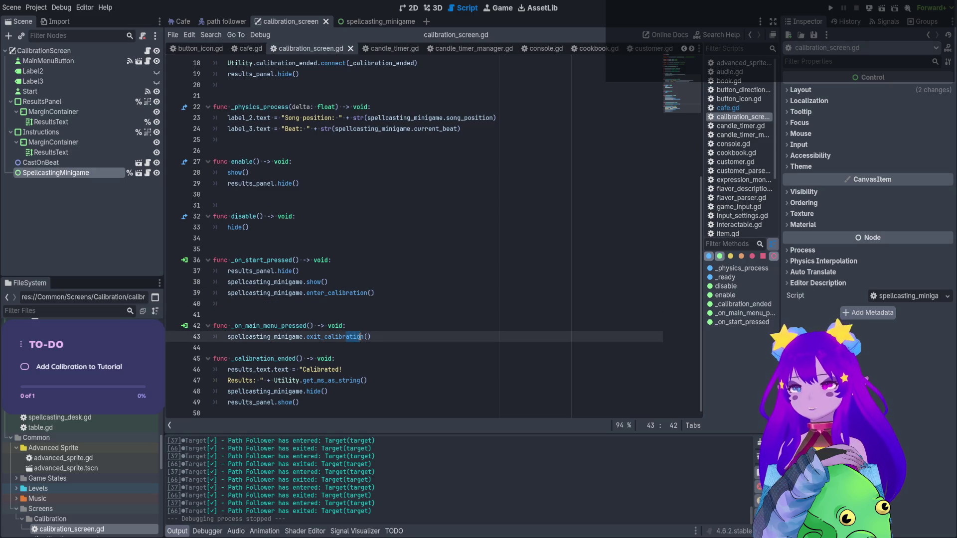
{"action": "left_click", "coordinate": [351, 293]}
{"action": "left_click", "coordinate": [351, 293], "text": "ctrl"}
- Review calibration_spell and calibration_game_state on lines 230–231, then return to the 2D view
{"action": "scroll", "coordinate": [349, 223], "scroll_direction": "up", "scroll_amount": 2}
{"action": "left_click", "coordinate": [374, 141]}
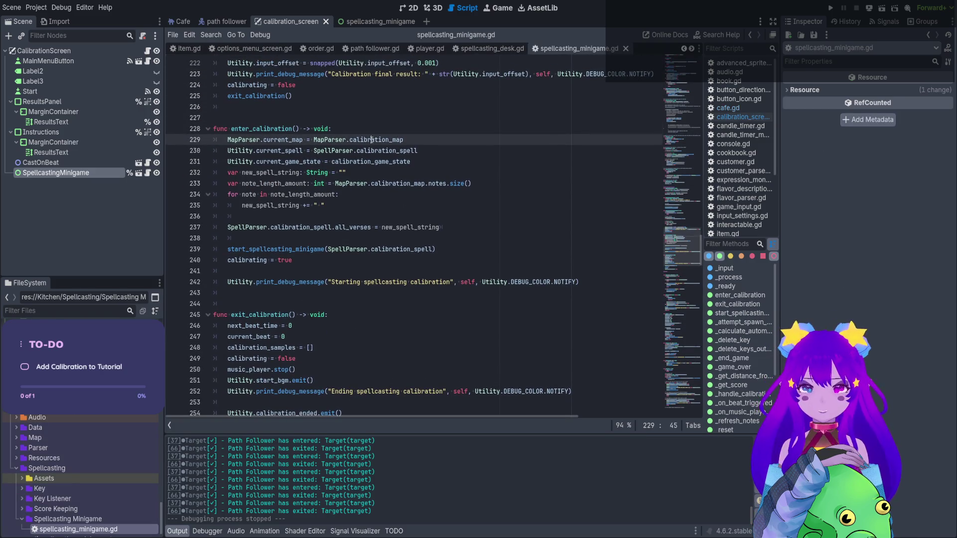
{"action": "left_click_drag", "start_coordinate": [389, 151], "coordinate": [395, 150]}
{"action": "left_click", "coordinate": [377, 162]}
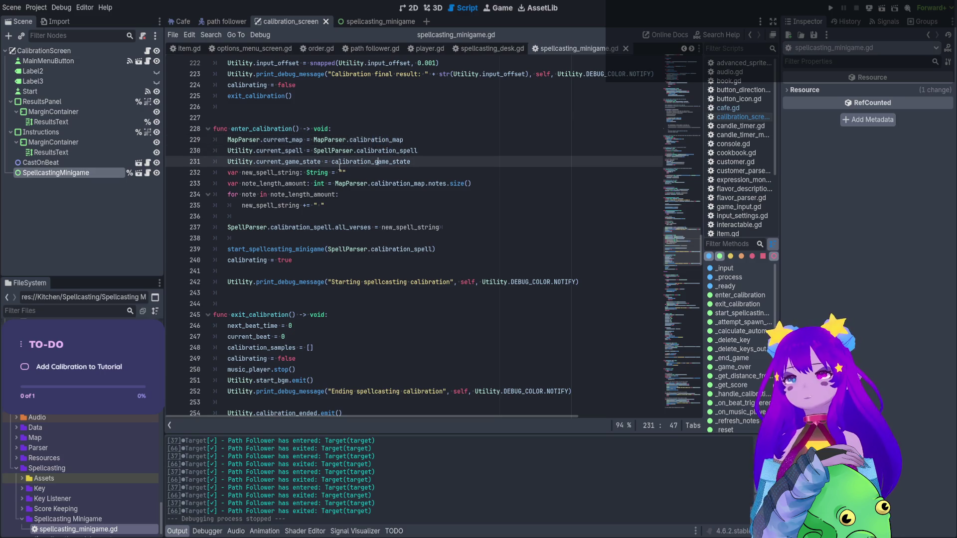
{"action": "left_click_drag", "start_coordinate": [365, 162], "coordinate": [403, 162]}
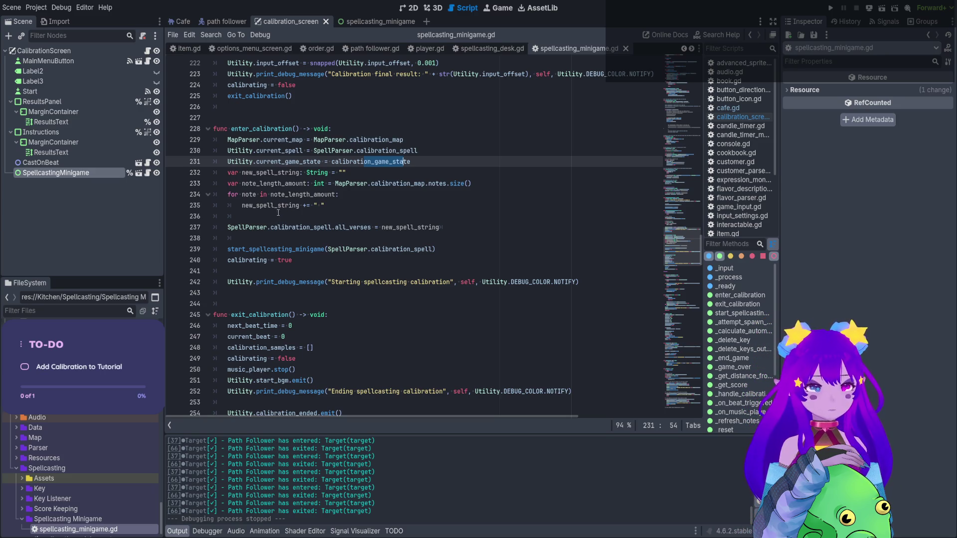
{"action": "left_click", "coordinate": [410, 8]}
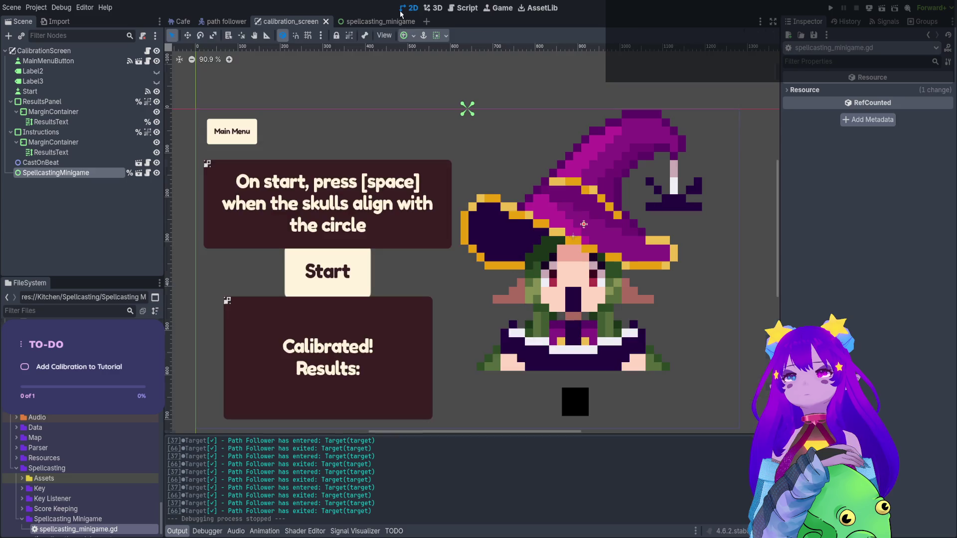
- Switch to the Cafe scene tab and scroll through its node tree in the Scene dock
{"action": "left_click", "coordinate": [181, 22]}
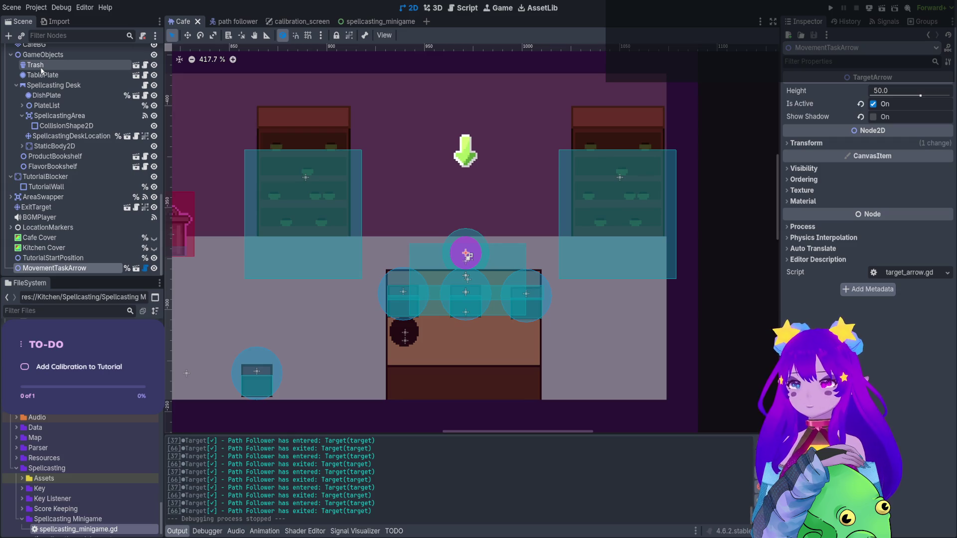
{"action": "scroll", "coordinate": [42, 71], "scroll_direction": "up", "scroll_amount": 5}
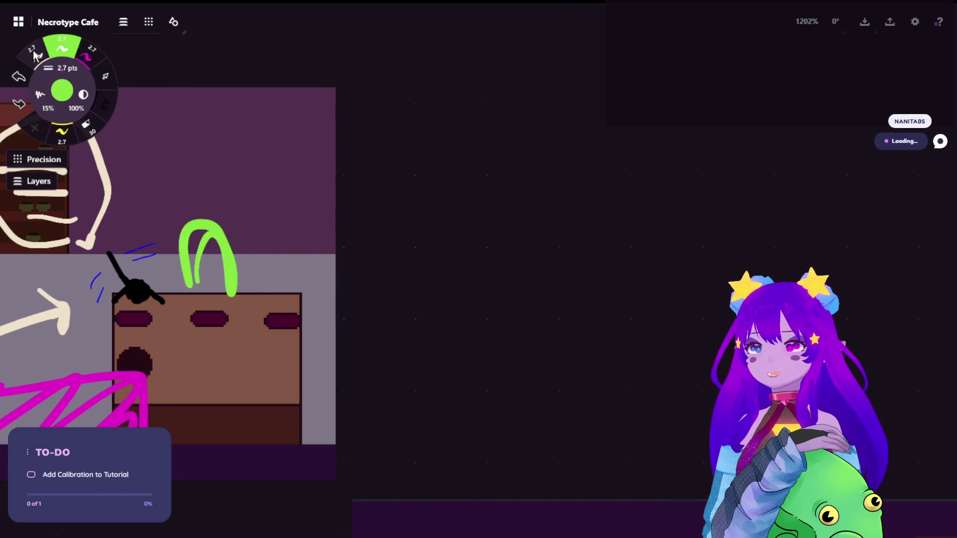
- Handwrite '- invis objects' in cream pen beside the cafe sketch
{"action": "mouse_move", "coordinate": [390, 168]}
{"action": "left_mouse_down"}
{"action": "mouse_move", "coordinate": [421, 193]}
{"action": "mouse_move", "coordinate": [447, 190]}
{"action": "mouse_move", "coordinate": [472, 163]}
{"action": "mouse_move", "coordinate": [476, 189]}
{"action": "left_mouse_up"}
{"action": "left_click", "coordinate": [421, 153]}
{"action": "left_click", "coordinate": [477, 151]}
{"action": "left_click_drag", "start_coordinate": [504, 157], "coordinate": [488, 185]}
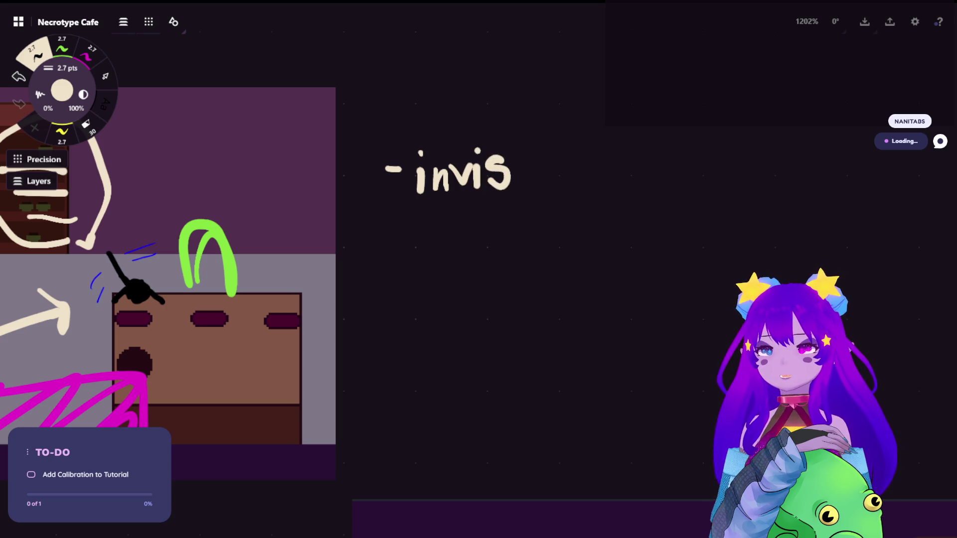
{"action": "mouse_move", "coordinate": [548, 165]}
{"action": "left_mouse_down"}
{"action": "mouse_move", "coordinate": [579, 200]}
{"action": "mouse_move", "coordinate": [612, 162]}
{"action": "mouse_move", "coordinate": [620, 181]}
{"action": "mouse_move", "coordinate": [643, 189]}
{"action": "left_mouse_up"}
{"action": "left_click", "coordinate": [589, 152]}
{"action": "left_click", "coordinate": [638, 169]}
{"action": "mouse_move", "coordinate": [651, 129]}
{"action": "left_mouse_down"}
{"action": "mouse_move", "coordinate": [657, 176]}
{"action": "mouse_move", "coordinate": [674, 148]}
{"action": "mouse_move", "coordinate": [670, 176]}
{"action": "left_mouse_up"}
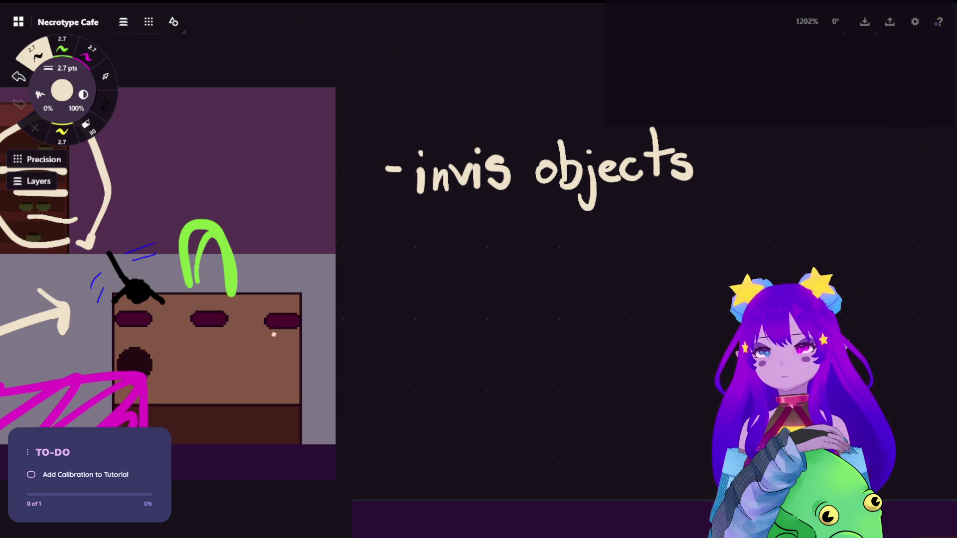
- Start a second list item below it with '- disable'
{"action": "left_click_drag", "start_coordinate": [380, 235], "coordinate": [401, 235]}
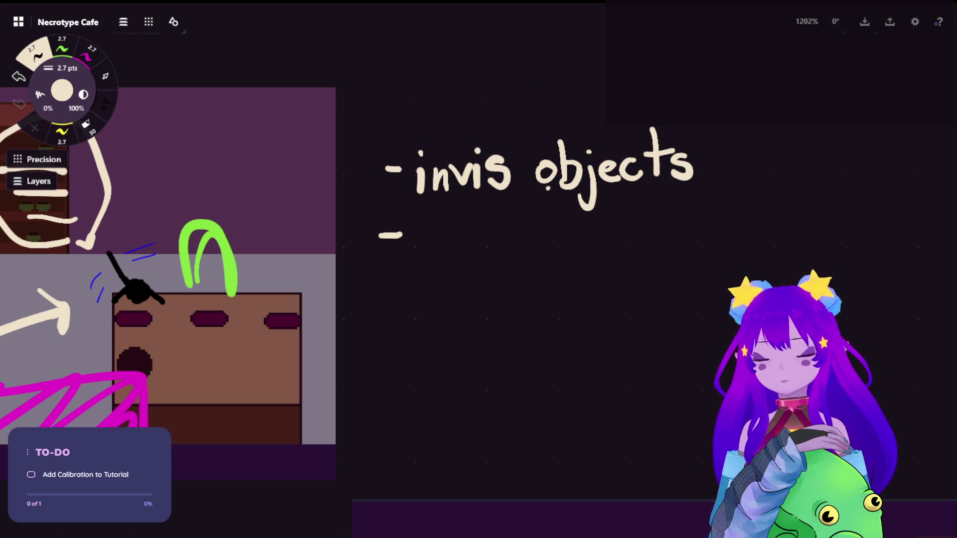
{"action": "mouse_move", "coordinate": [429, 233]}
{"action": "left_mouse_down"}
{"action": "mouse_move", "coordinate": [434, 253]}
{"action": "mouse_move", "coordinate": [458, 245]}
{"action": "mouse_move", "coordinate": [454, 257]}
{"action": "mouse_move", "coordinate": [492, 239]}
{"action": "mouse_move", "coordinate": [500, 255]}
{"action": "left_mouse_up"}
{"action": "left_click", "coordinate": [443, 227]}
{"action": "left_click_drag", "start_coordinate": [499, 209], "coordinate": [509, 250]}
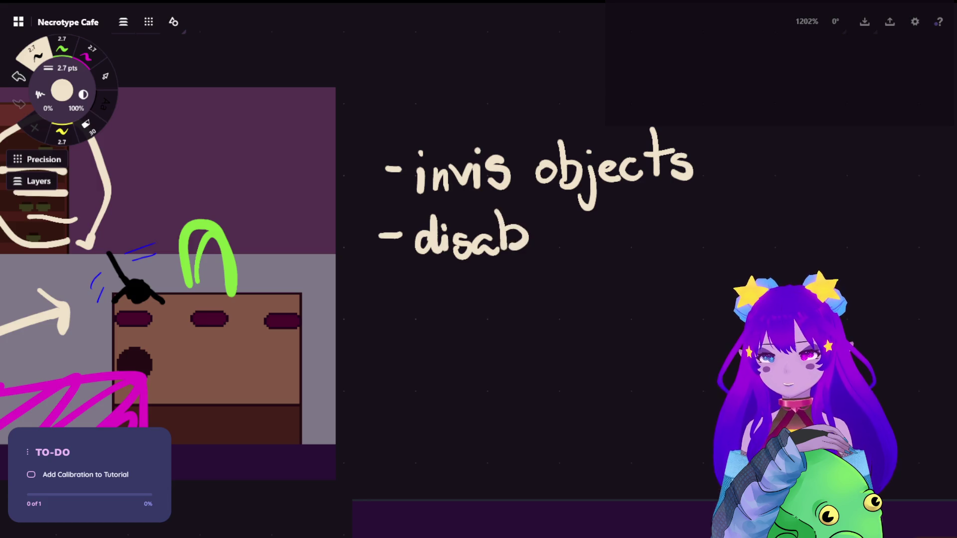
{"action": "mouse_move", "coordinate": [539, 206]}
{"action": "left_mouse_down"}
{"action": "mouse_move", "coordinate": [543, 247]}
{"action": "mouse_move", "coordinate": [567, 243]}
{"action": "left_mouse_up"}
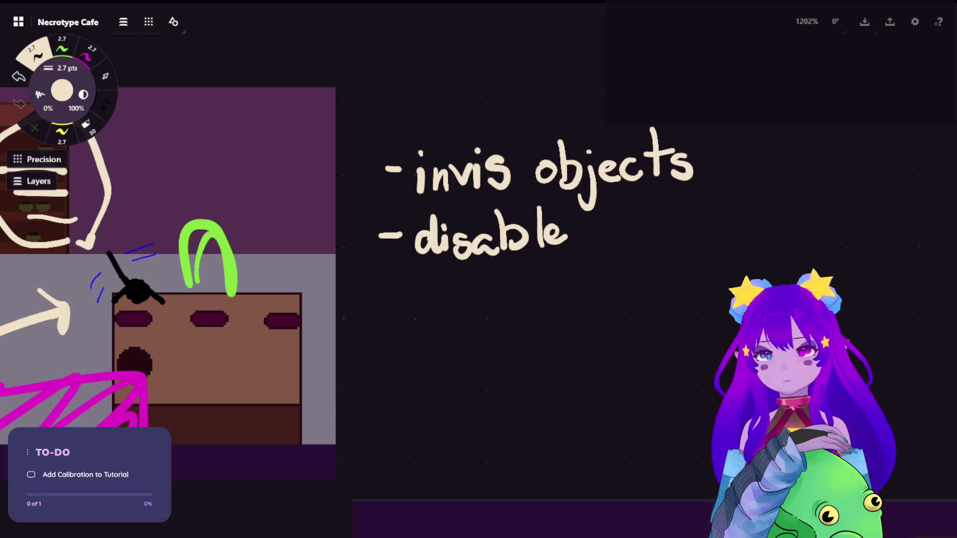
- Finish the word 'interact', undoing stray strokes, then pan back to the game scene sketch
{"action": "left_click_drag", "start_coordinate": [604, 232], "coordinate": [604, 248]}
{"action": "left_click", "coordinate": [603, 222]}
{"action": "key", "text": "ctrl+z"}
{"action": "left_click", "coordinate": [602, 220]}
{"action": "left_click_drag", "start_coordinate": [613, 233], "coordinate": [630, 252]}
{"action": "left_click_drag", "start_coordinate": [638, 204], "coordinate": [639, 251]}
{"action": "mouse_move", "coordinate": [628, 230]}
{"action": "left_mouse_down"}
{"action": "mouse_move", "coordinate": [650, 227]}
{"action": "mouse_move", "coordinate": [665, 251]}
{"action": "mouse_move", "coordinate": [688, 225]}
{"action": "mouse_move", "coordinate": [695, 253]}
{"action": "mouse_move", "coordinate": [728, 232]}
{"action": "mouse_move", "coordinate": [739, 246]}
{"action": "left_mouse_up"}
{"action": "key", "text": "ctrl+z"}
{"action": "key", "text": "ctrl+z"}
{"action": "left_click", "coordinate": [758, 236]}
{"action": "key", "text": "ctrl+z"}
{"action": "mouse_move", "coordinate": [754, 197]}
{"action": "left_mouse_down"}
{"action": "mouse_move", "coordinate": [751, 247]}
{"action": "mouse_move", "coordinate": [767, 214]}
{"action": "left_mouse_up"}
{"action": "left_click_drag", "start_coordinate": [548, 199], "coordinate": [383, 209]}
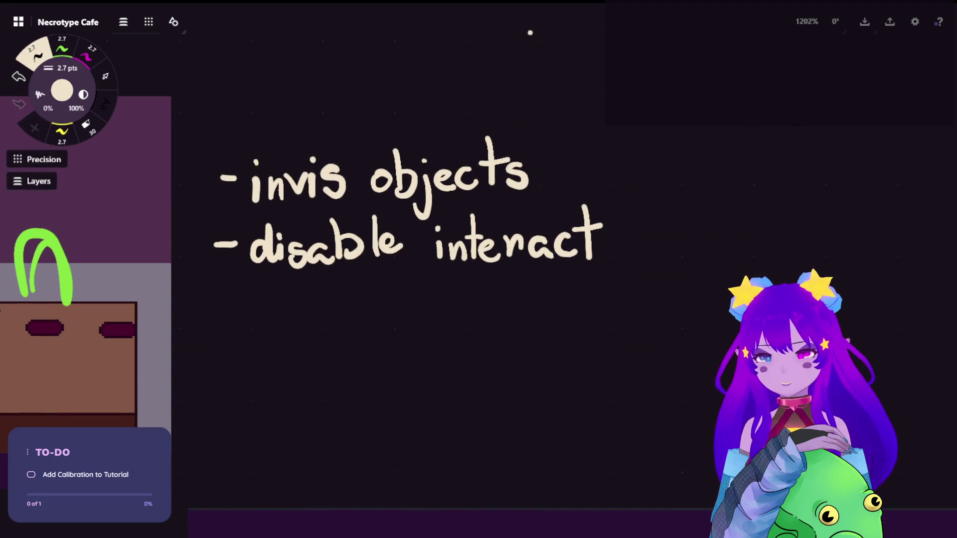
{"action": "left_click_drag", "start_coordinate": [573, 164], "coordinate": [951, 169]}
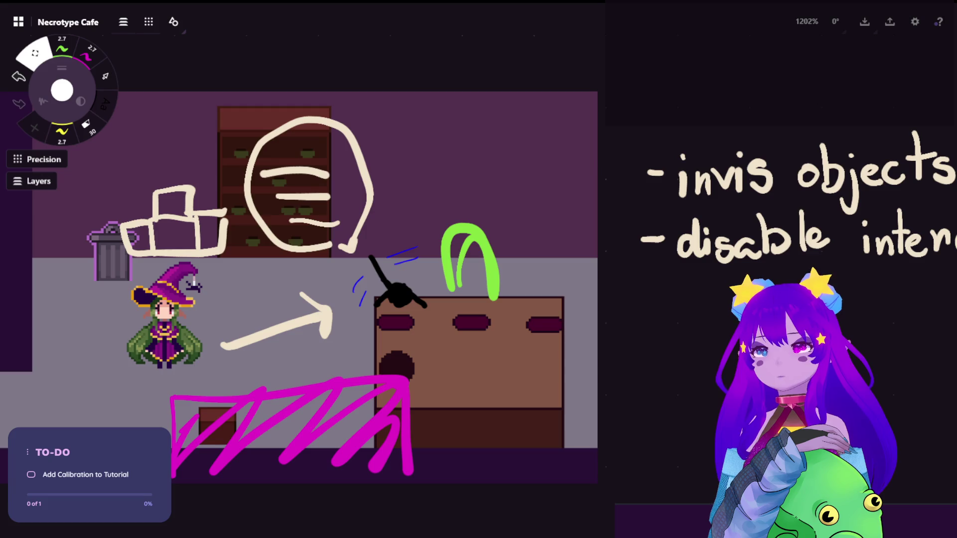
{"action": "key", "text": "b"}
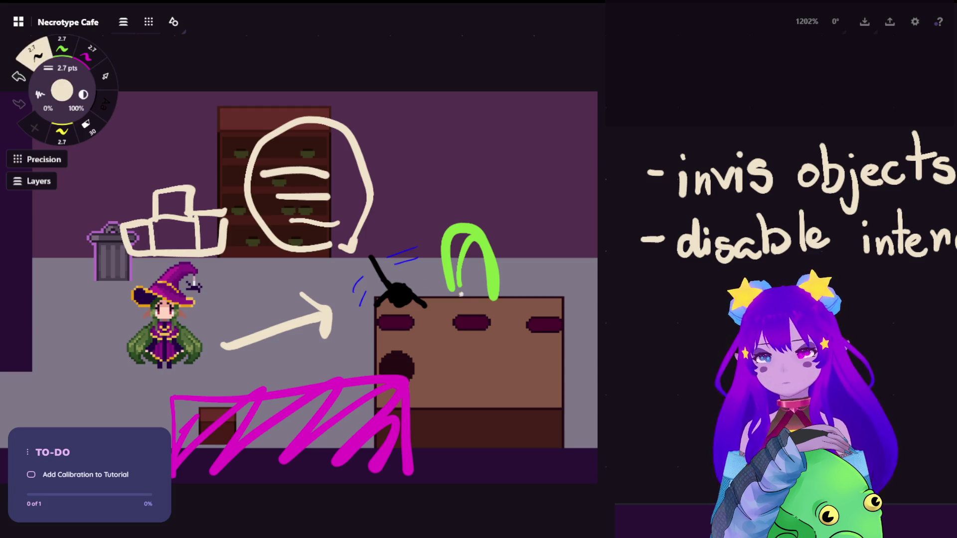
{"action": "mouse_move", "coordinate": [465, 143]}
{"action": "left_mouse_down"}
{"action": "mouse_move", "coordinate": [435, 137]}
{"action": "mouse_move", "coordinate": [483, 166]}
{"action": "mouse_move", "coordinate": [441, 172]}
{"action": "mouse_move", "coordinate": [476, 167]}
{"action": "left_mouse_up"}
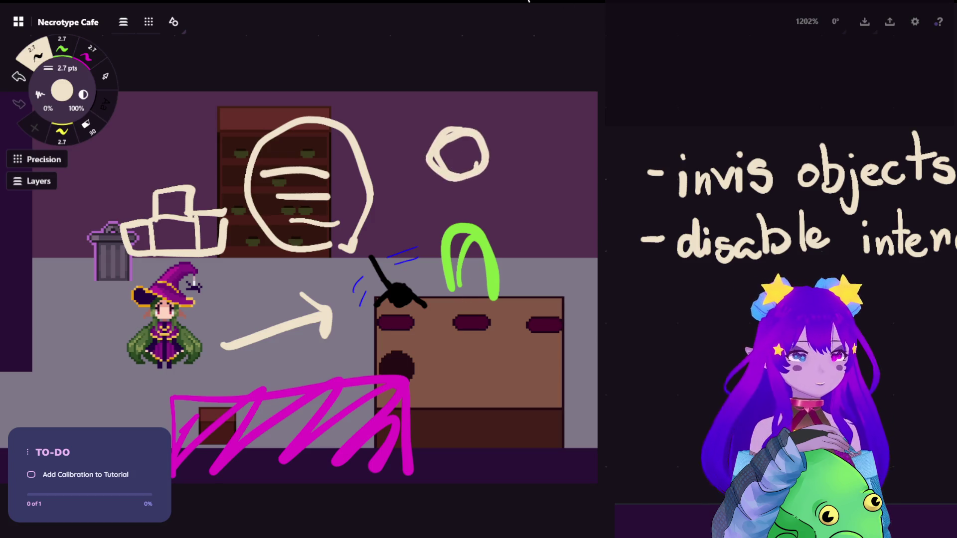
{"action": "key", "text": "ctrl+z"}
{"action": "left_click_drag", "start_coordinate": [448, 250], "coordinate": [160, 178]}
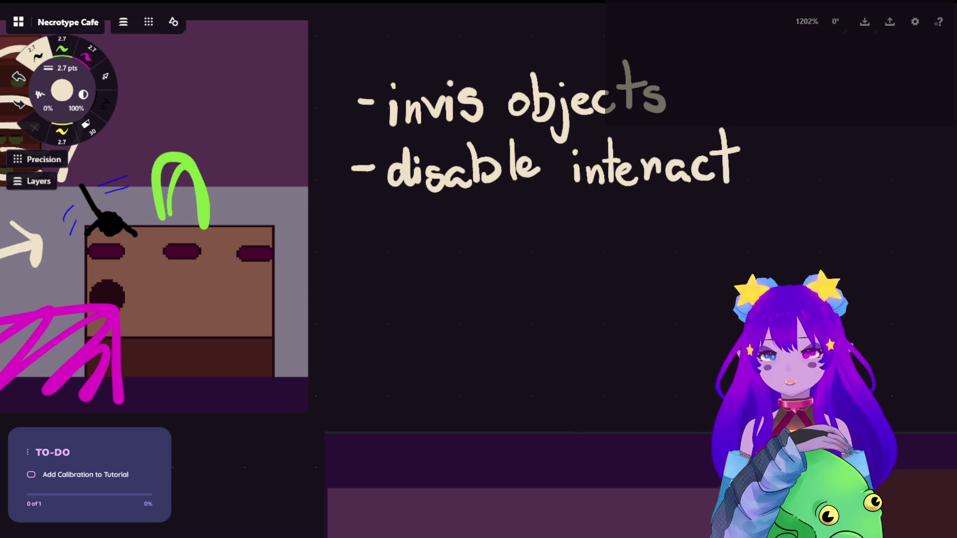
- Reposition the canvas around the handwritten notes and return to the cream pen
{"action": "key", "text": "s"}
{"action": "left_click_drag", "start_coordinate": [503, 190], "coordinate": [471, 259]}
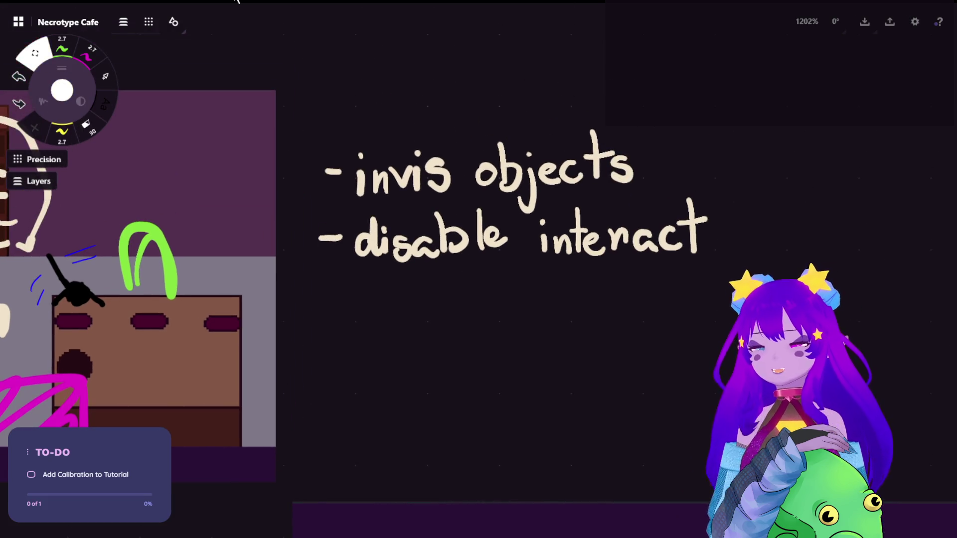
{"action": "left_click_drag", "start_coordinate": [203, 130], "coordinate": [182, 78]}
{"action": "key", "text": "b"}
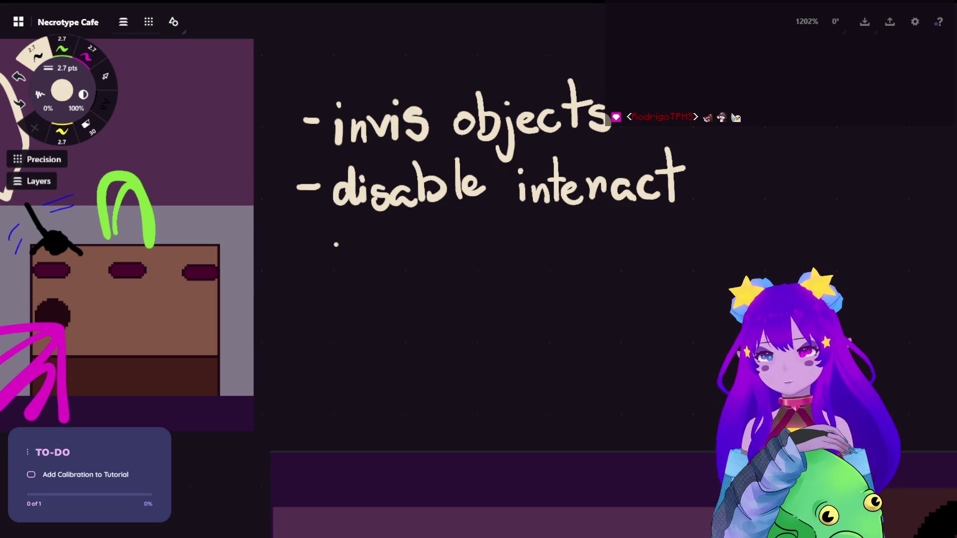
- Write '- on start,' as the third list item, undoing badly drawn strokes
{"action": "left_click_drag", "start_coordinate": [292, 254], "coordinate": [310, 255]}
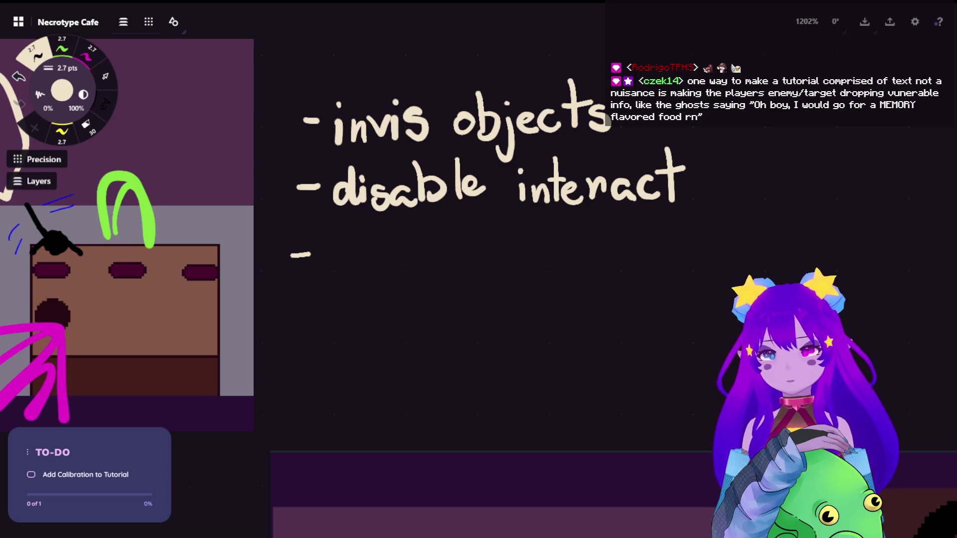
{"action": "mouse_move", "coordinate": [346, 260]}
{"action": "left_mouse_down"}
{"action": "mouse_move", "coordinate": [319, 263]}
{"action": "mouse_move", "coordinate": [327, 252]}
{"action": "mouse_move", "coordinate": [362, 254]}
{"action": "mouse_move", "coordinate": [365, 275]}
{"action": "left_mouse_up"}
{"action": "key", "text": "ctrl+z"}
{"action": "left_click_drag", "start_coordinate": [401, 247], "coordinate": [383, 273]}
{"action": "mouse_move", "coordinate": [411, 221]}
{"action": "left_mouse_down"}
{"action": "mouse_move", "coordinate": [412, 269]}
{"action": "mouse_move", "coordinate": [426, 242]}
{"action": "mouse_move", "coordinate": [428, 257]}
{"action": "mouse_move", "coordinate": [454, 268]}
{"action": "mouse_move", "coordinate": [481, 264]}
{"action": "mouse_move", "coordinate": [454, 250]}
{"action": "mouse_move", "coordinate": [476, 249]}
{"action": "left_mouse_up"}
{"action": "key", "text": "ctrl+z"}
{"action": "left_click_drag", "start_coordinate": [485, 225], "coordinate": [487, 269]}
{"action": "mouse_move", "coordinate": [470, 248]}
{"action": "left_mouse_down"}
{"action": "mouse_move", "coordinate": [499, 242]}
{"action": "mouse_move", "coordinate": [500, 278]}
{"action": "mouse_move", "coordinate": [528, 294]}
{"action": "left_mouse_up"}
- Write 'play' after it, undoing misplaced strokes
{"action": "left_click_drag", "start_coordinate": [527, 254], "coordinate": [529, 266]}
{"action": "mouse_move", "coordinate": [558, 234]}
{"action": "left_mouse_down"}
{"action": "mouse_move", "coordinate": [555, 270]}
{"action": "mouse_move", "coordinate": [573, 254]}
{"action": "mouse_move", "coordinate": [604, 297]}
{"action": "left_mouse_up"}
{"action": "key", "text": "ctrl+z"}
{"action": "left_click_drag", "start_coordinate": [593, 247], "coordinate": [605, 272]}
{"action": "mouse_move", "coordinate": [658, 250]}
{"action": "left_mouse_down"}
{"action": "mouse_move", "coordinate": [640, 267]}
{"action": "mouse_move", "coordinate": [663, 274]}
{"action": "mouse_move", "coordinate": [643, 252]}
{"action": "mouse_move", "coordinate": [660, 273]}
{"action": "mouse_move", "coordinate": [688, 257]}
{"action": "mouse_move", "coordinate": [692, 272]}
{"action": "left_mouse_up"}
{"action": "key", "text": "ctrl+z"}
- Write 'calibration', shifting the canvas partway for room, then settle the view
{"action": "left_click_drag", "start_coordinate": [701, 212], "coordinate": [704, 262]}
{"action": "mouse_move", "coordinate": [719, 244]}
{"action": "left_mouse_down"}
{"action": "mouse_move", "coordinate": [720, 269]}
{"action": "mouse_move", "coordinate": [721, 234]}
{"action": "left_mouse_up"}
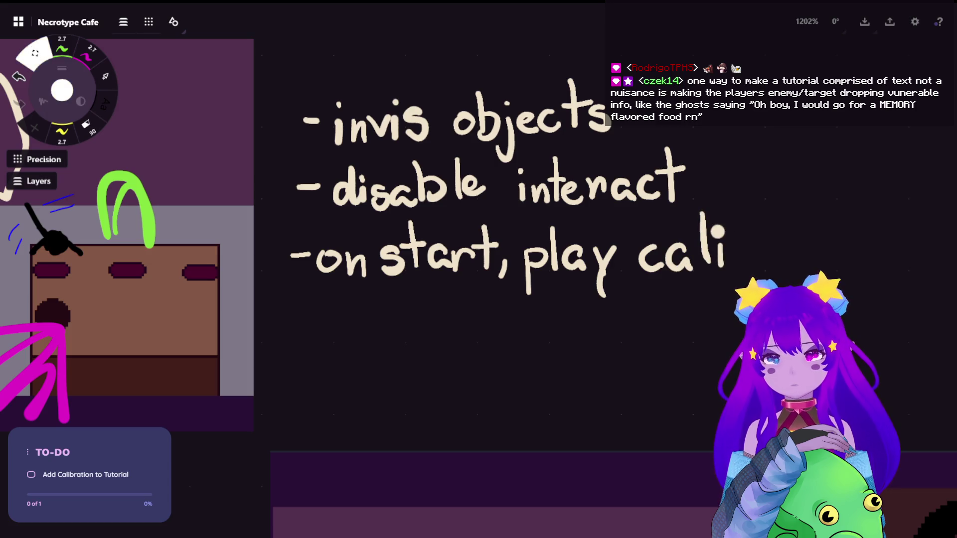
{"action": "left_click_drag", "start_coordinate": [843, 222], "coordinate": [455, 213]}
{"action": "mouse_move", "coordinate": [336, 212]}
{"action": "left_mouse_down"}
{"action": "mouse_move", "coordinate": [337, 260]}
{"action": "mouse_move", "coordinate": [364, 244]}
{"action": "mouse_move", "coordinate": [382, 252]}
{"action": "mouse_move", "coordinate": [406, 239]}
{"action": "left_mouse_up"}
{"action": "left_click_drag", "start_coordinate": [409, 235], "coordinate": [411, 258]}
{"action": "mouse_move", "coordinate": [421, 200]}
{"action": "left_mouse_down"}
{"action": "mouse_move", "coordinate": [423, 258]}
{"action": "mouse_move", "coordinate": [440, 235]}
{"action": "mouse_move", "coordinate": [446, 257]}
{"action": "left_mouse_up"}
{"action": "mouse_move", "coordinate": [441, 221]}
{"action": "left_mouse_down"}
{"action": "mouse_move", "coordinate": [501, 244]}
{"action": "mouse_move", "coordinate": [504, 258]}
{"action": "left_mouse_up"}
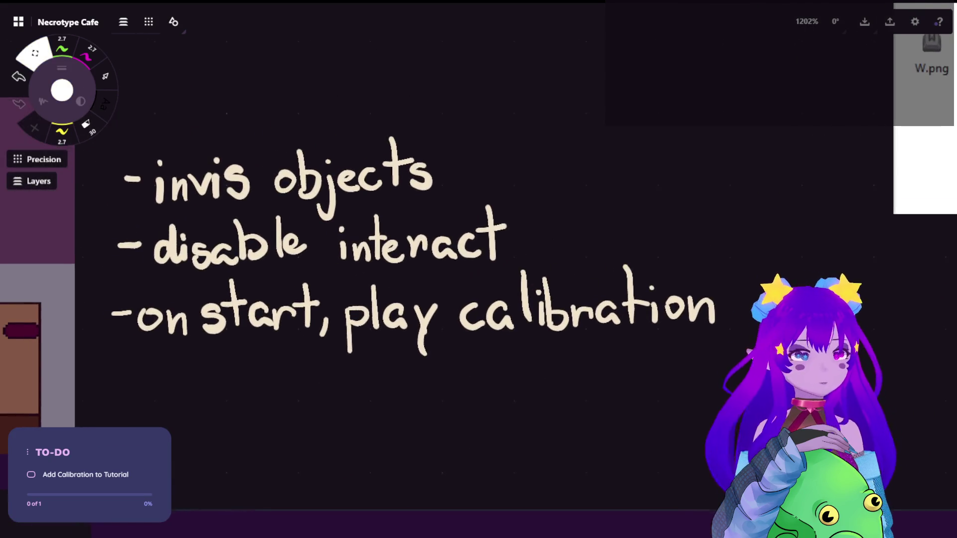
{"action": "scroll", "coordinate": [244, 239], "scroll_direction": "down", "scroll_amount": 3}
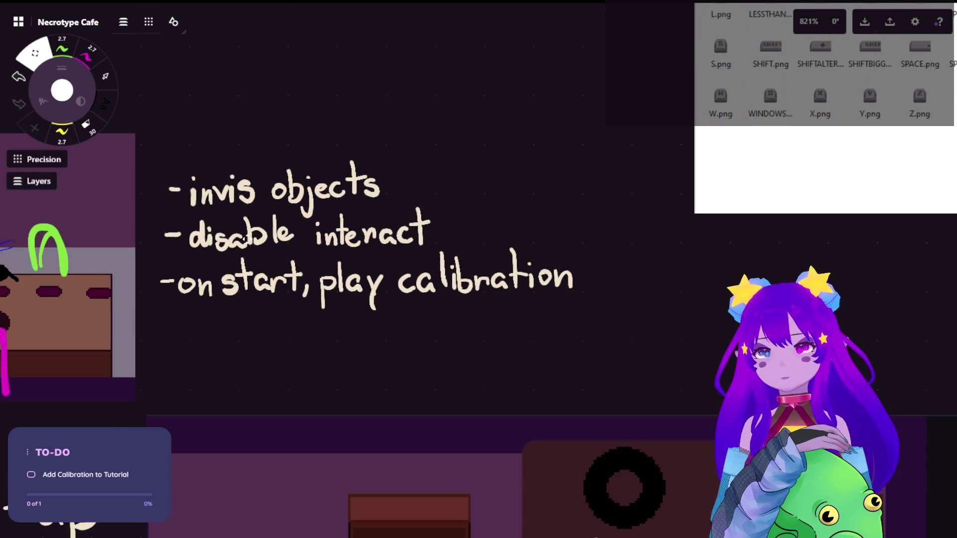
{"action": "scroll", "coordinate": [413, 214], "scroll_direction": "up", "scroll_amount": 2}
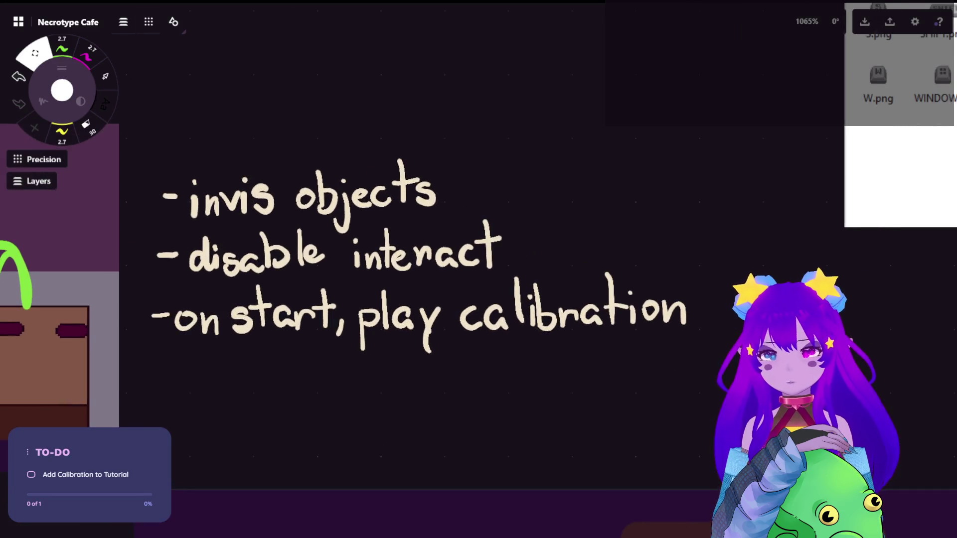
{"action": "left_click_drag", "start_coordinate": [427, 214], "coordinate": [440, 206]}
{"action": "key", "text": "s"}
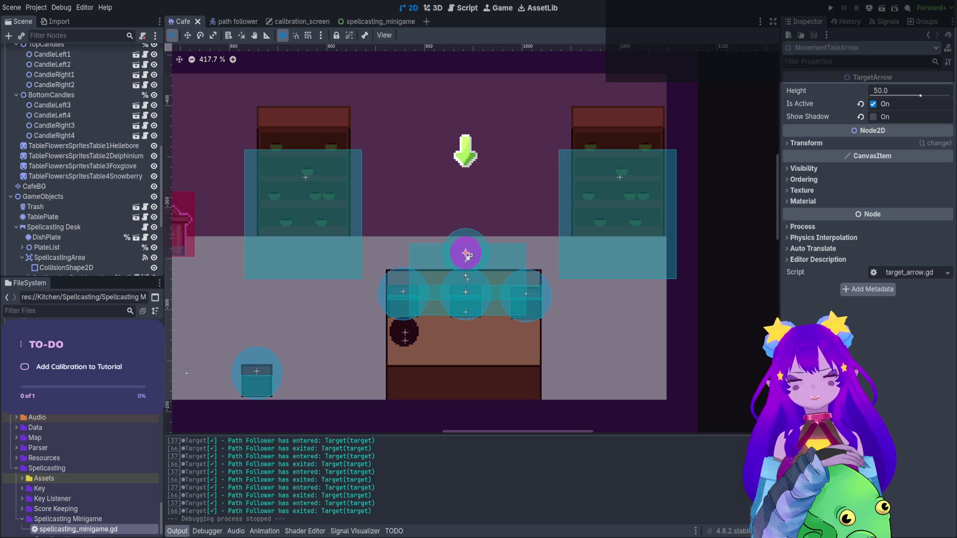
- Run the project and load Levels > Tutorial, restarting it once from the title screen
{"action": "left_click", "coordinate": [466, 9]}
{"action": "left_click", "coordinate": [412, 9]}
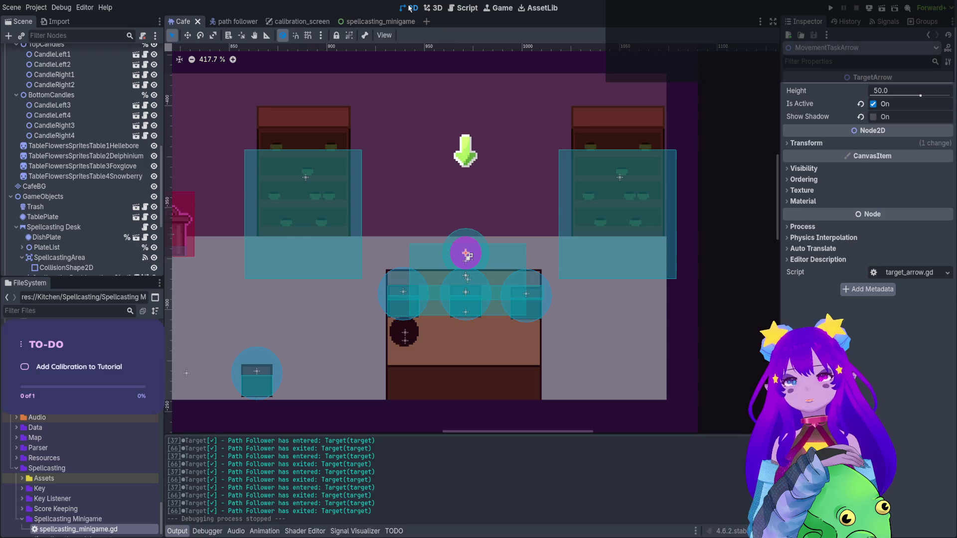
{"action": "left_click", "coordinate": [830, 8]}
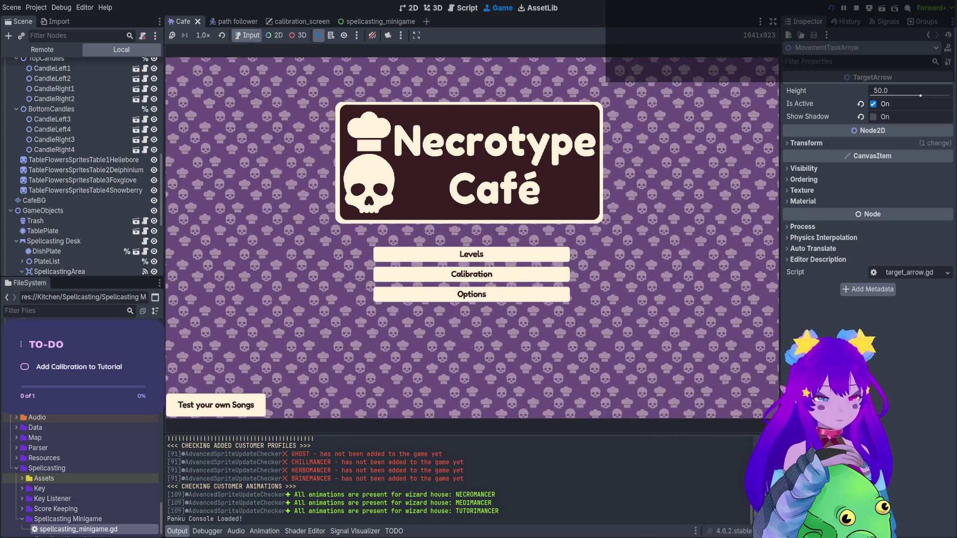
{"action": "left_click", "coordinate": [471, 254]}
{"action": "left_click", "coordinate": [423, 180]}
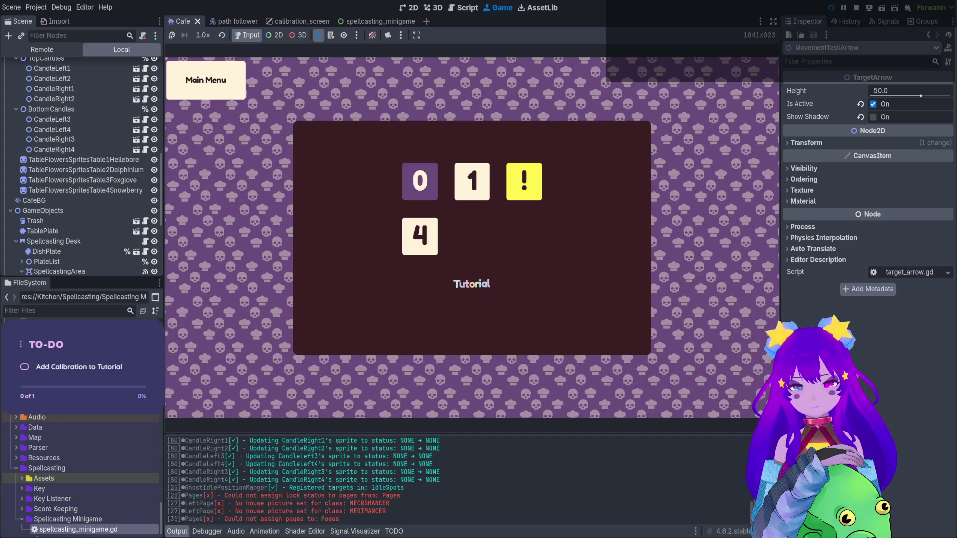
{"action": "key", "text": "Escape"}
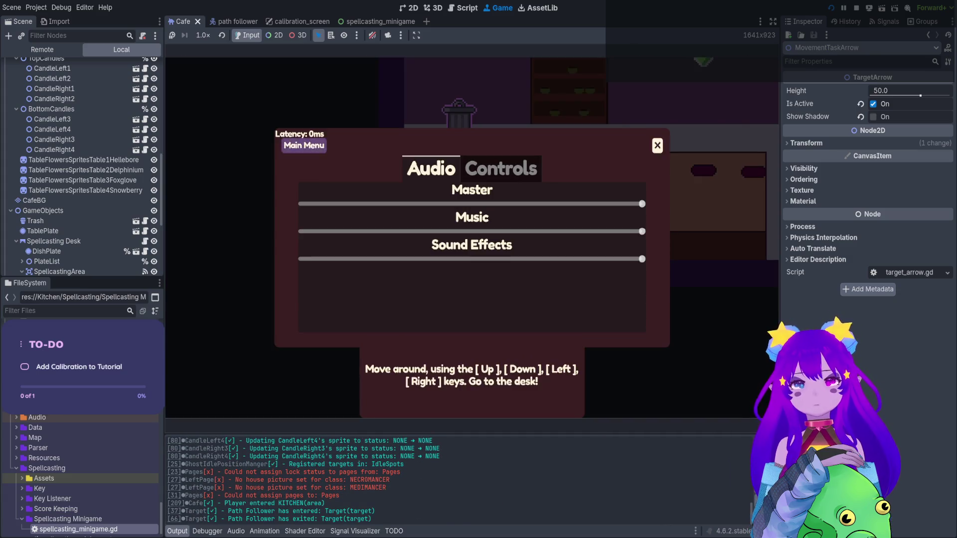
{"action": "left_click", "coordinate": [304, 145]}
{"action": "left_click", "coordinate": [471, 254]}
{"action": "left_click", "coordinate": [423, 179]}
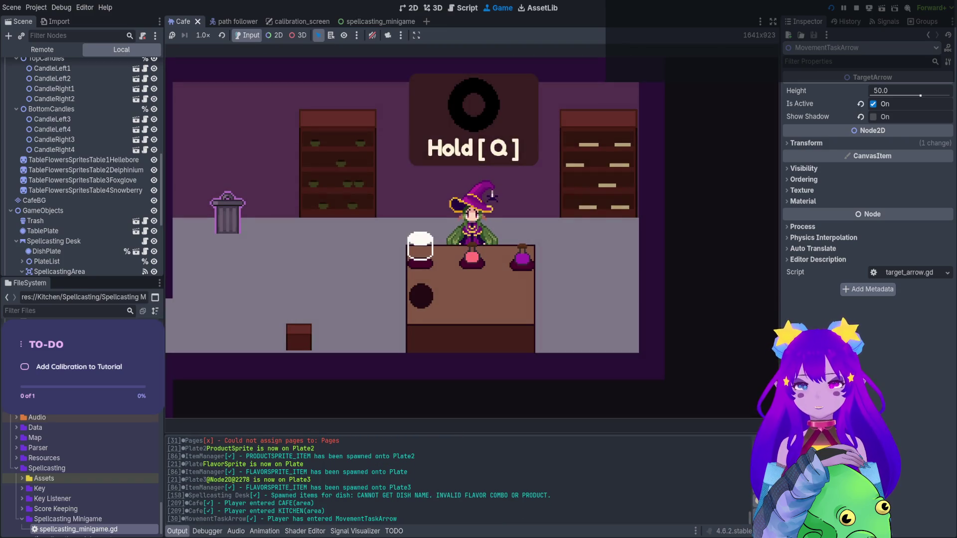
- Pick up and return the flavor potion with Q, walk left, then stop with F8
{"action": "key", "text": "q"}
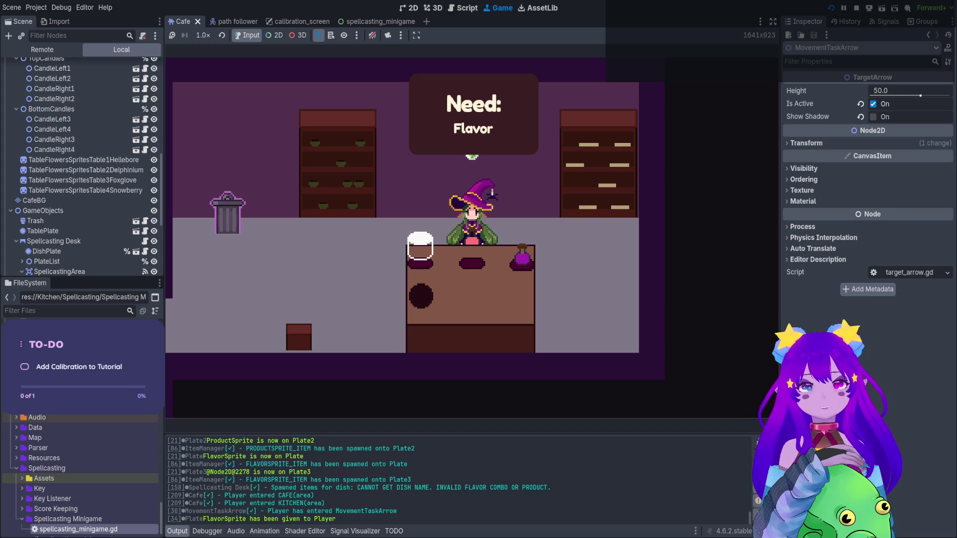
{"action": "key", "text": "q"}
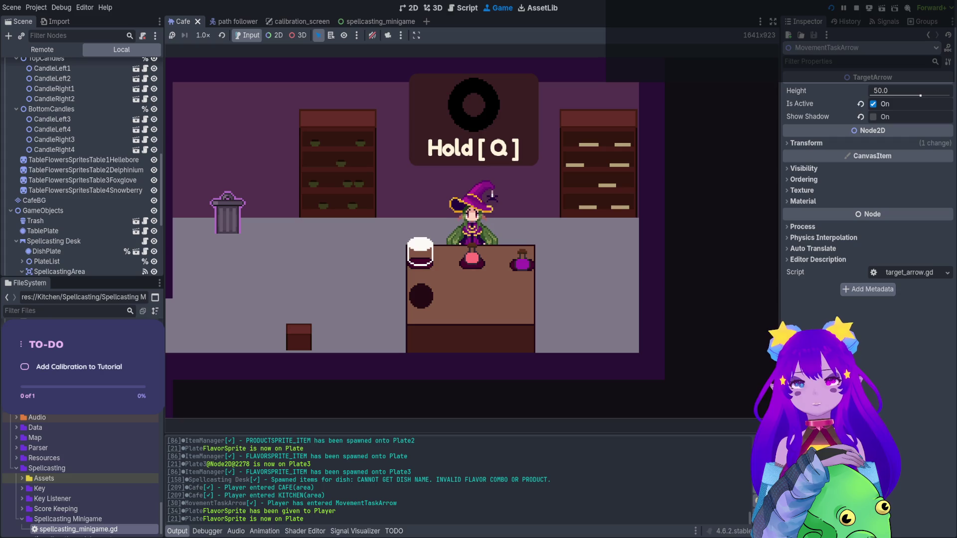
{"action": "key", "text": "a"}
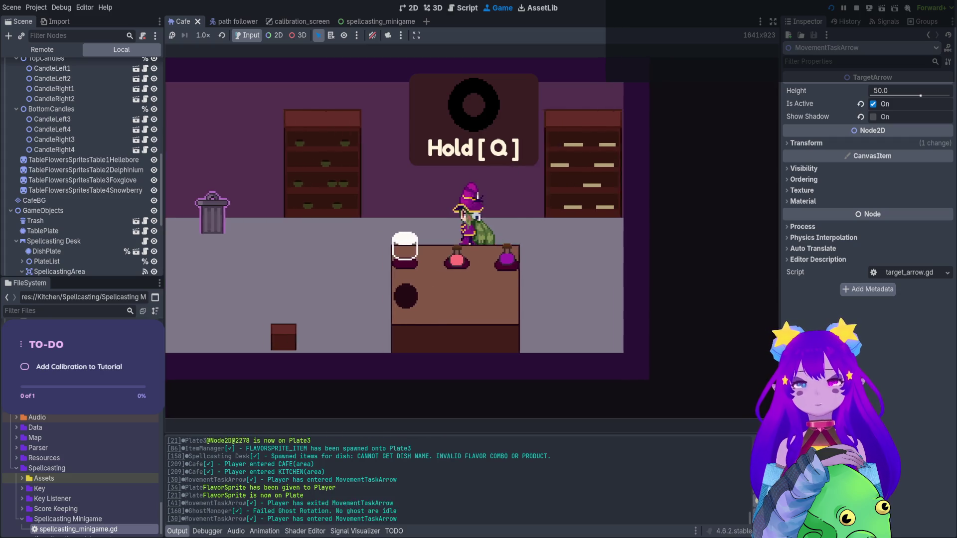
{"action": "key", "text": "a"}
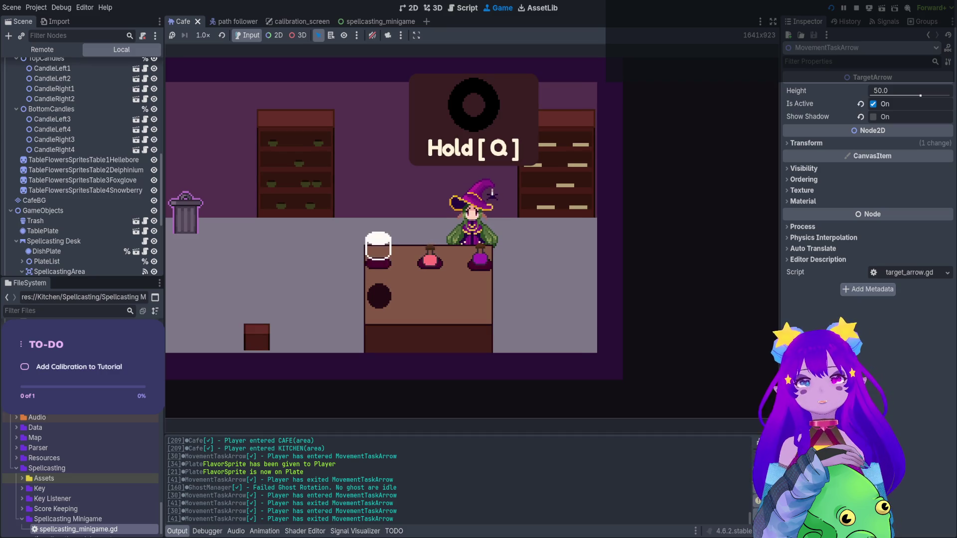
{"action": "key", "text": "F8"}
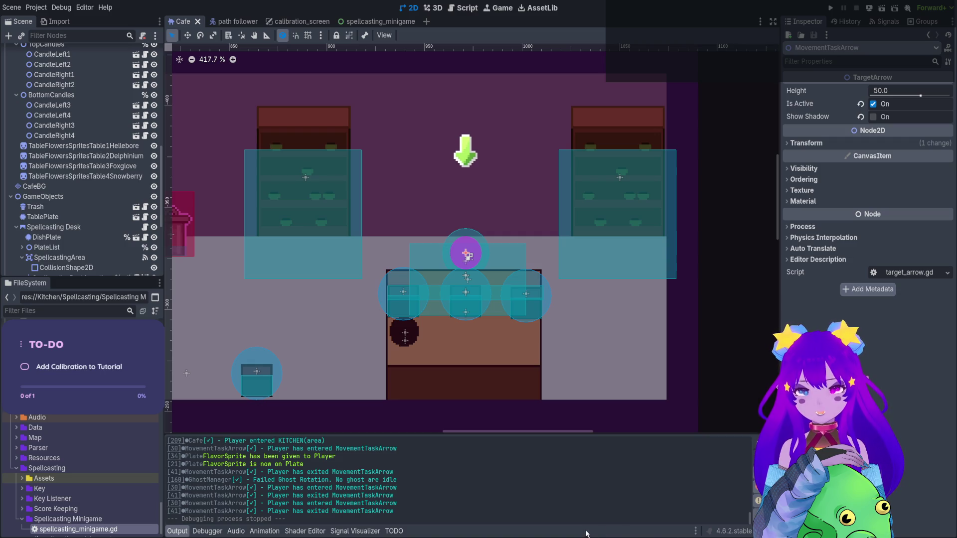
- Switch to the Script workspace showing spellcasting_minigame.gd's enter_calibration function
{"action": "left_click", "coordinate": [457, 10]}
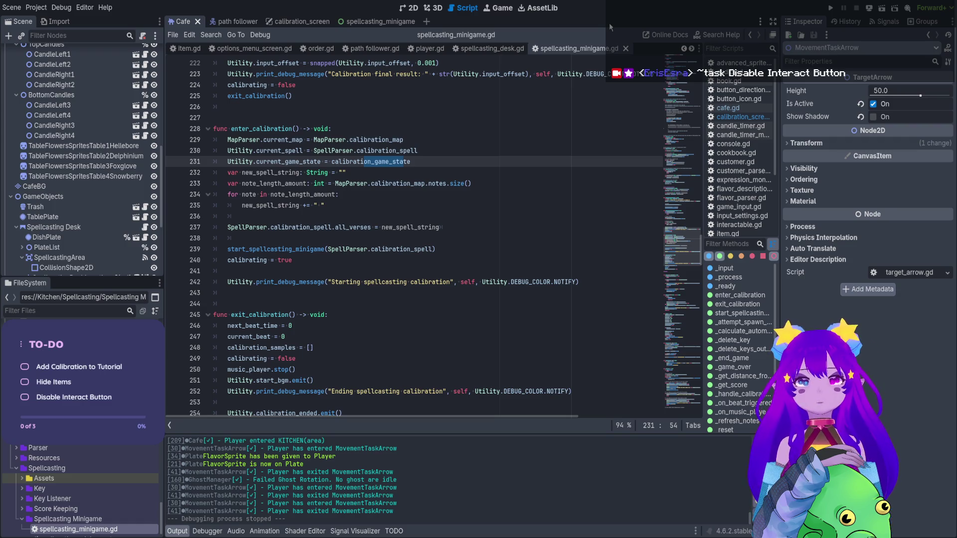
- Open level data.gd with Ctrl+F3 and review its enable_new_book and enable_all_cheats settings
{"action": "left_click", "coordinate": [410, 8]}
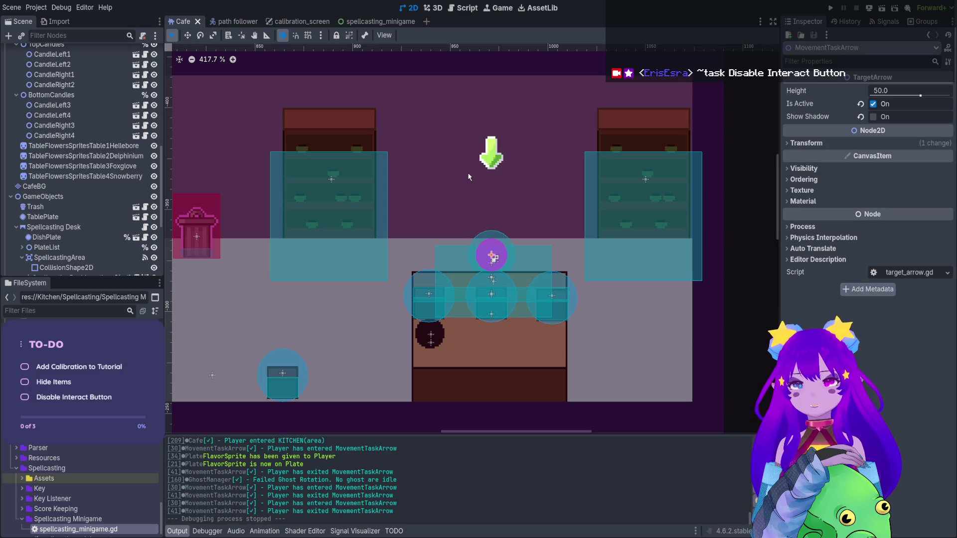
{"action": "key", "text": "ctrl+F3"}
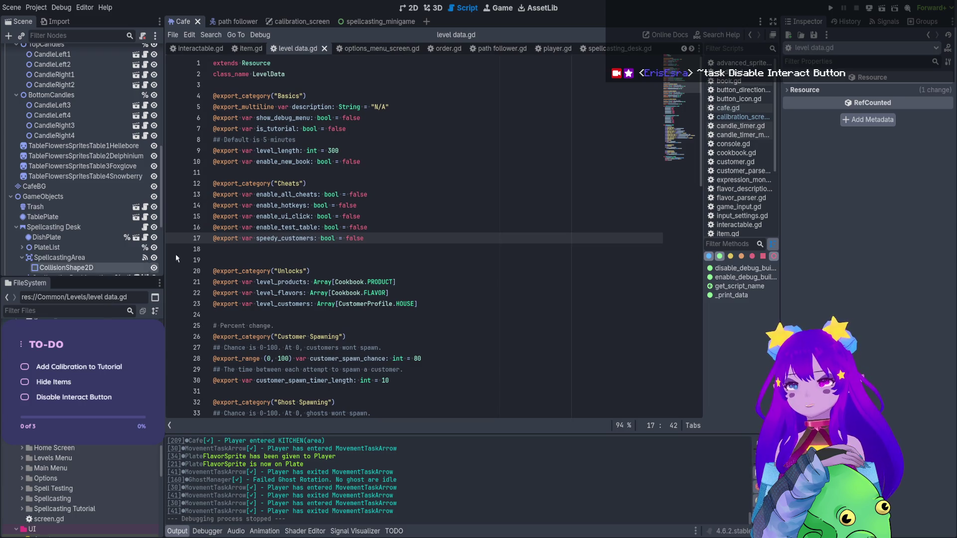
{"action": "left_click", "coordinate": [294, 162]}
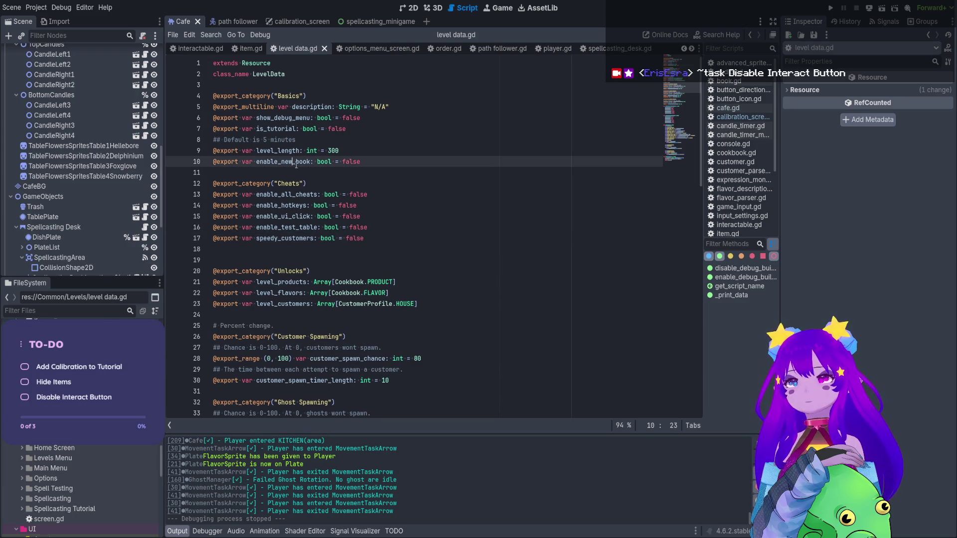
{"action": "left_click", "coordinate": [304, 194]}
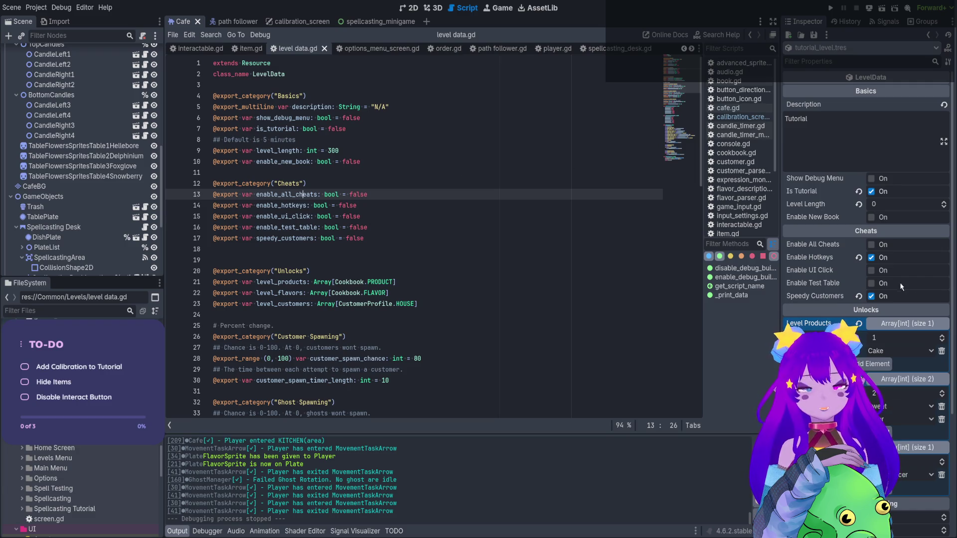
{"action": "scroll", "coordinate": [835, 196], "scroll_direction": "down", "scroll_amount": 2}
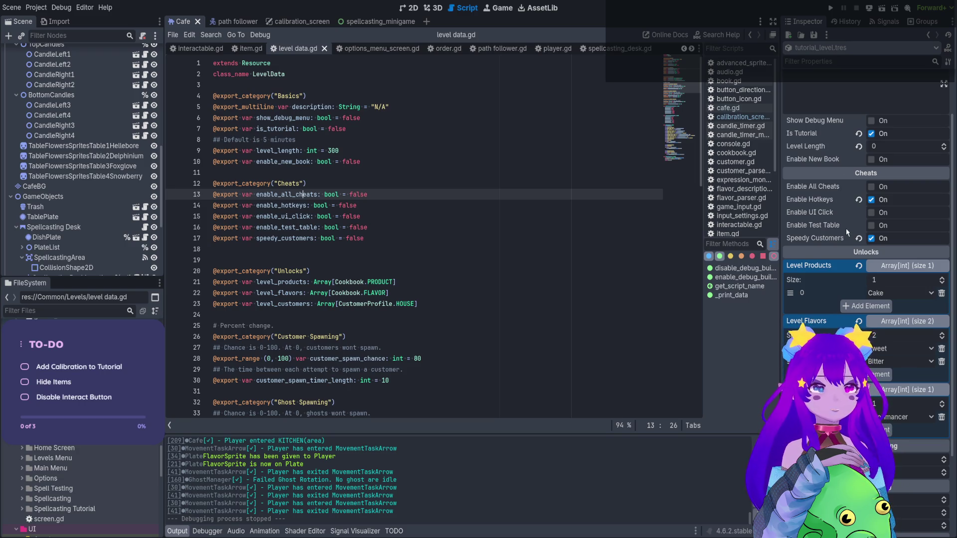
{"action": "scroll", "coordinate": [845, 228], "scroll_direction": "down", "scroll_amount": 2}
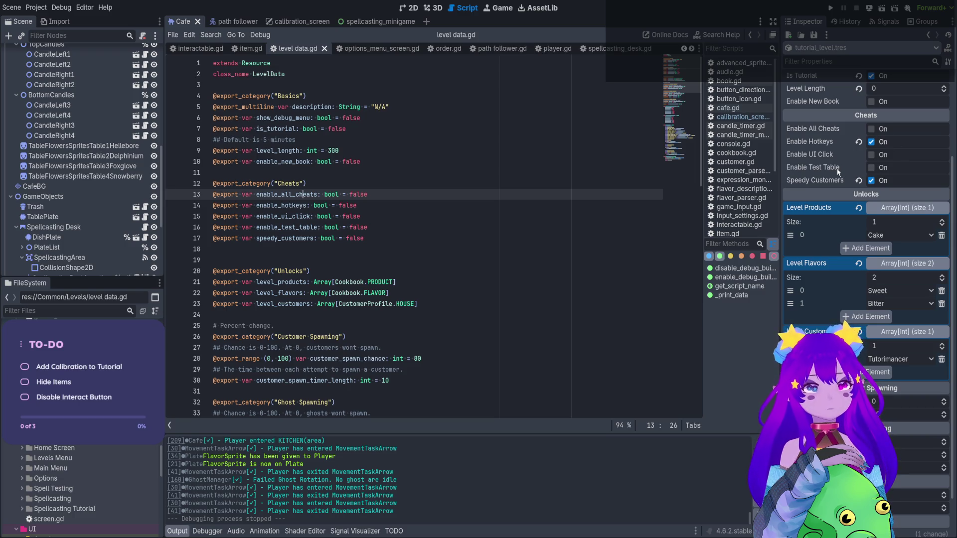
{"action": "scroll", "coordinate": [836, 169], "scroll_direction": "up", "scroll_amount": 3}
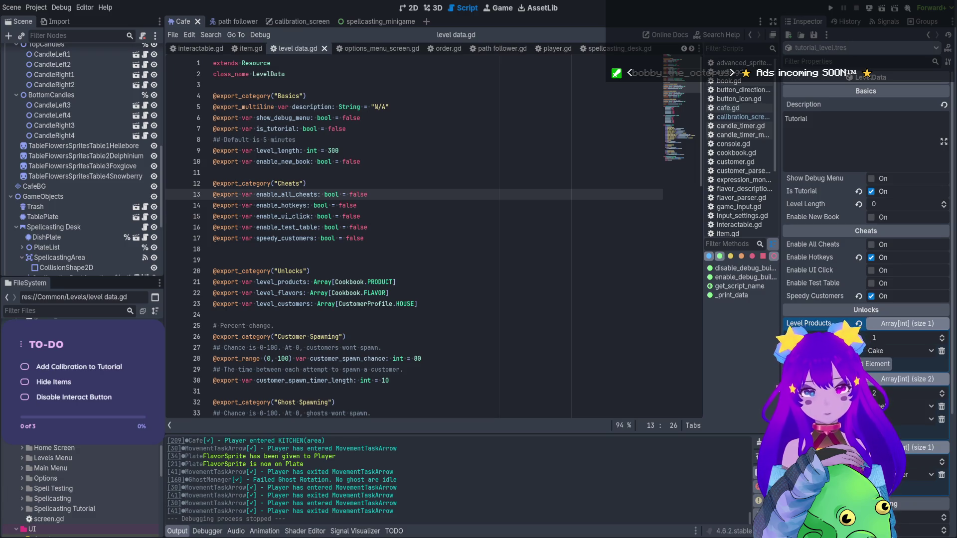
{"action": "left_click", "coordinate": [562, 227]}
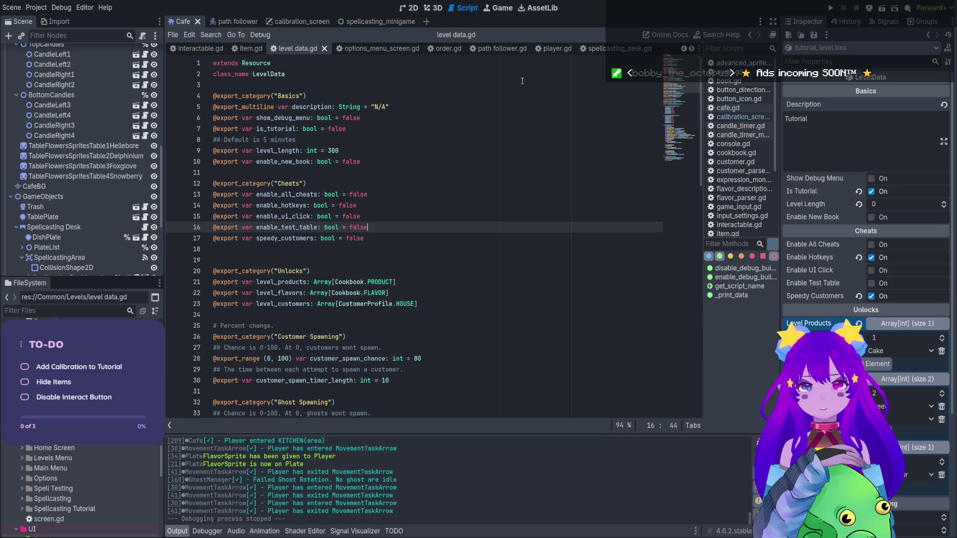
{"action": "scroll", "coordinate": [91, 87], "scroll_direction": "up", "scroll_amount": 10}
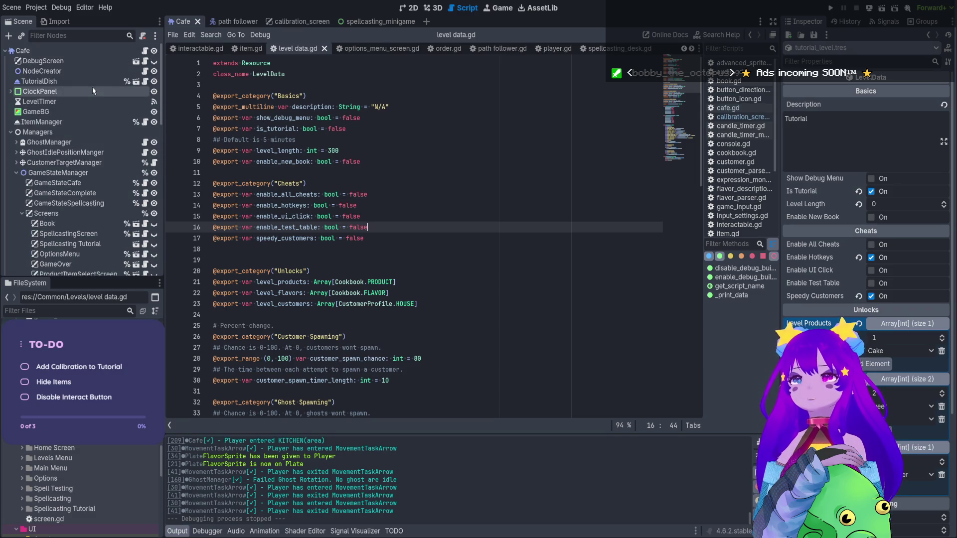
- Switch from the level data script to player.gd and scroll down through it
{"action": "left_click", "coordinate": [407, 152]}
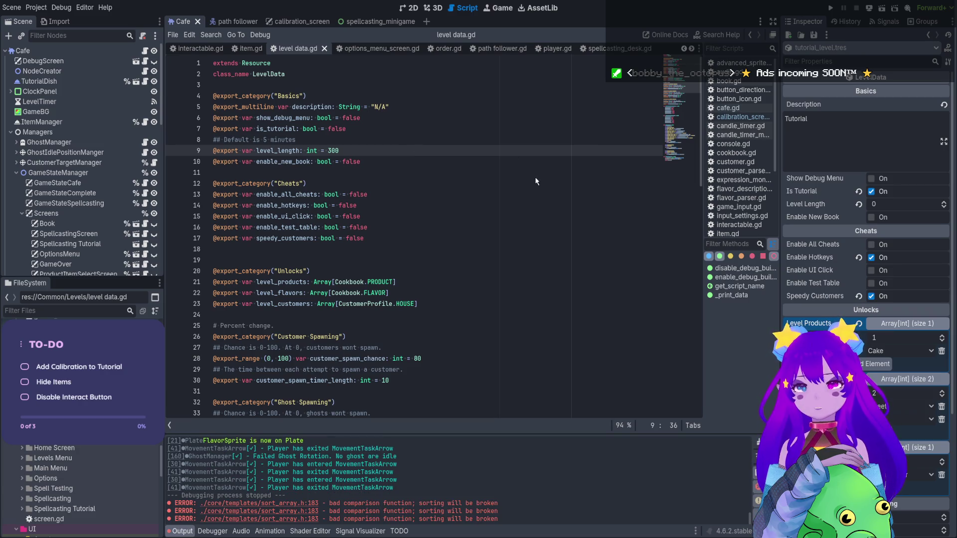
{"action": "key", "text": "alt+Left"}
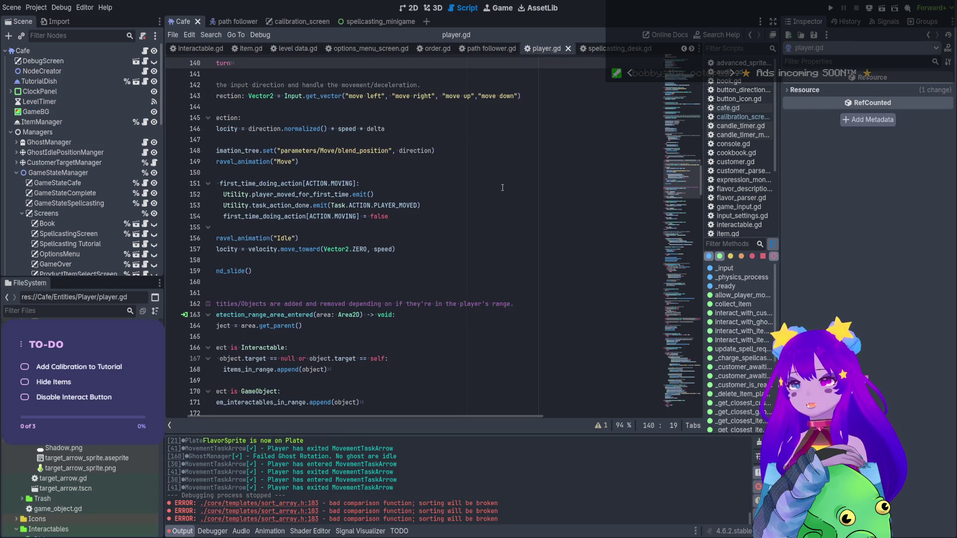
{"action": "scroll", "coordinate": [502, 190], "scroll_direction": "down", "scroll_amount": 20}
{"action": "scroll", "coordinate": [502, 197], "scroll_direction": "down", "scroll_amount": 20}
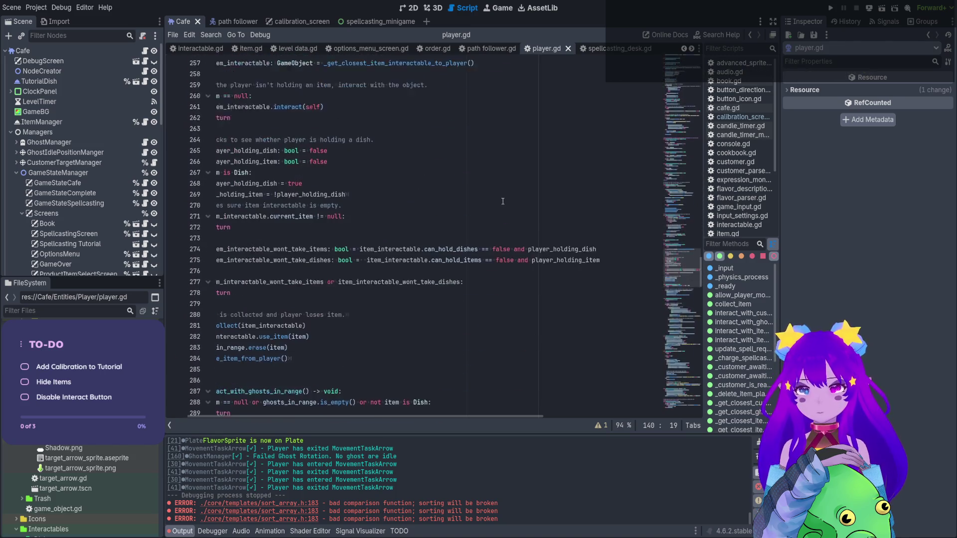
{"action": "scroll", "coordinate": [511, 201], "scroll_direction": "down", "scroll_amount": 7}
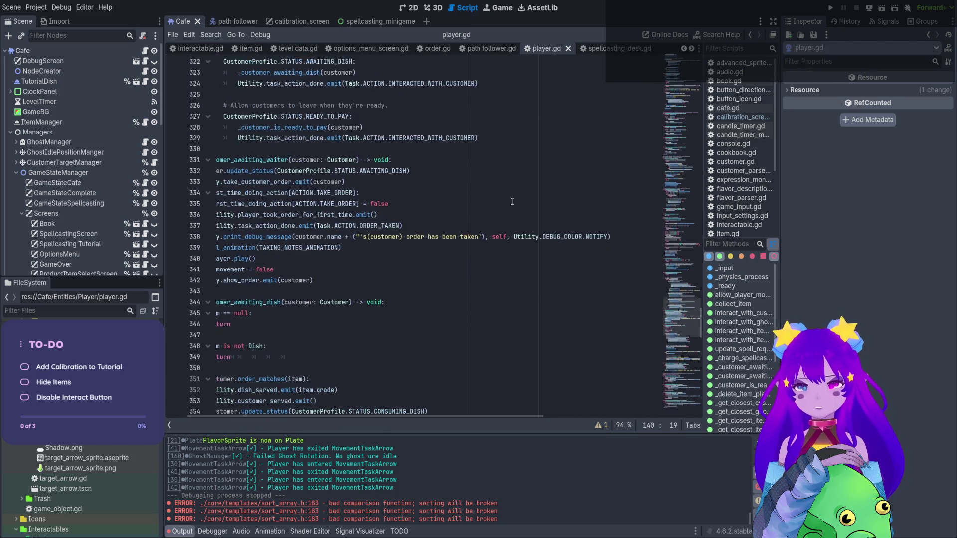
{"action": "left_click_drag", "start_coordinate": [239, 416], "coordinate": [217, 402]}
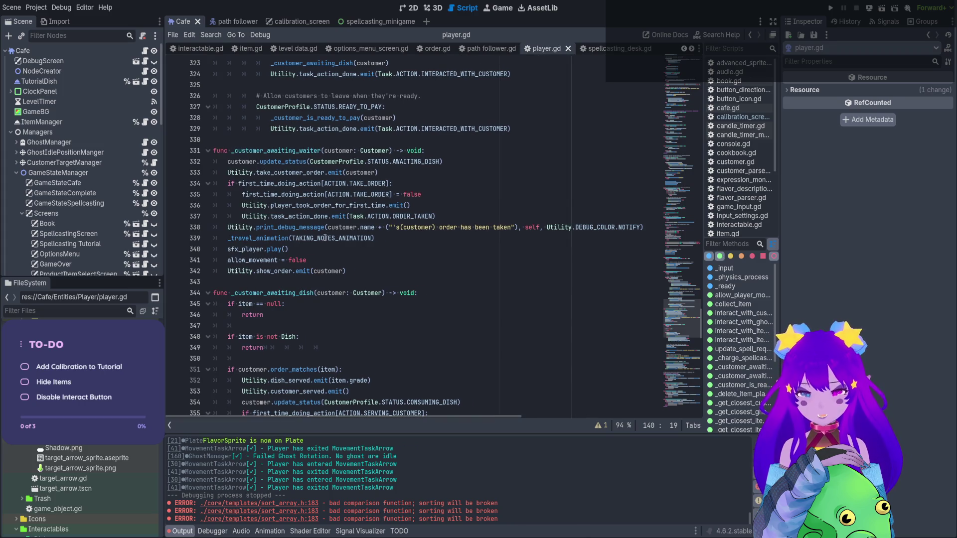
{"action": "scroll", "coordinate": [324, 239], "scroll_direction": "down", "scroll_amount": 12}
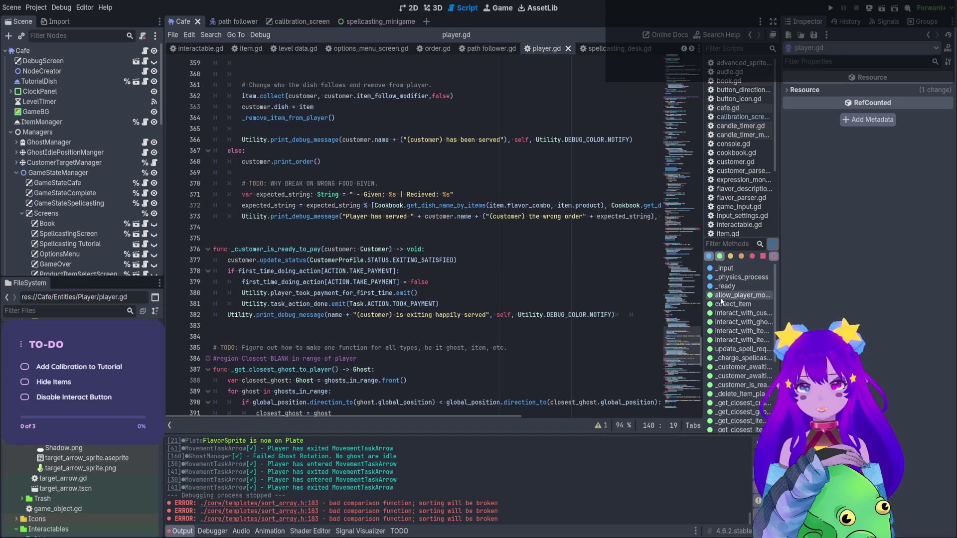
- Jump to _input and select line 219's Input.is_action_just_released("interact") condition
{"action": "left_click", "coordinate": [728, 268]}
{"action": "scroll", "coordinate": [490, 234], "scroll_direction": "up", "scroll_amount": 1}
{"action": "left_click", "coordinate": [414, 280]}
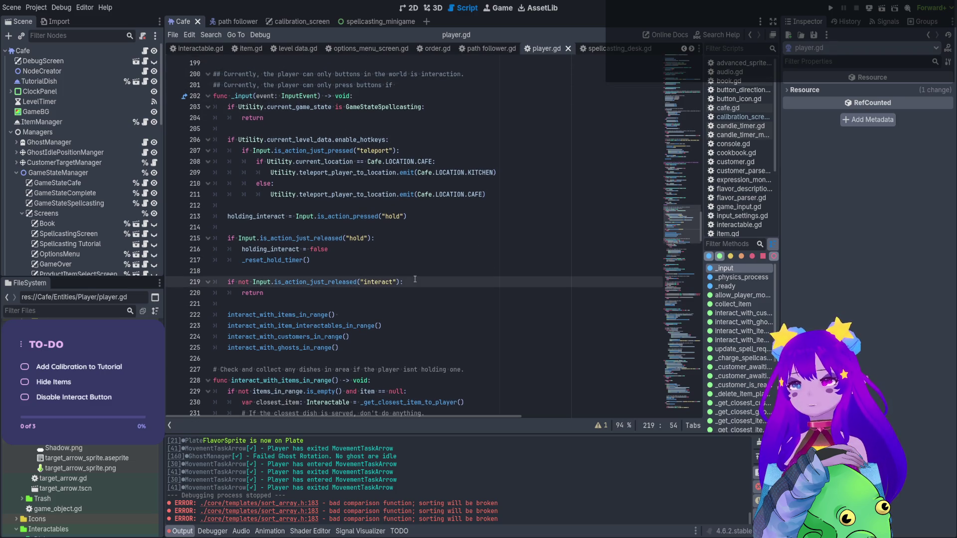
{"action": "left_click_drag", "start_coordinate": [401, 282], "coordinate": [259, 282]}
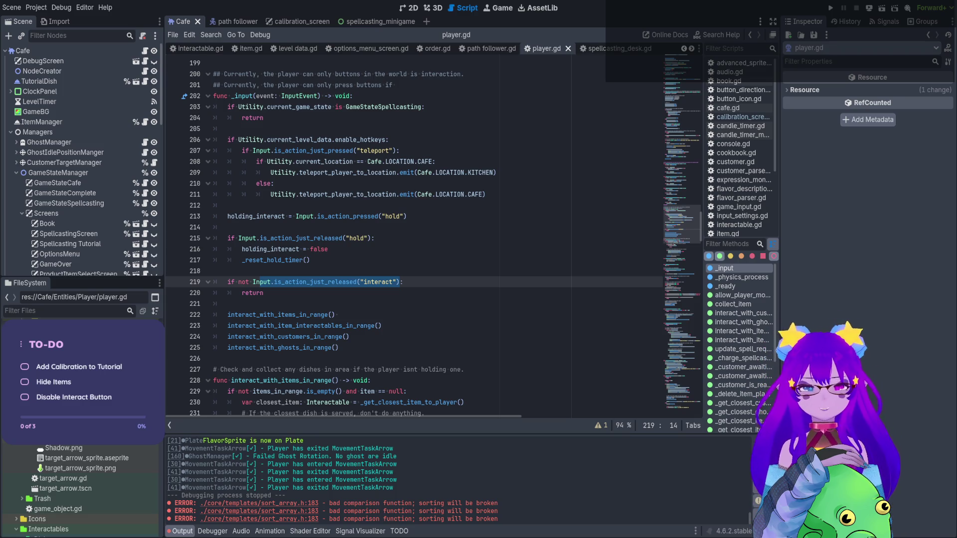
{"action": "left_click", "coordinate": [396, 282]}
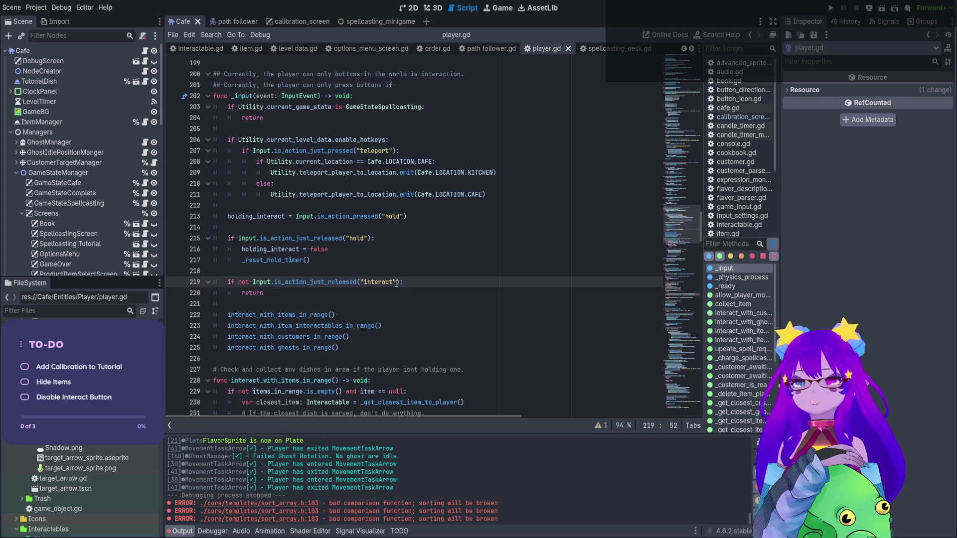
- Append 'or not can_interact' to line 219's interact check
{"action": "scroll", "coordinate": [397, 282], "scroll_direction": "up", "scroll_amount": 1}
{"action": "scroll", "coordinate": [398, 282], "scroll_direction": "down", "scroll_amount": 1}
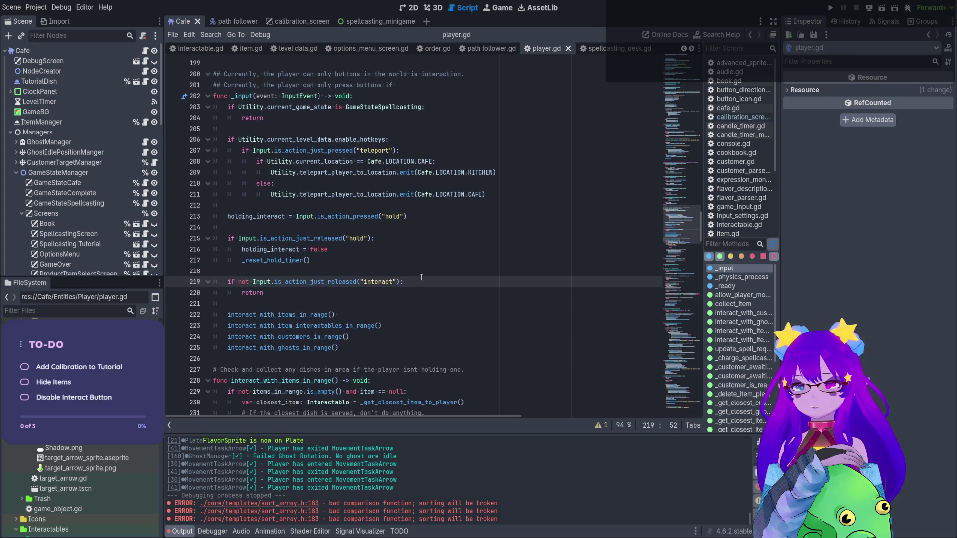
{"action": "left_click", "coordinate": [401, 283]}
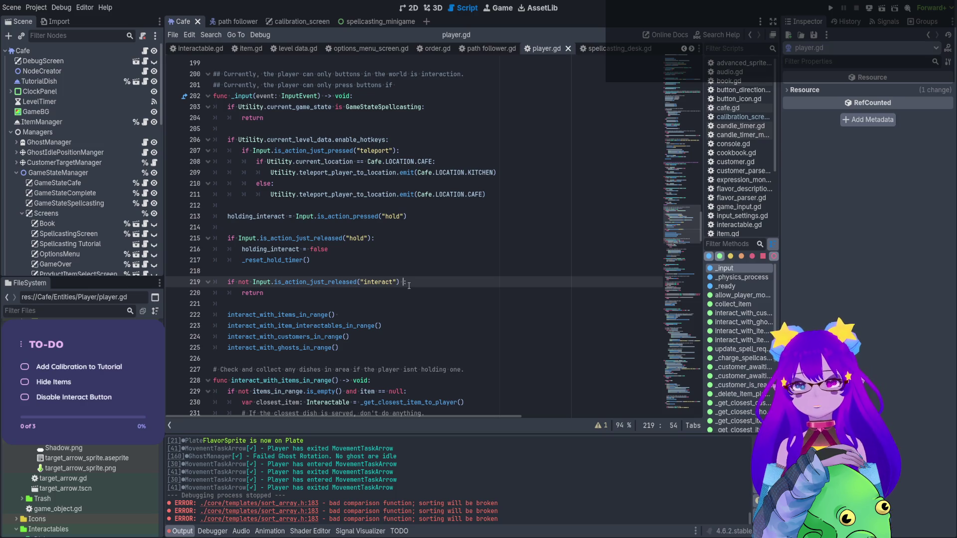
{"action": "type", "text": "or can"}
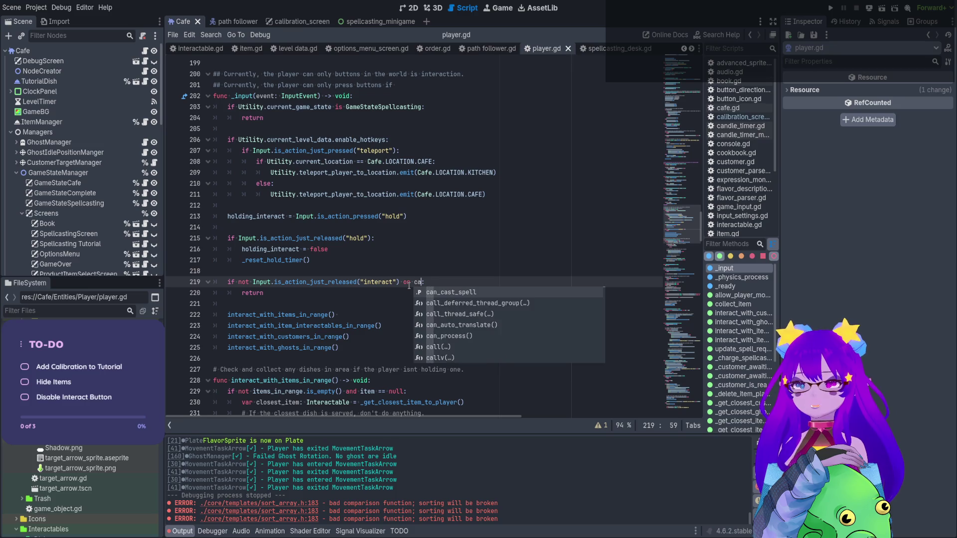
{"action": "type", "text": "_"}
{"action": "key", "text": "BackSpace"}
{"action": "key", "text": "BackSpace"}
{"action": "key", "text": "BackSpace"}
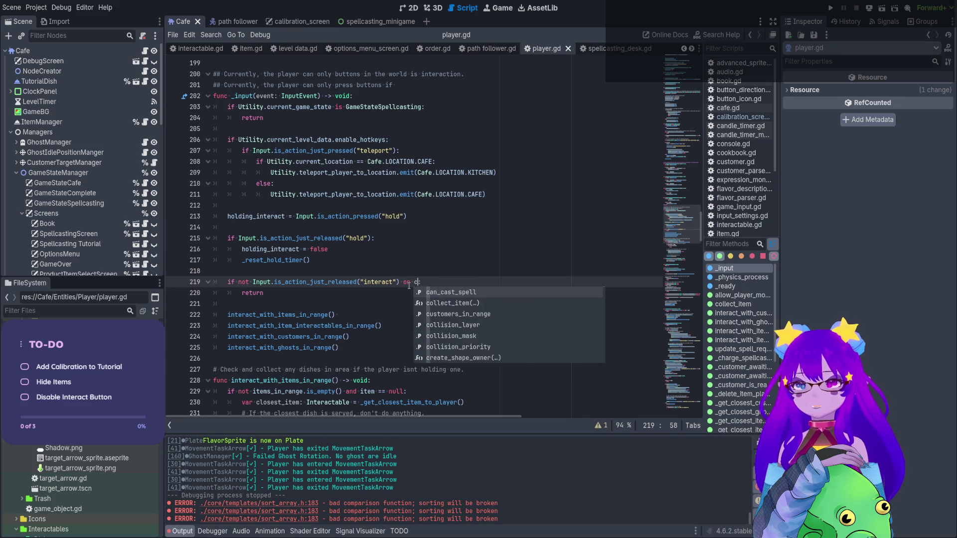
{"action": "type", "text": "not can_interact"}
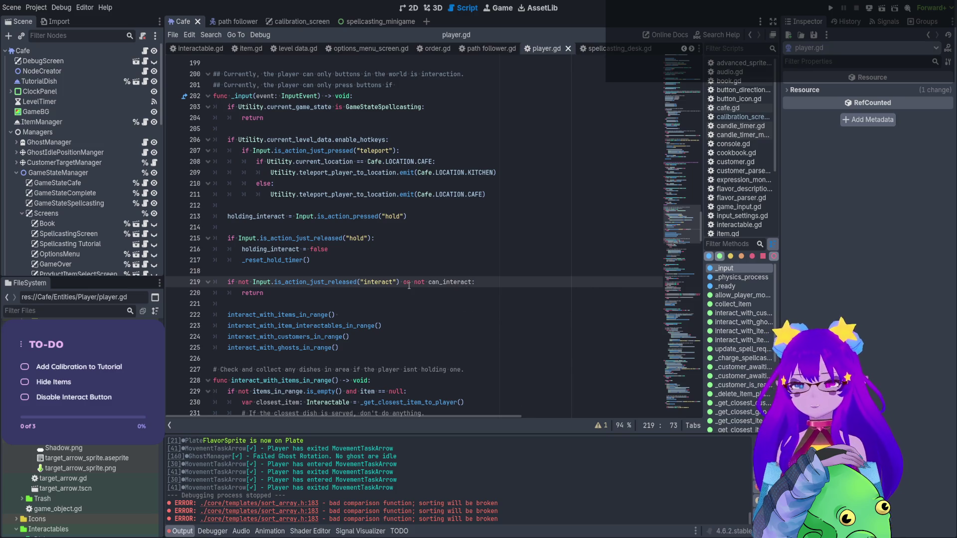
{"action": "left_click", "coordinate": [371, 282]}
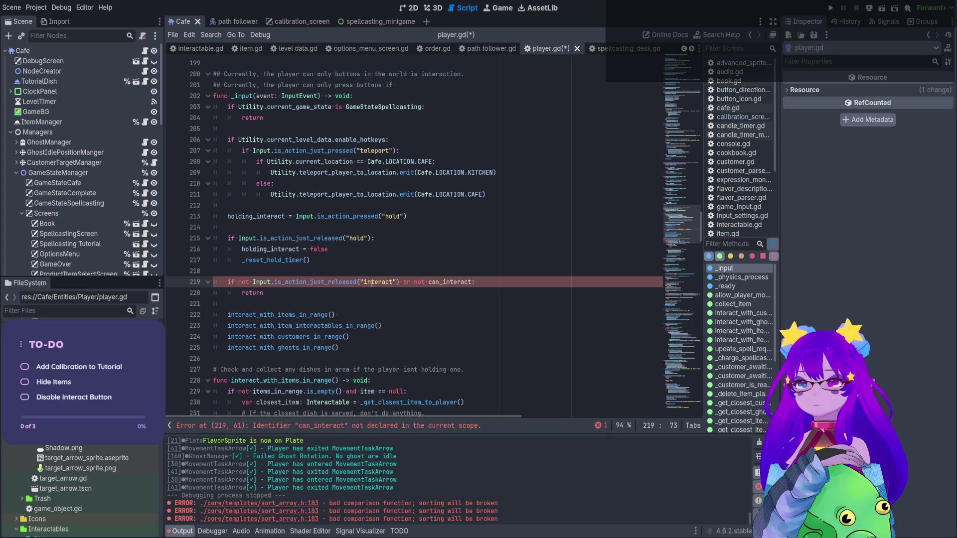
{"action": "left_click", "coordinate": [449, 282]}
{"action": "double_click", "coordinate": [454, 282]}
{"action": "key", "text": "ctrl+c"}
- Declare 'var can_interact: bool = true' on a new line under allow_movement
{"action": "scroll", "coordinate": [456, 284], "scroll_direction": "up", "scroll_amount": 20}
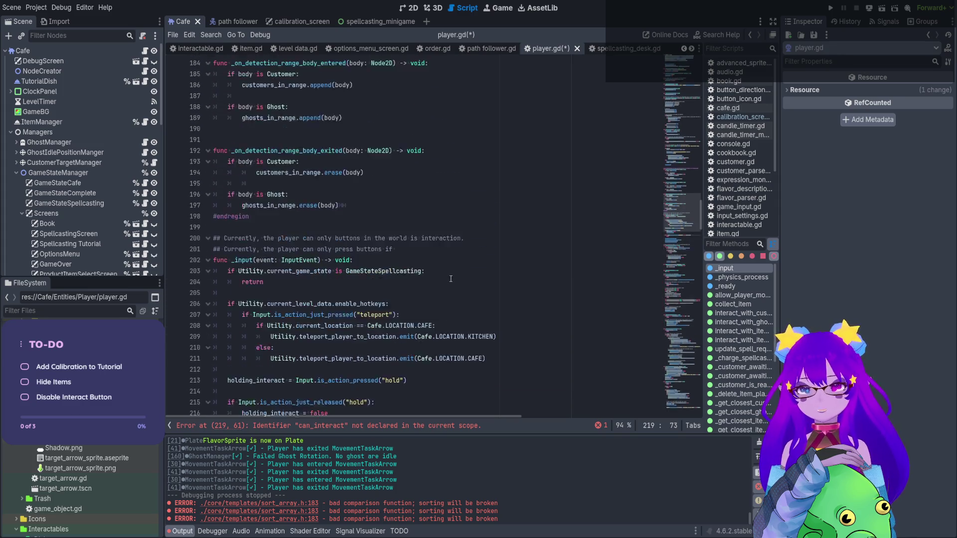
{"action": "scroll", "coordinate": [460, 287], "scroll_direction": "up", "scroll_amount": 20}
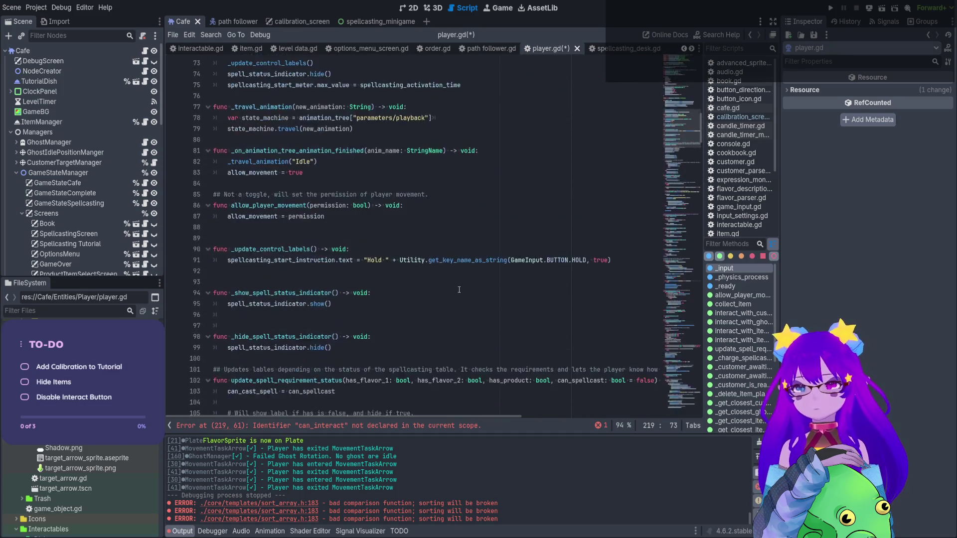
{"action": "scroll", "coordinate": [455, 287], "scroll_direction": "up", "scroll_amount": 6}
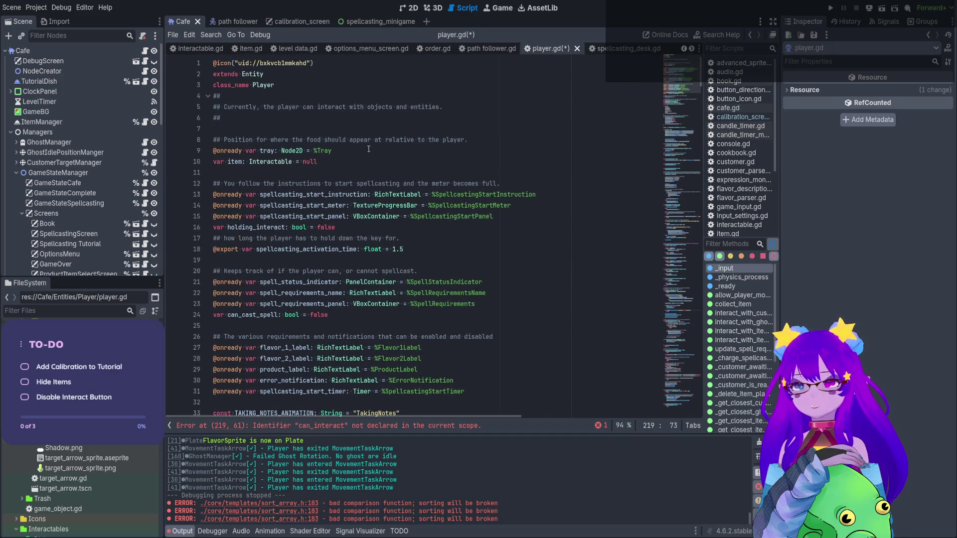
{"action": "scroll", "coordinate": [368, 149], "scroll_direction": "down", "scroll_amount": 12}
{"action": "scroll", "coordinate": [374, 218], "scroll_direction": "up", "scroll_amount": 10}
{"action": "left_click", "coordinate": [339, 359]}
{"action": "key", "text": "Return"}
{"action": "scroll", "coordinate": [324, 298], "scroll_direction": "down", "scroll_amount": 3}
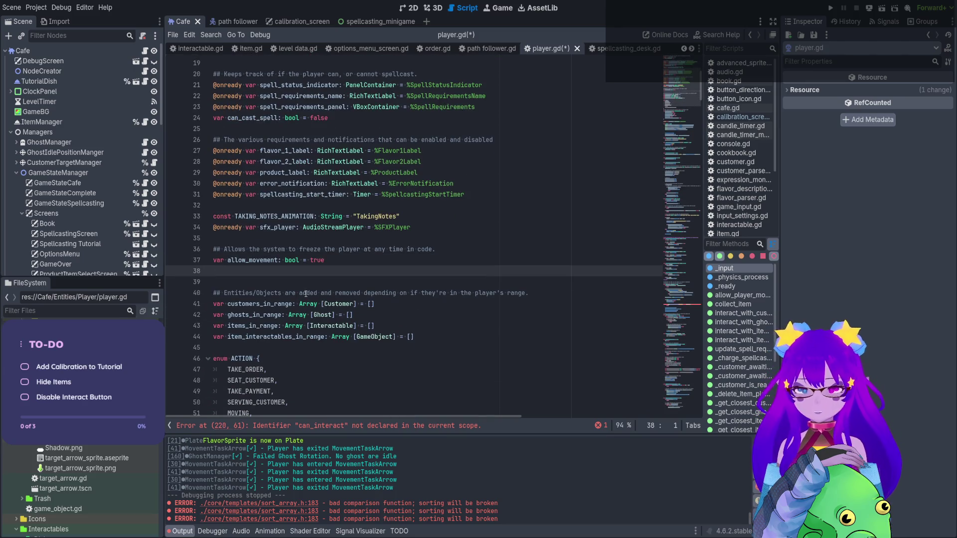
{"action": "key", "text": "ctrl+v"}
{"action": "key", "text": "ctrl+z"}
{"action": "key", "text": "ctrl+v"}
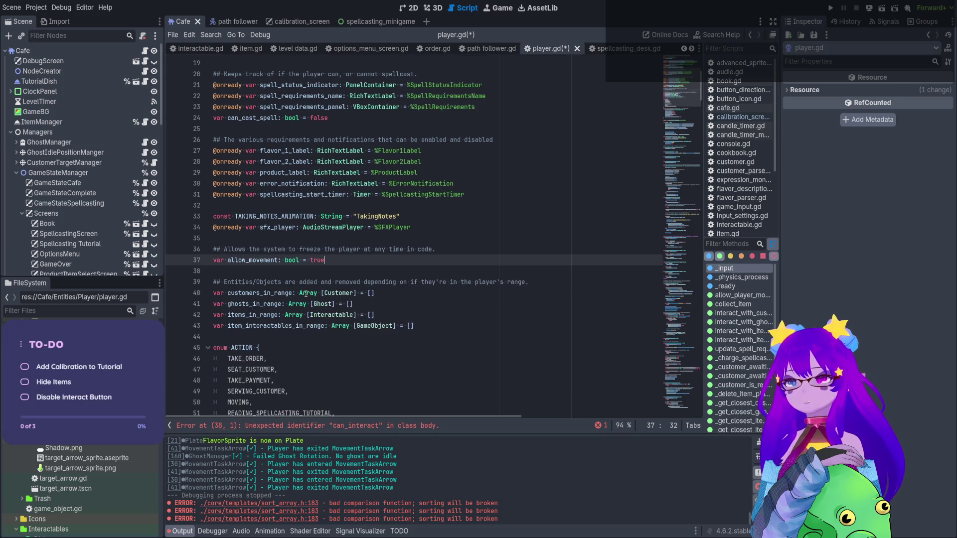
{"action": "double_click", "coordinate": [268, 270]}
{"action": "type", "text": "can_interact"}
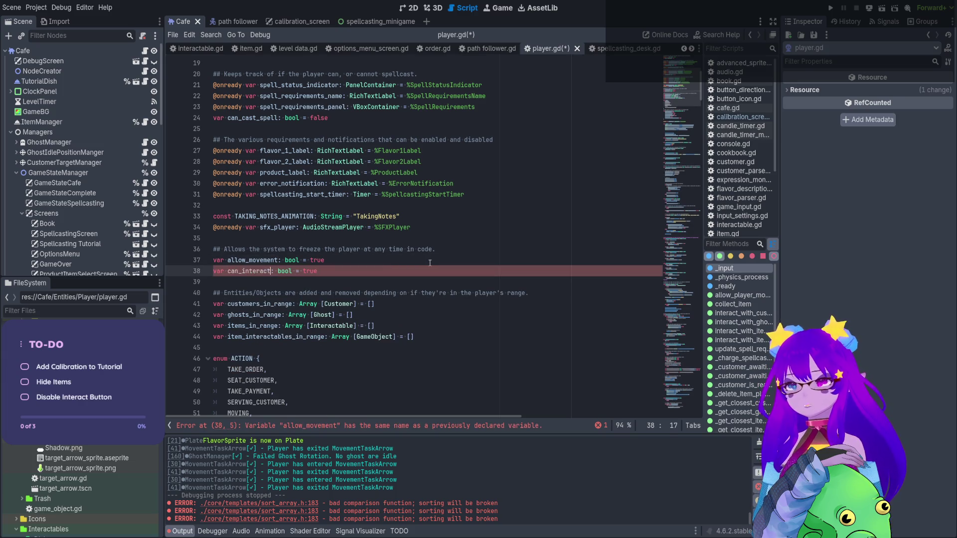
- Add the comment '## Allows the player to use to interact key' above it and save
{"action": "left_click", "coordinate": [429, 262]}
{"action": "key", "text": "Return"}
{"action": "type", "text": "## "}
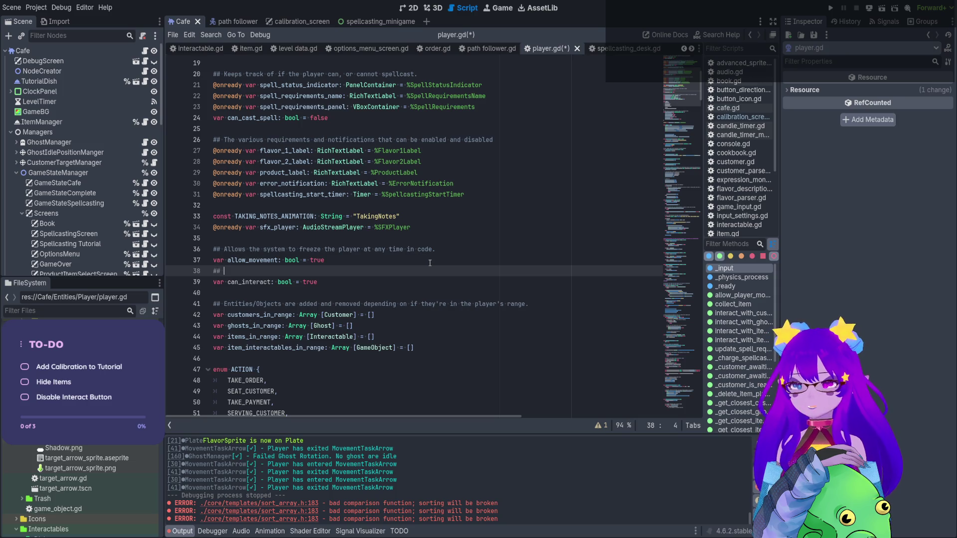
{"action": "type", "text": "Allows the pla"}
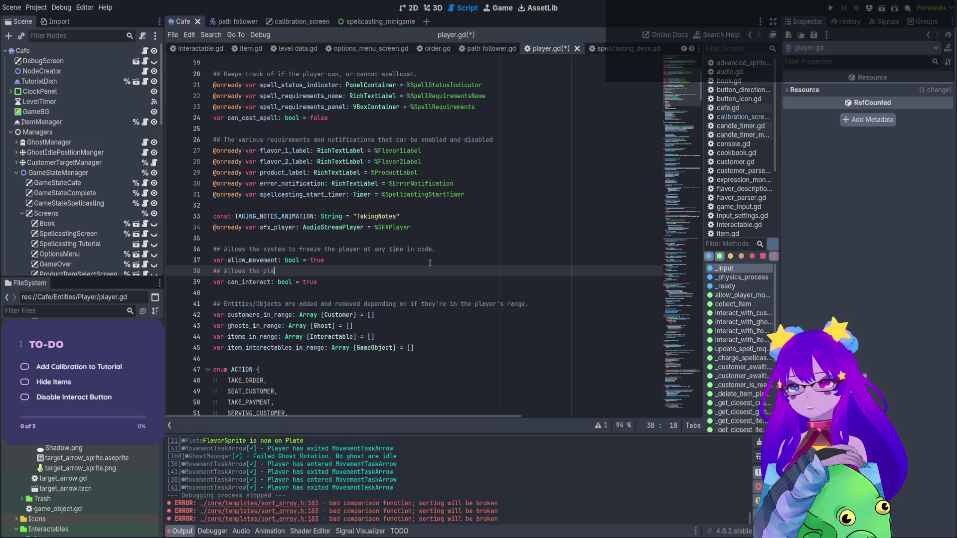
{"action": "type", "text": "yer to use to i"}
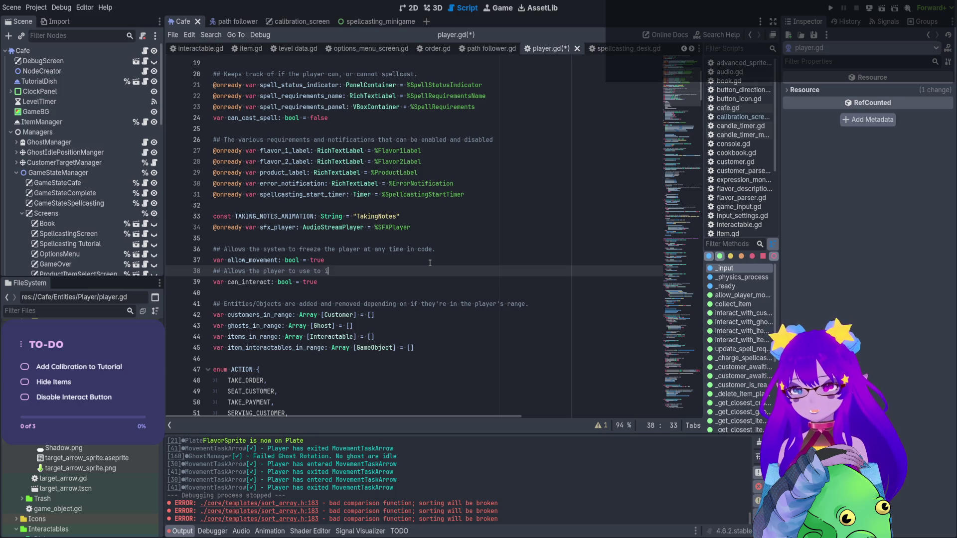
{"action": "type", "text": "nteract key"}
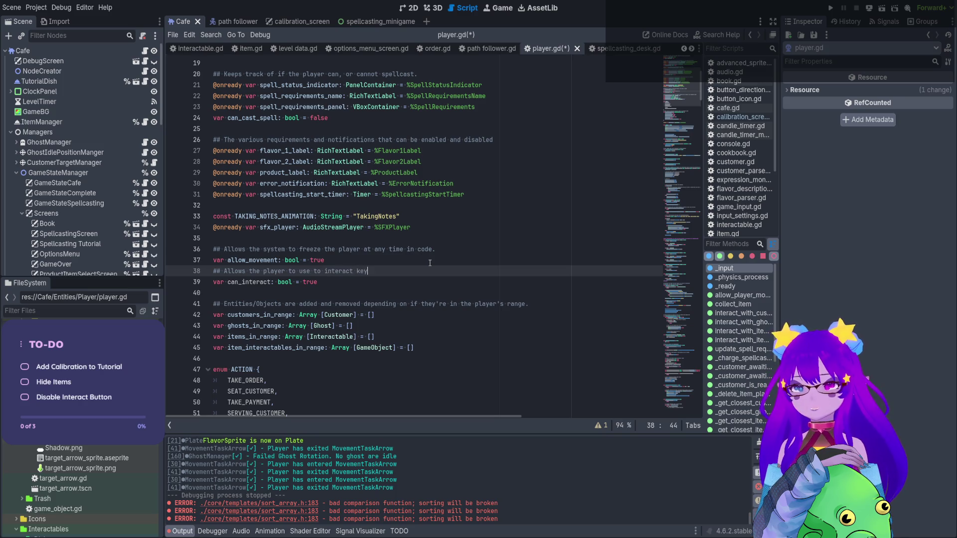
{"action": "key", "text": "ctrl+s"}
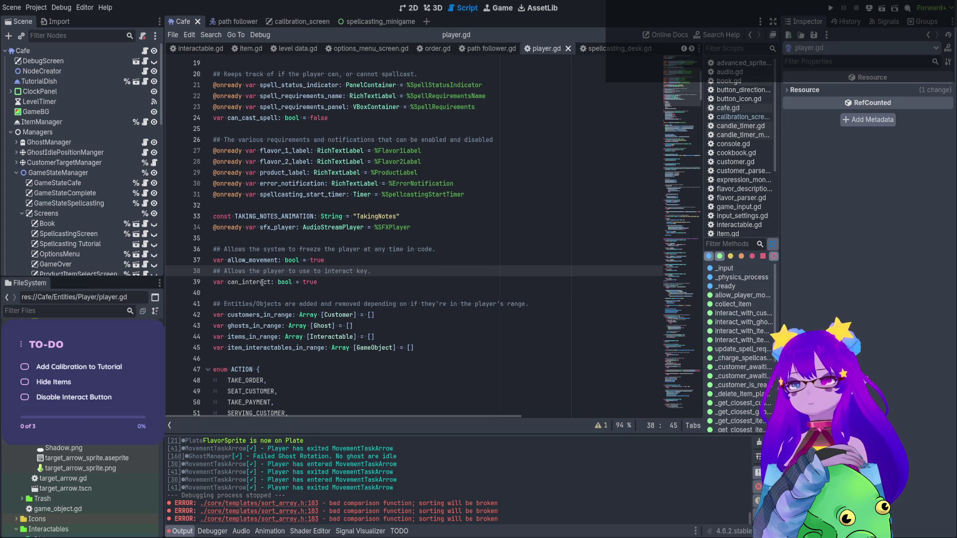
- Review player.gd's _ready signal connections, then open cafe.gd from the Cafe root node
{"action": "left_click", "coordinate": [261, 282]}
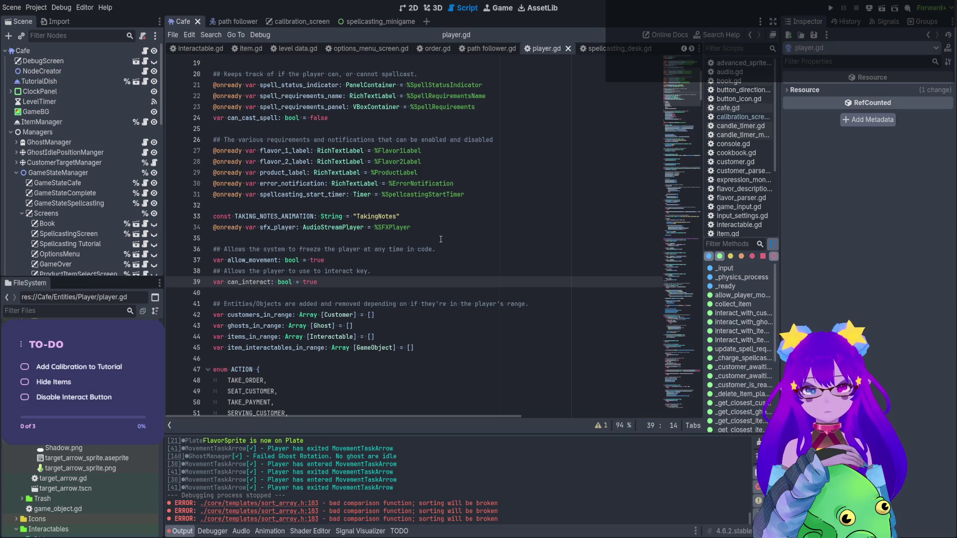
{"action": "scroll", "coordinate": [439, 239], "scroll_direction": "down", "scroll_amount": 3}
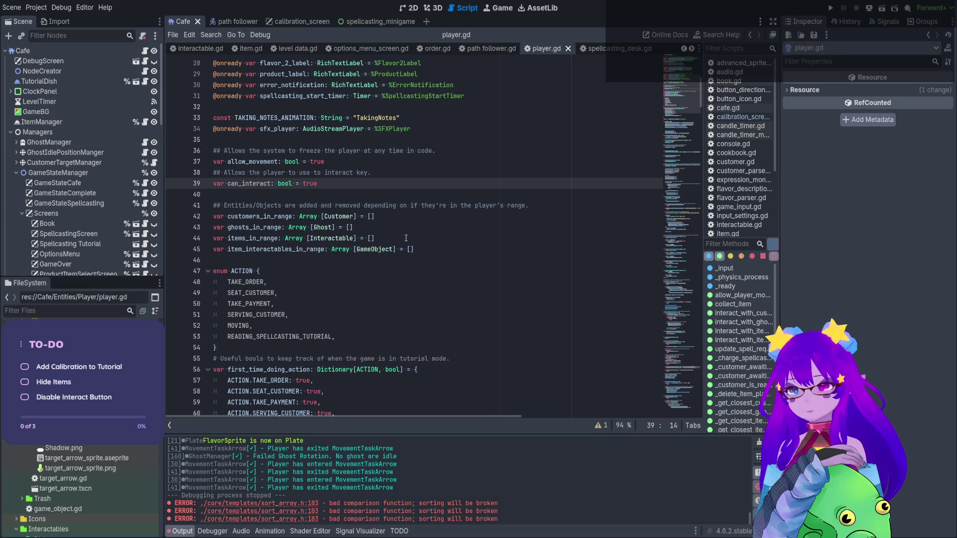
{"action": "scroll", "coordinate": [406, 235], "scroll_direction": "down", "scroll_amount": 5}
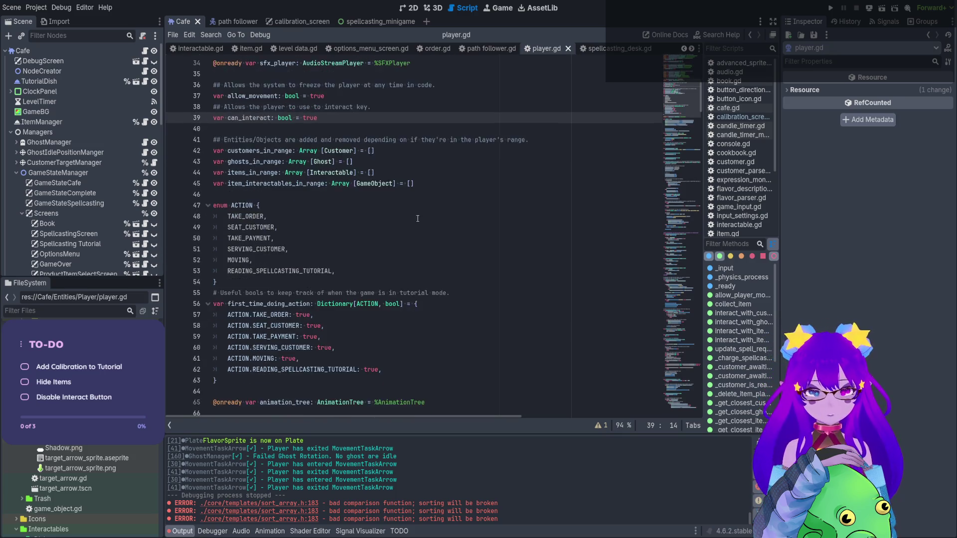
{"action": "scroll", "coordinate": [384, 206], "scroll_direction": "down", "scroll_amount": 5}
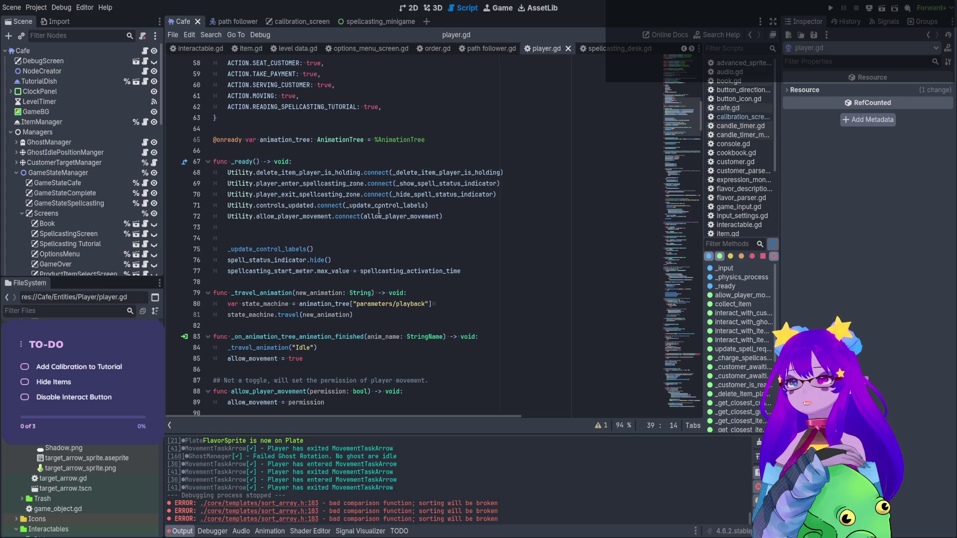
{"action": "left_click", "coordinate": [344, 171]}
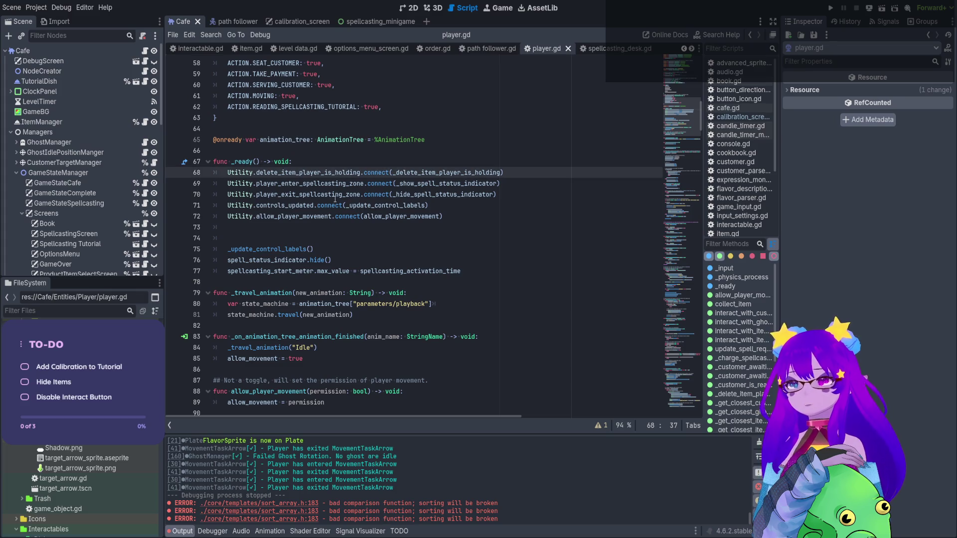
{"action": "left_click", "coordinate": [335, 195]}
{"action": "left_click", "coordinate": [310, 205]}
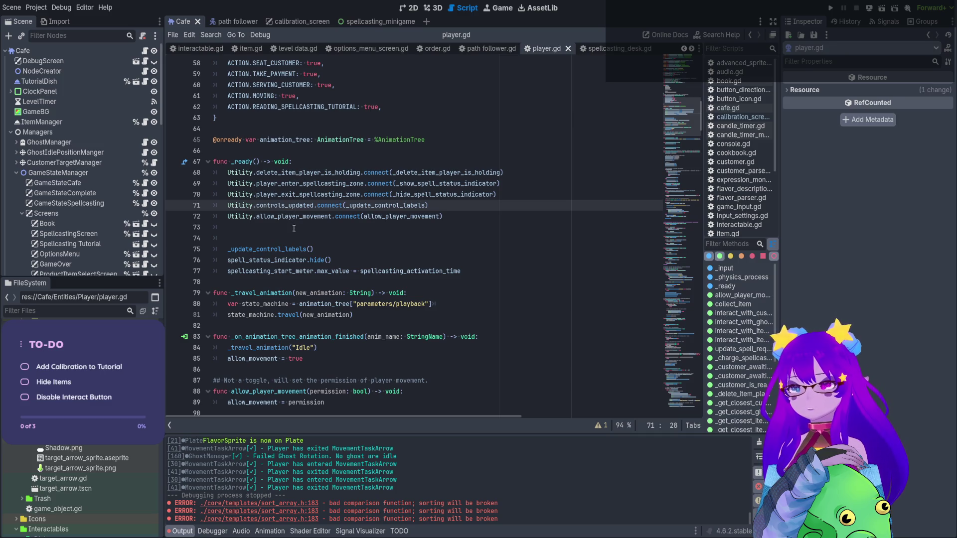
{"action": "scroll", "coordinate": [294, 227], "scroll_direction": "down", "scroll_amount": 1}
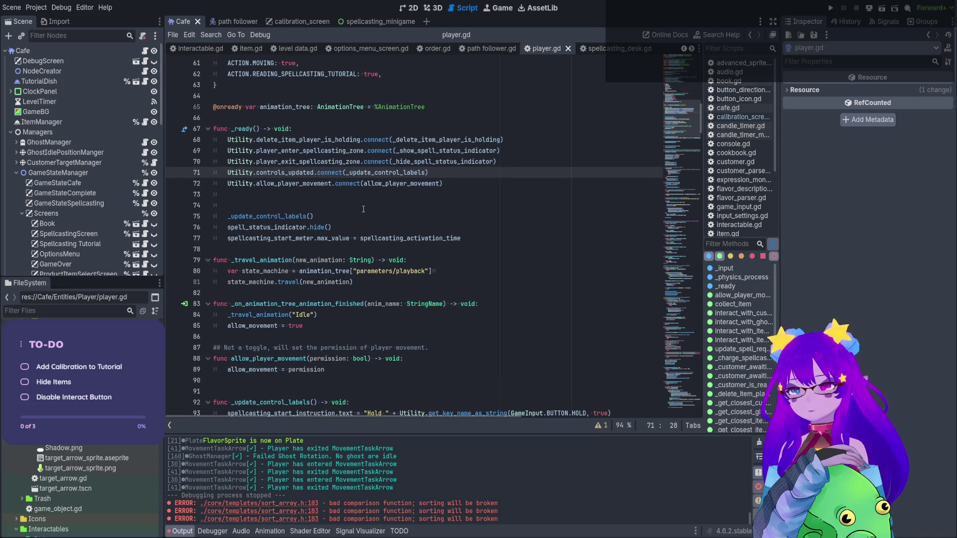
{"action": "scroll", "coordinate": [366, 208], "scroll_direction": "up", "scroll_amount": 4}
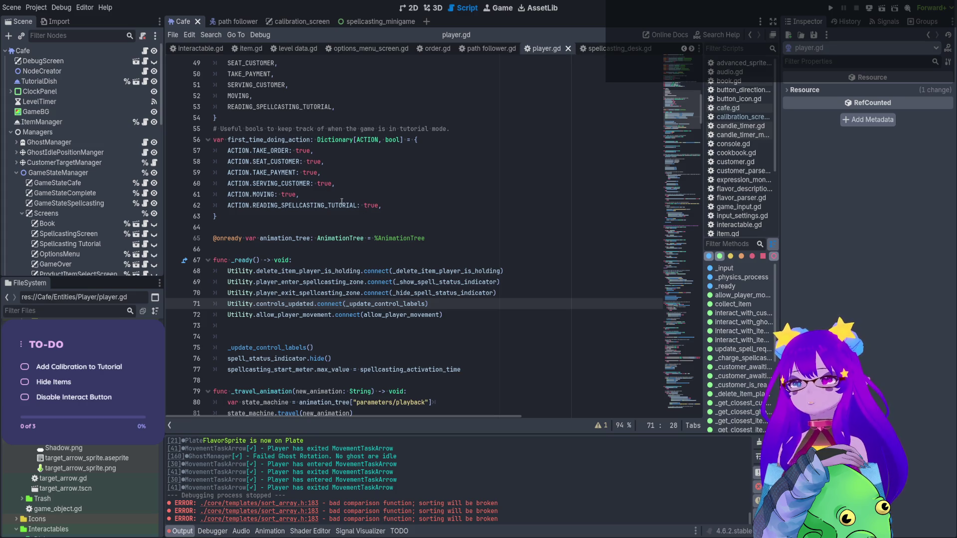
{"action": "left_click", "coordinate": [145, 53]}
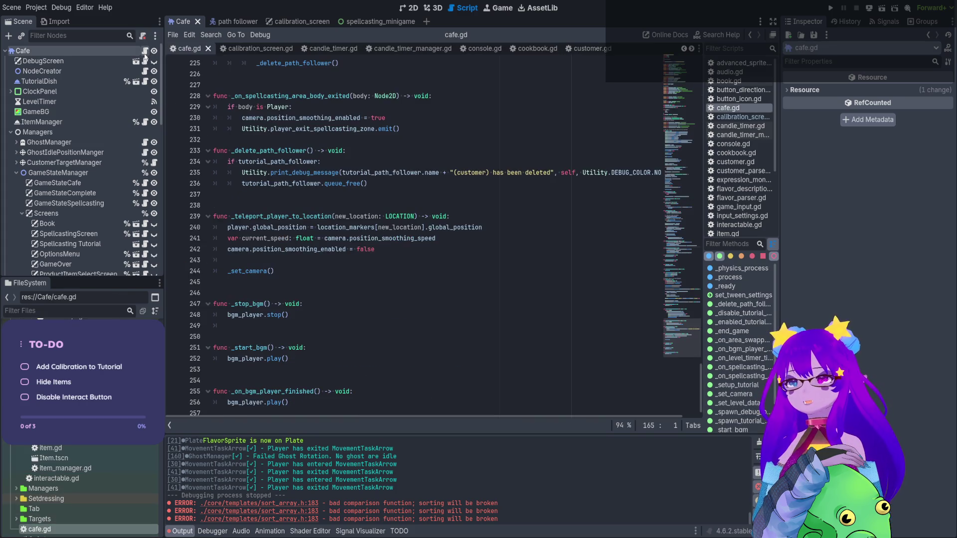
- Select and copy cafe.gd's set_settings_based_on_cheats emit line, then return to player.gd
{"action": "scroll", "coordinate": [429, 224], "scroll_direction": "up", "scroll_amount": 4}
{"action": "left_click", "coordinate": [684, 149]}
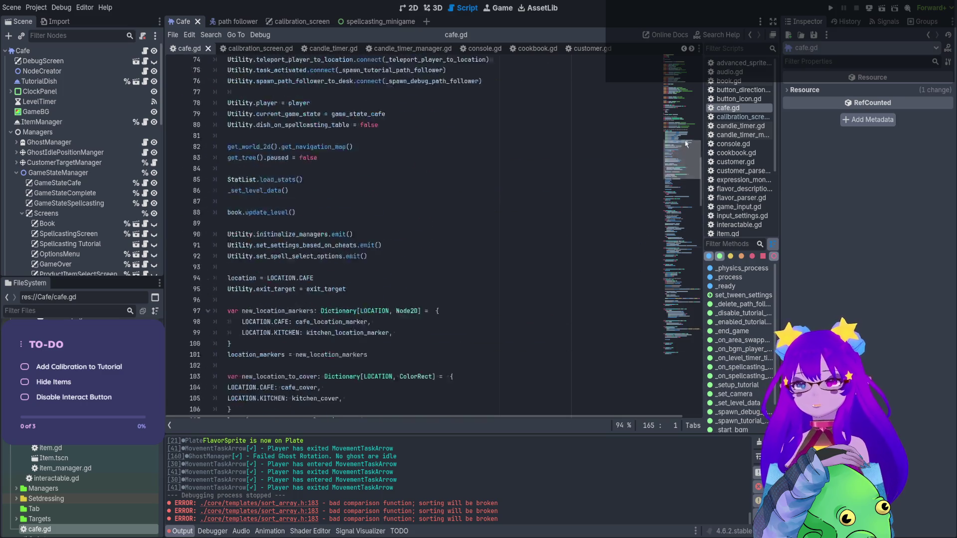
{"action": "scroll", "coordinate": [596, 181], "scroll_direction": "up", "scroll_amount": 5}
{"action": "scroll", "coordinate": [596, 181], "scroll_direction": "down", "scroll_amount": 10}
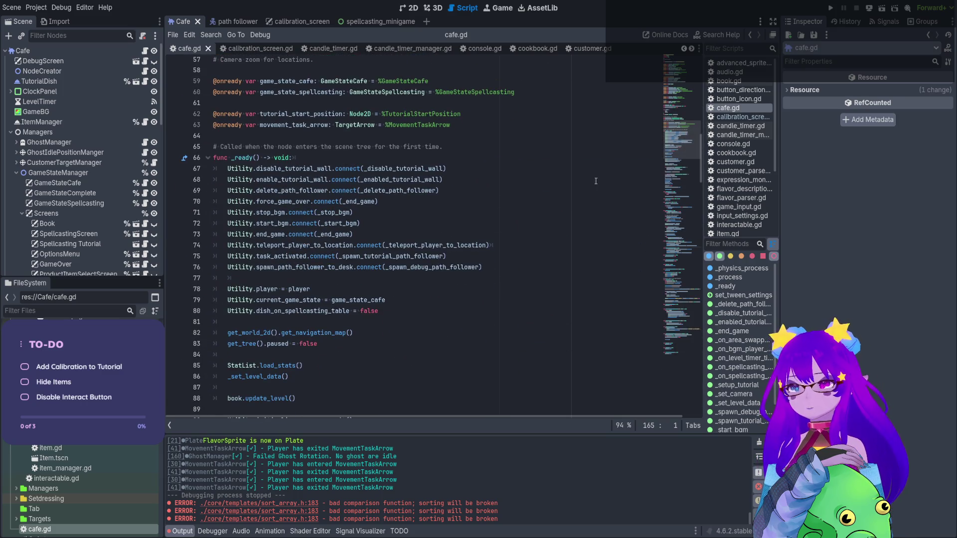
{"action": "scroll", "coordinate": [595, 181], "scroll_direction": "down", "scroll_amount": 7}
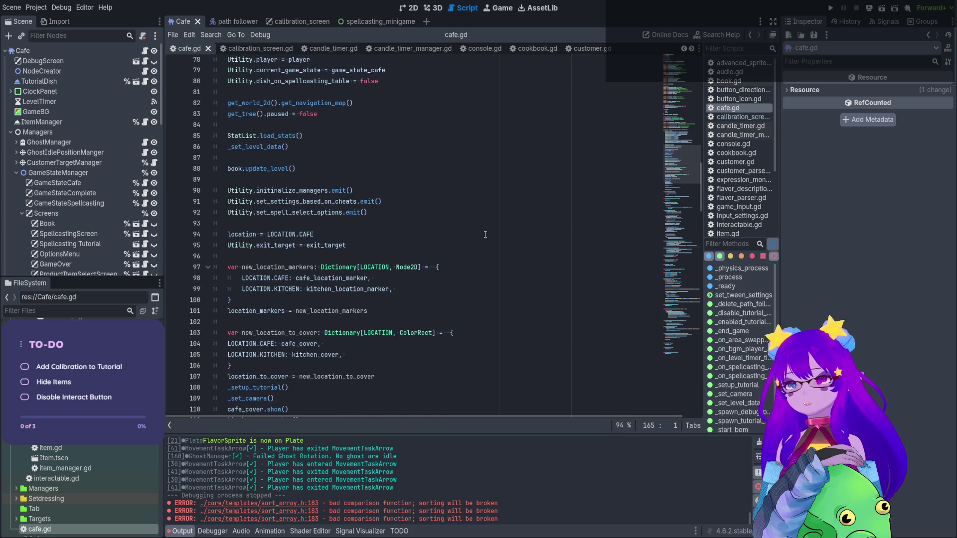
{"action": "left_click", "coordinate": [363, 190]}
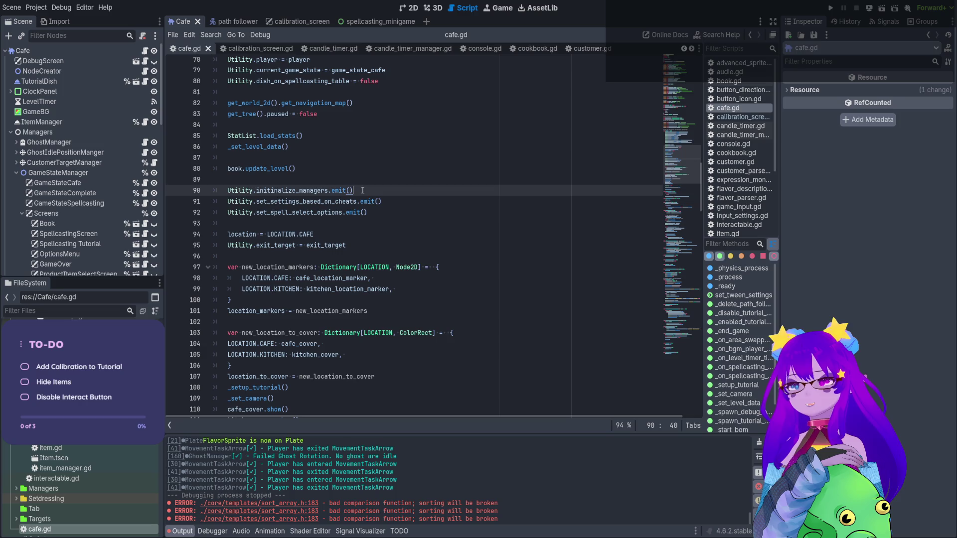
{"action": "left_click", "coordinate": [393, 206]}
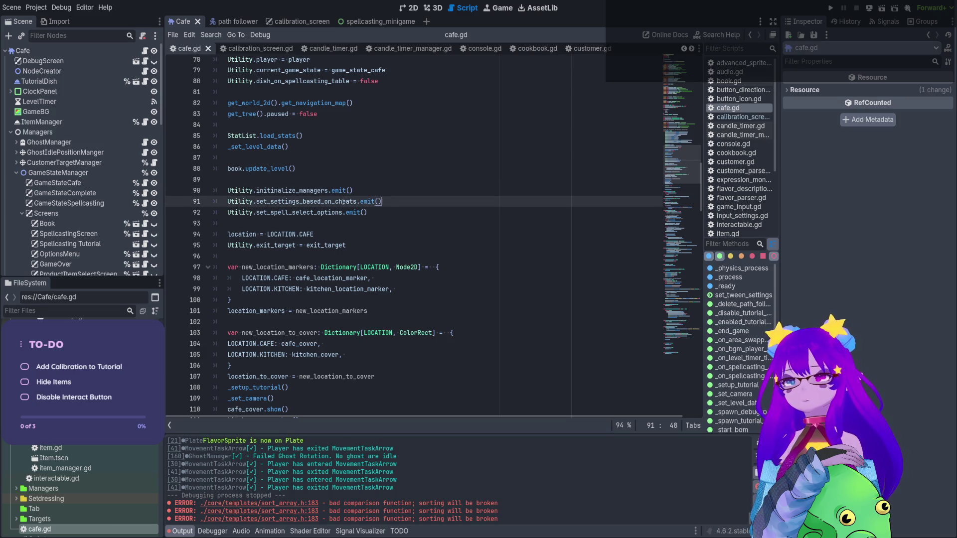
{"action": "left_click_drag", "start_coordinate": [401, 204], "coordinate": [225, 202]}
{"action": "key", "text": "ctrl+c"}
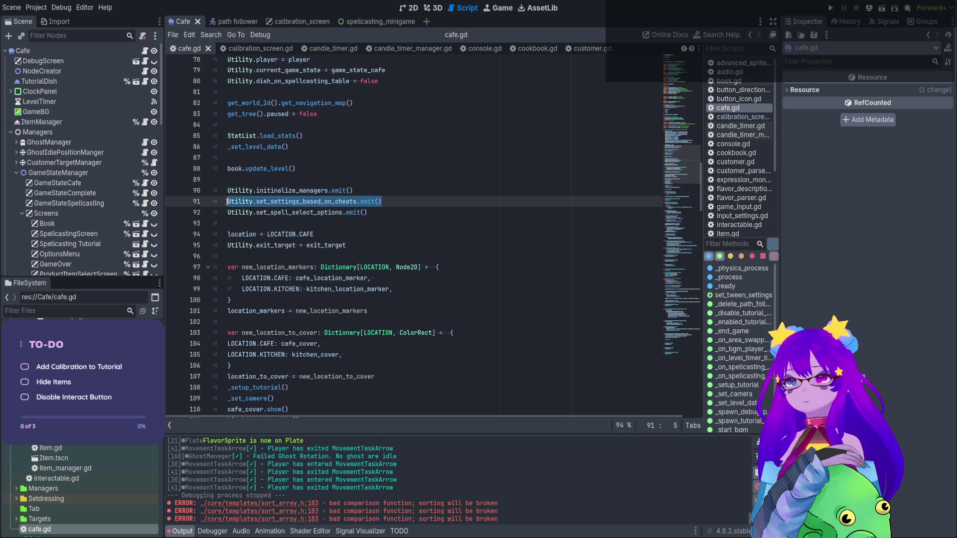
{"action": "key", "text": "ctrl+s"}
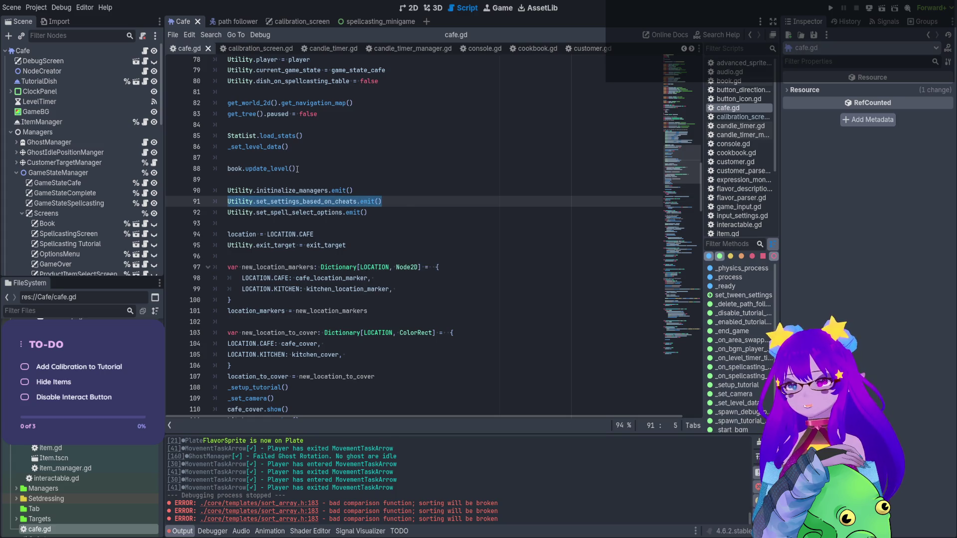
{"action": "scroll", "coordinate": [306, 177], "scroll_direction": "up", "scroll_amount": 2}
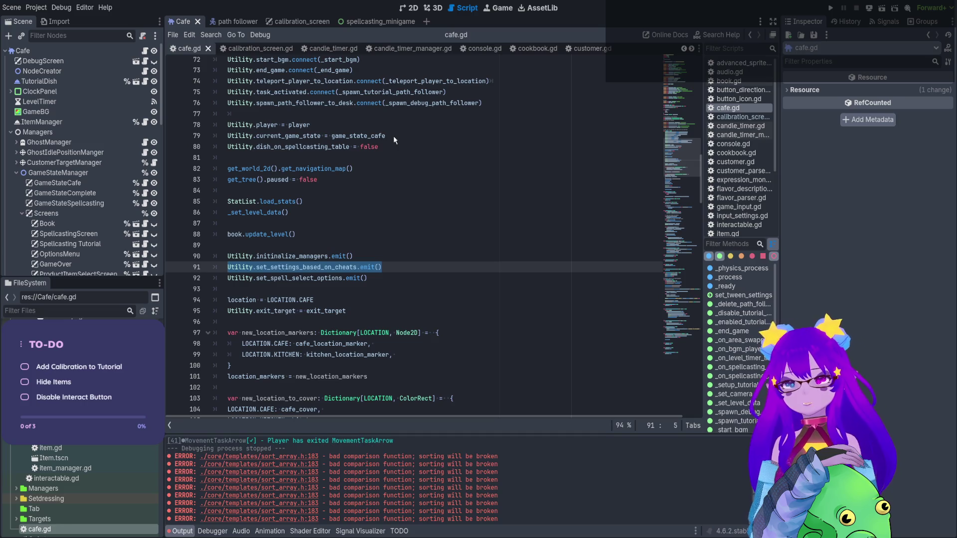
{"action": "key", "text": "alt+Left"}
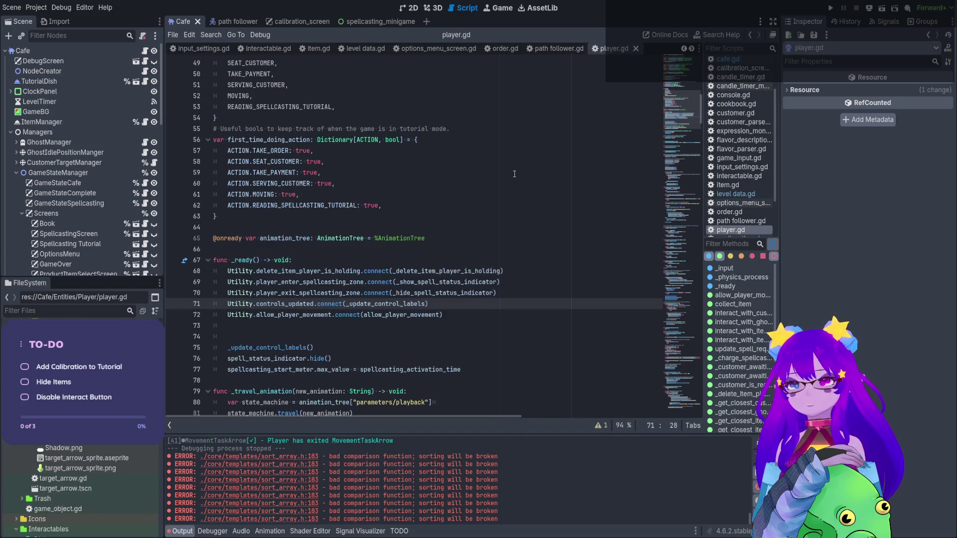
- Paste the copied set_settings_based_on_cheats line into _ready and change emit to connect
{"action": "left_click", "coordinate": [451, 317]}
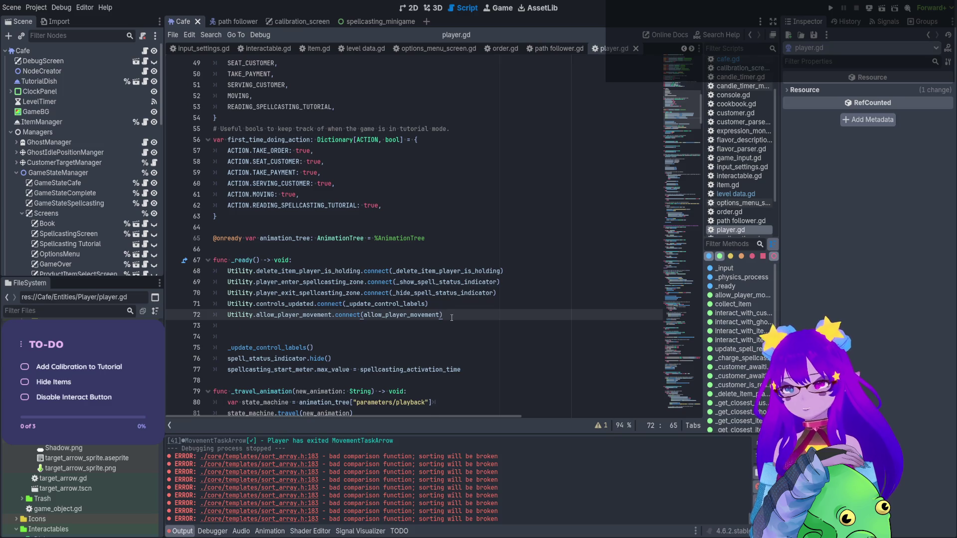
{"action": "key", "text": "Return"}
{"action": "key", "text": "ctrl+v"}
{"action": "double_click", "coordinate": [368, 325]}
{"action": "key", "text": "BackSpace"}
{"action": "type", "text": "co"}
{"action": "type", "text": "nnect"}
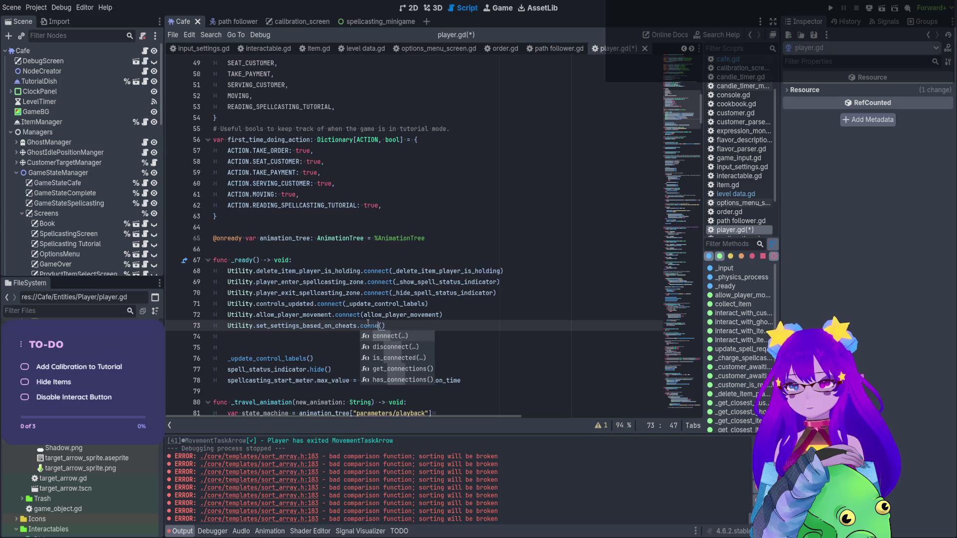
{"action": "key", "text": "Return"}
{"action": "scroll", "coordinate": [227, 272], "scroll_direction": "down", "scroll_amount": 4}
{"action": "key", "text": "BackSpace"}
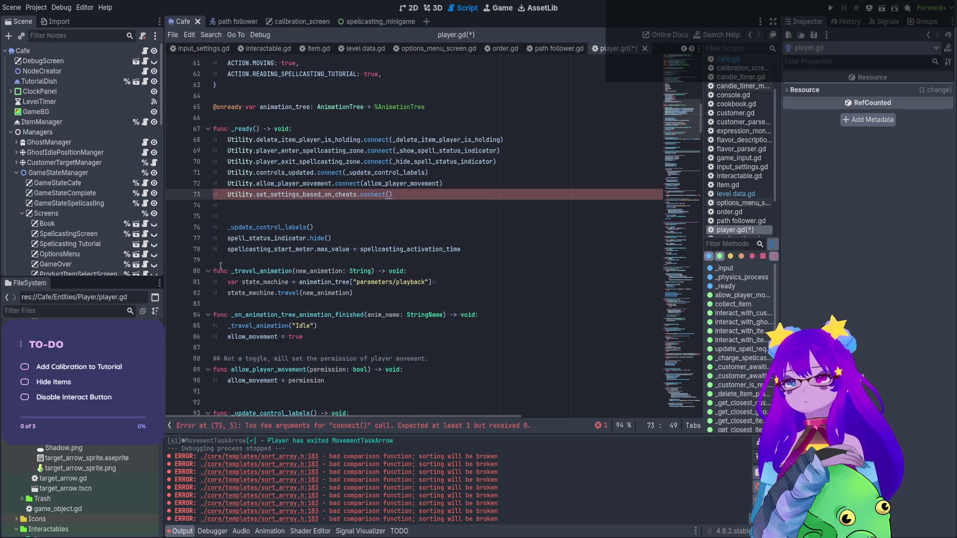
- Add a new func _set_level_status() -> void: with a placeholder pass body
{"action": "left_click", "coordinate": [220, 266]}
{"action": "key", "text": "Return"}
{"action": "key", "text": "Return"}
{"action": "key", "text": "Up"}
{"action": "type", "text": "func _set_"}
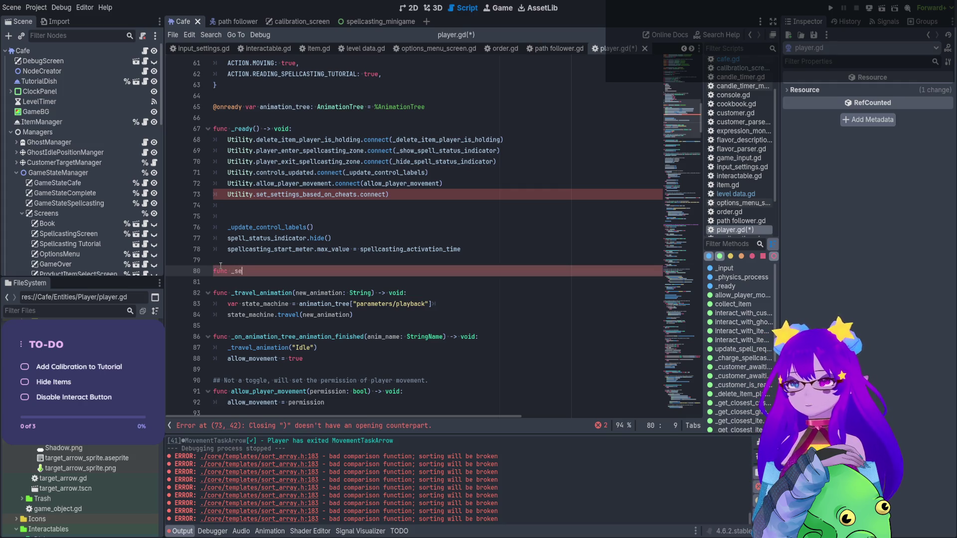
{"action": "type", "text": "leve"}
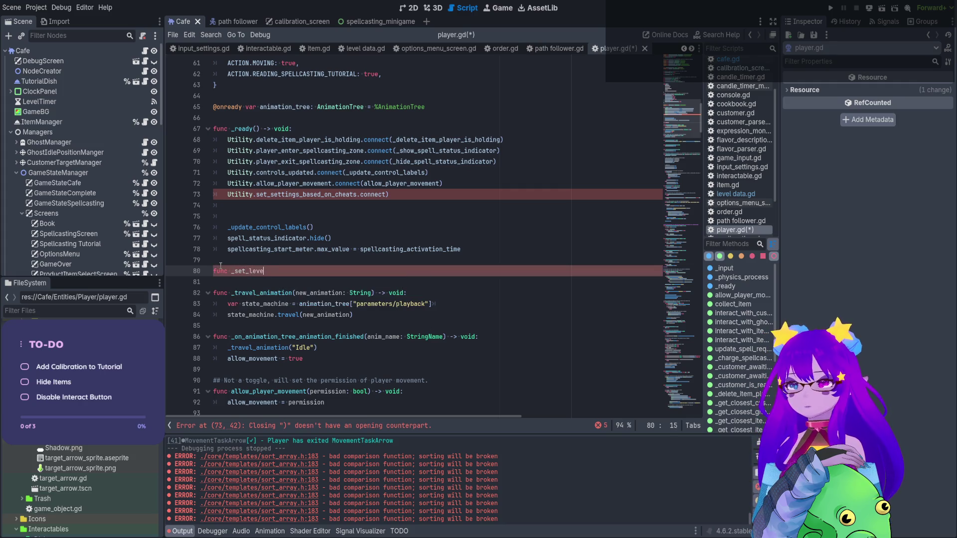
{"action": "type", "text": "l_status"}
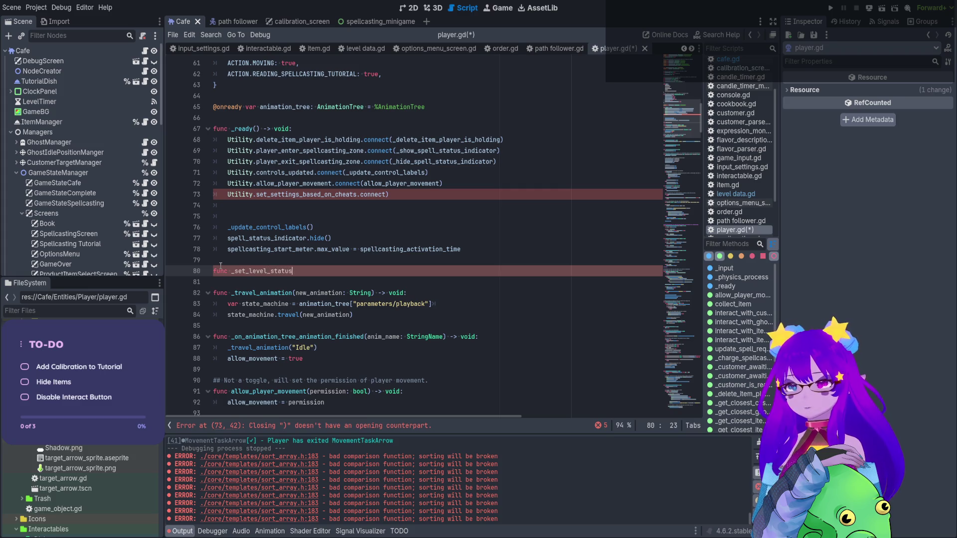
{"action": "type", "text": "() -"}
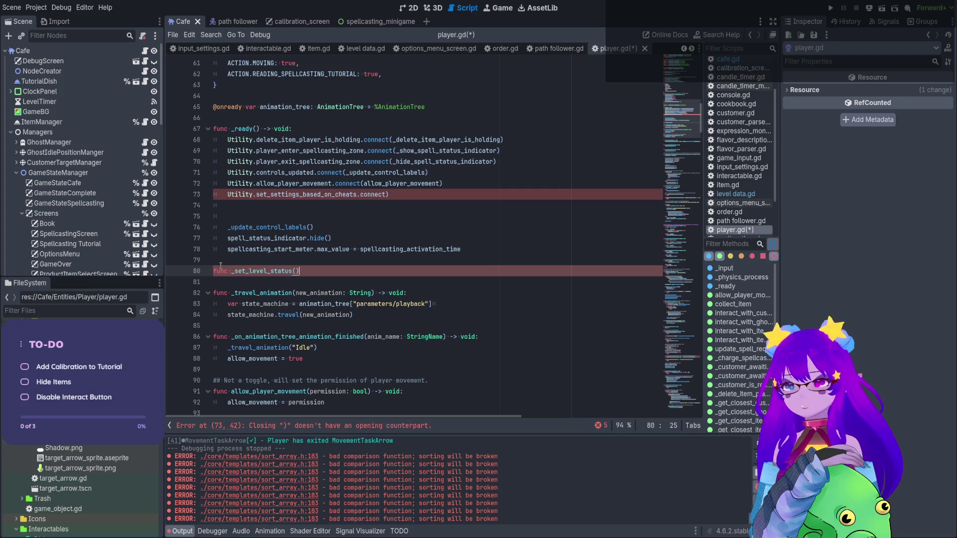
{"action": "type", "text": "> voi"}
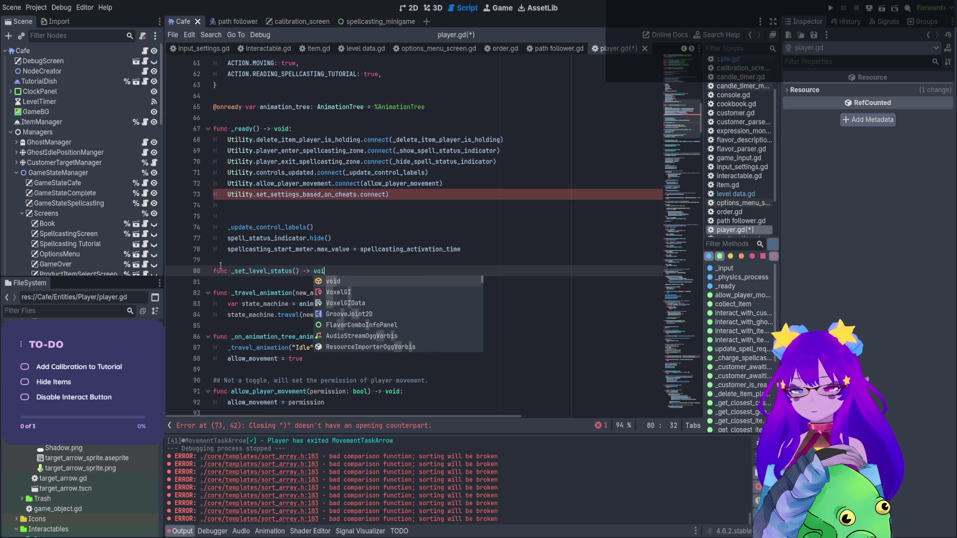
{"action": "key", "text": "Return"}
{"action": "type", "text": ":"}
{"action": "key", "text": "Return"}
{"action": "type", "text": "pass"}
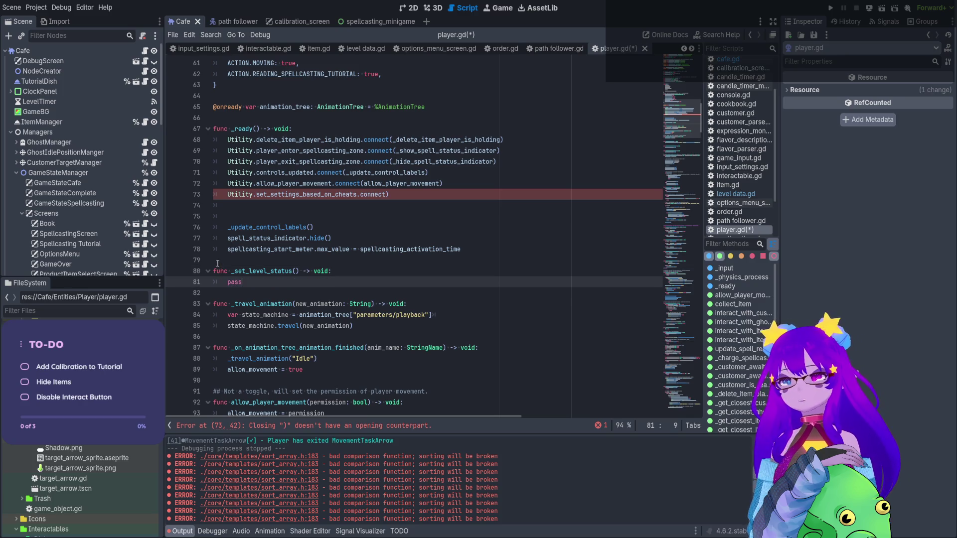
- Pass _set_level_status as the connect callback and save player.gd
{"action": "double_click", "coordinate": [287, 272]}
{"action": "key", "text": "ctrl+c"}
{"action": "left_click", "coordinate": [388, 194]}
{"action": "type", "text": "("}
{"action": "key", "text": "ctrl+v"}
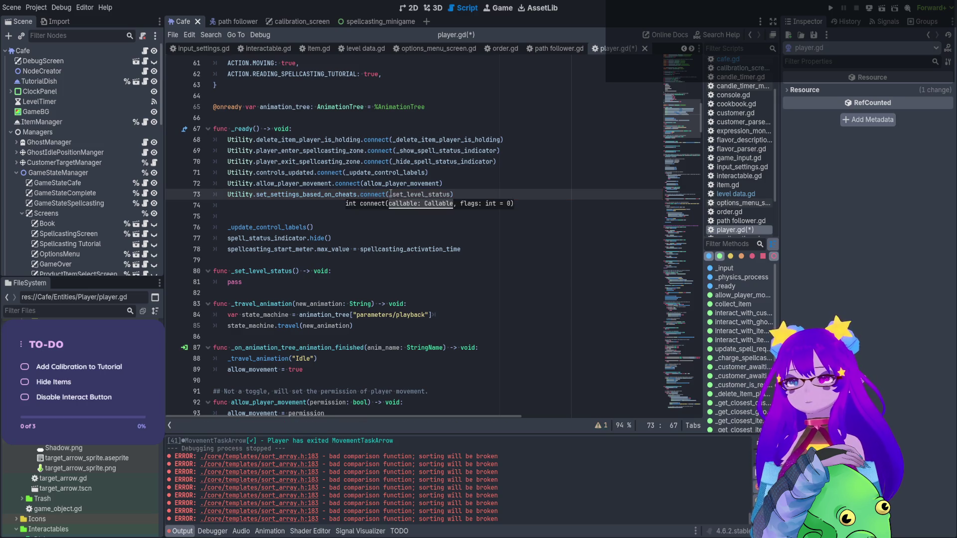
{"action": "key", "text": "ctrl+s"}
- Replace pass with an unfinished 'if Cookbook.c' condition and open the Cookbook script's definition
{"action": "double_click", "coordinate": [234, 282]}
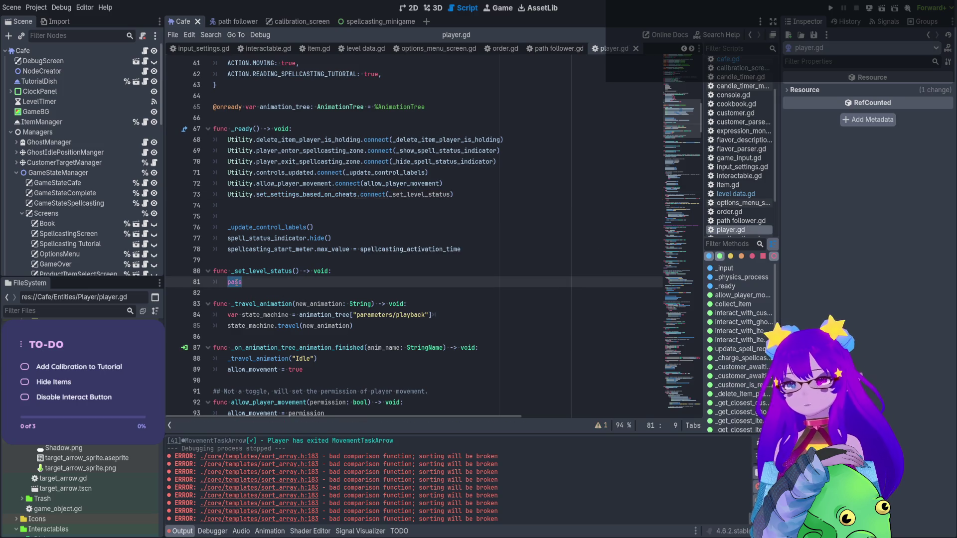
{"action": "type", "text": "if"}
{"action": "type", "text": "Utility.l"}
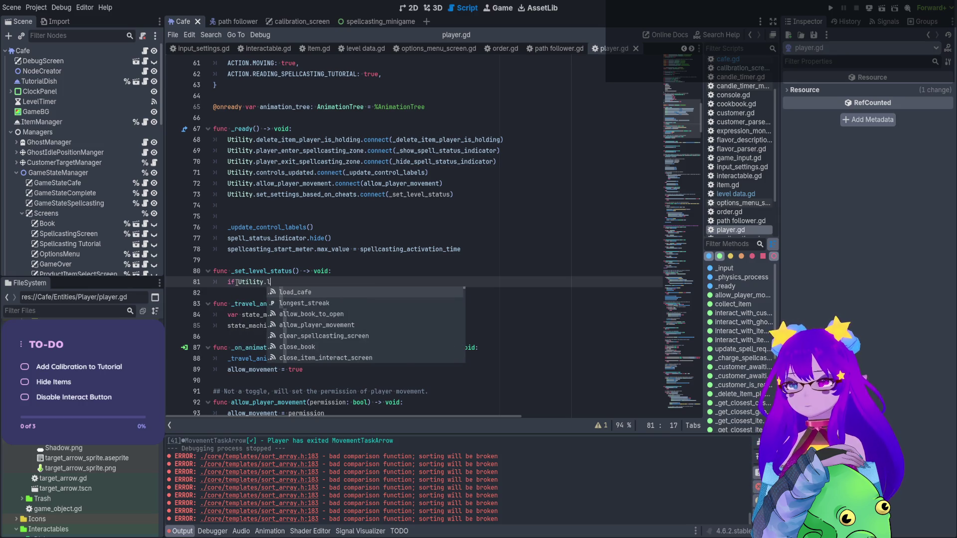
{"action": "key", "text": "BackSpace"}
{"action": "key", "text": "BackSpace"}
{"action": "key", "text": "BackSpace"}
{"action": "type", "text": "Cook"}
{"action": "key", "text": "Return"}
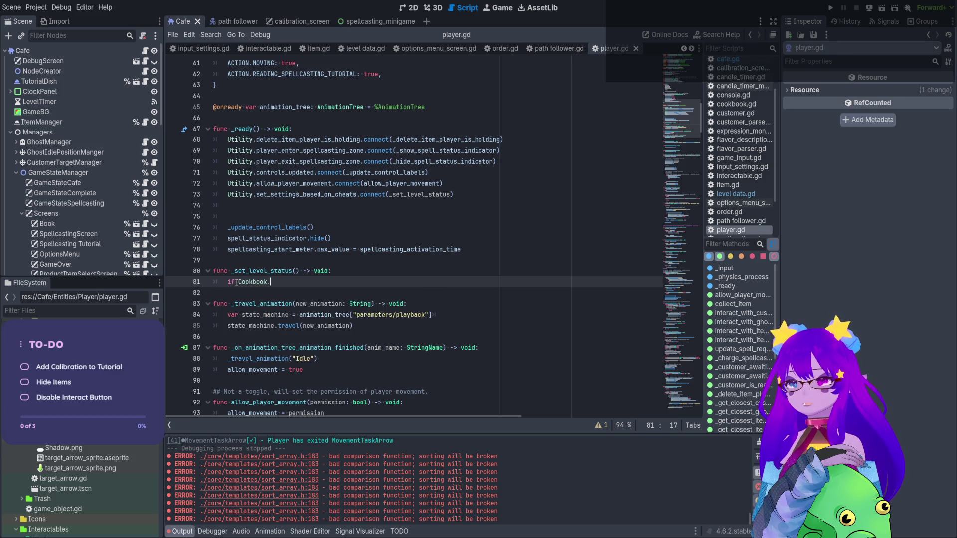
{"action": "type", "text": "l"}
{"action": "key", "text": "BackSpace"}
{"action": "type", "text": "cur"}
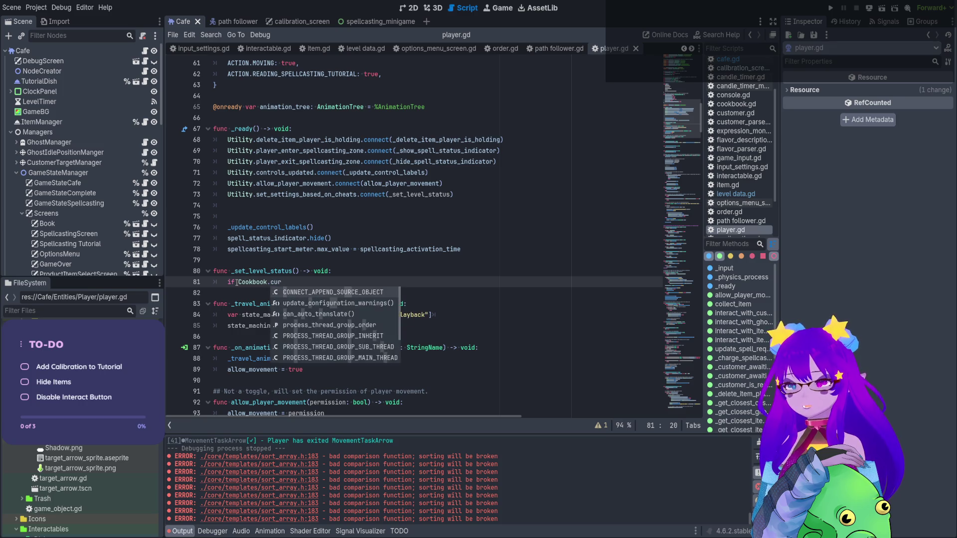
{"action": "key", "text": "BackSpace"}
{"action": "key", "text": "BackSpace"}
{"action": "left_click", "coordinate": [251, 287], "text": "ctrl"}
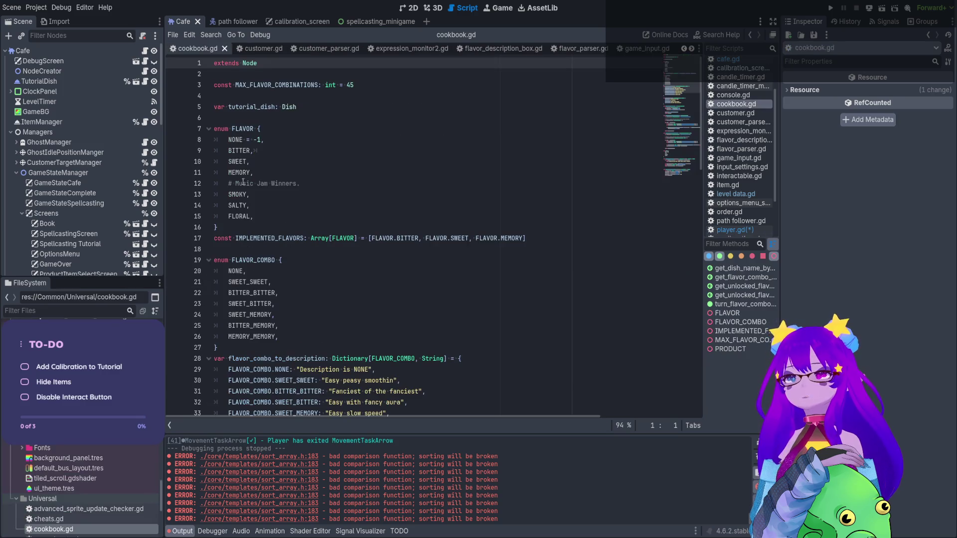
- Look through cookbook.gd, inspect Utility.current_level_data in cafe.gd's _set_level_data, then return to player.gd
{"action": "scroll", "coordinate": [256, 96], "scroll_direction": "down", "scroll_amount": 9}
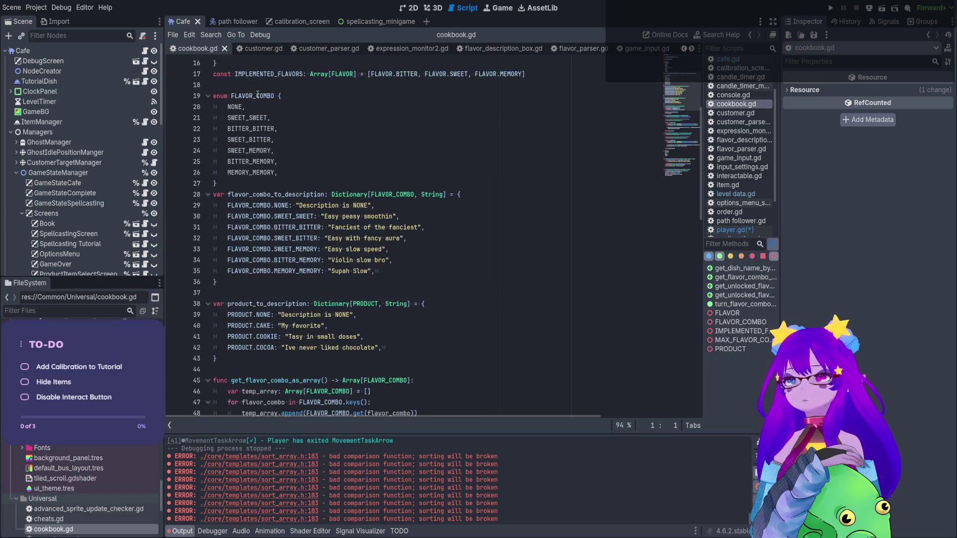
{"action": "scroll", "coordinate": [257, 95], "scroll_direction": "down", "scroll_amount": 4}
{"action": "scroll", "coordinate": [279, 93], "scroll_direction": "up", "scroll_amount": 13}
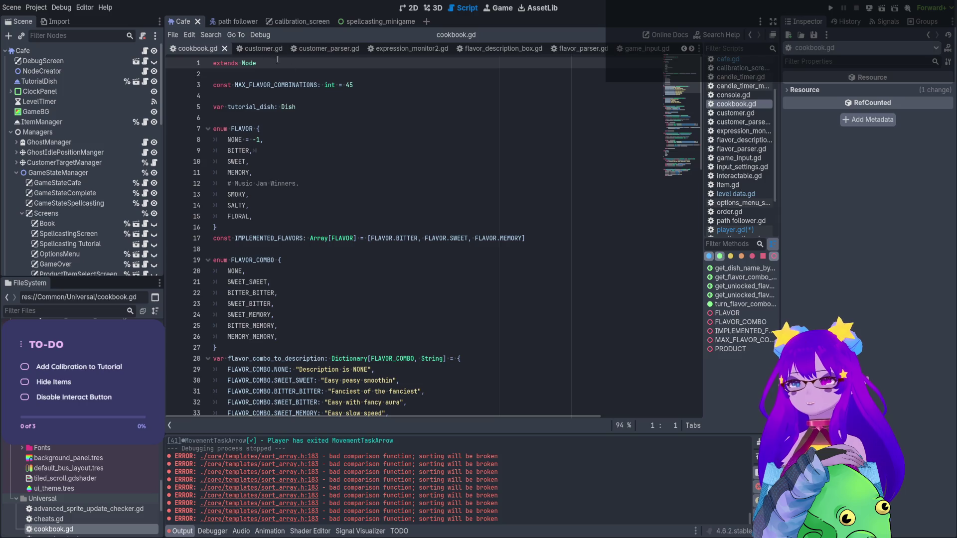
{"action": "left_click", "coordinate": [145, 51]}
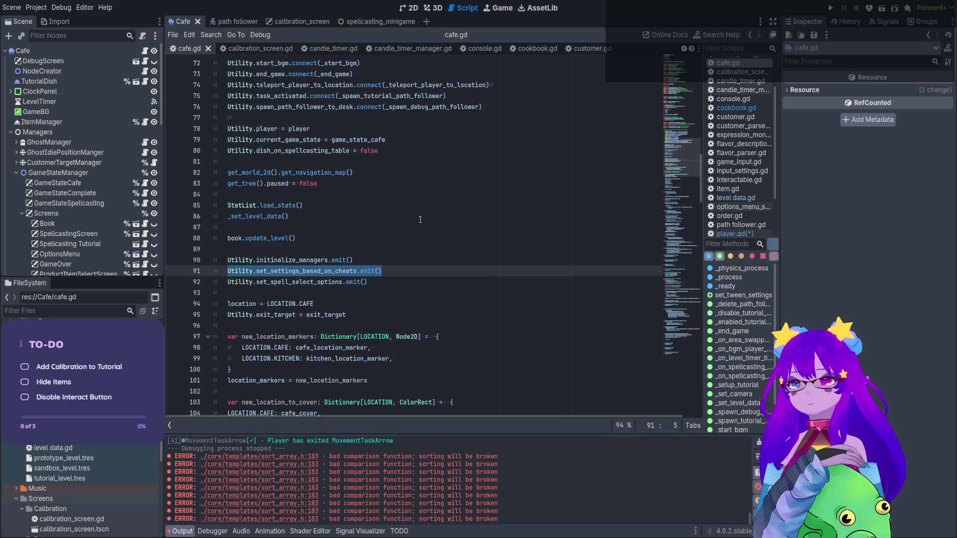
{"action": "left_click", "coordinate": [263, 216], "text": "ctrl"}
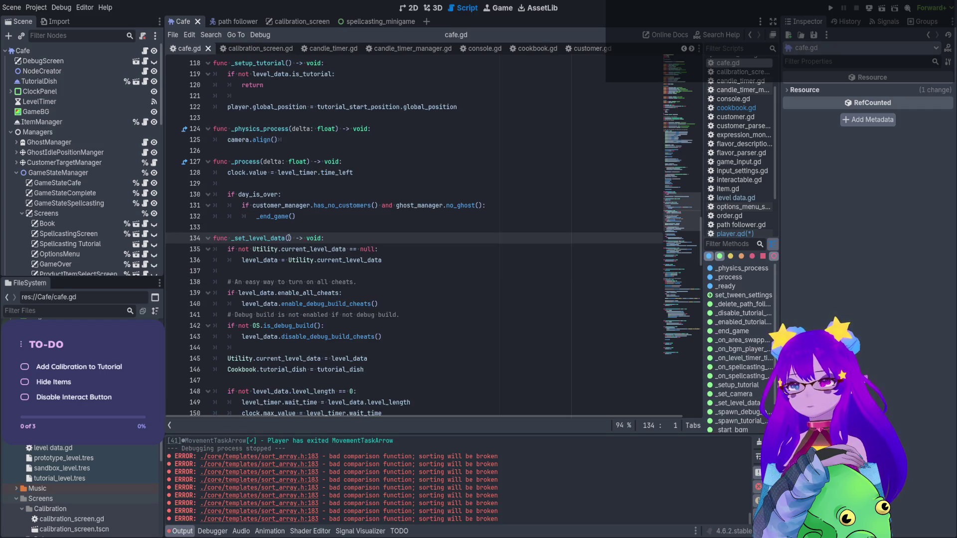
{"action": "double_click", "coordinate": [307, 249]}
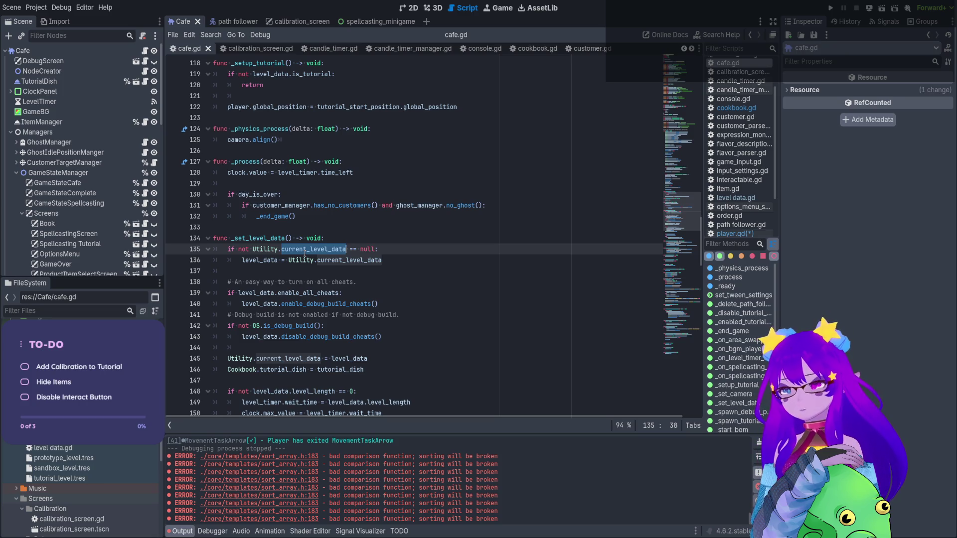
{"action": "left_click", "coordinate": [253, 249], "text": "shift"}
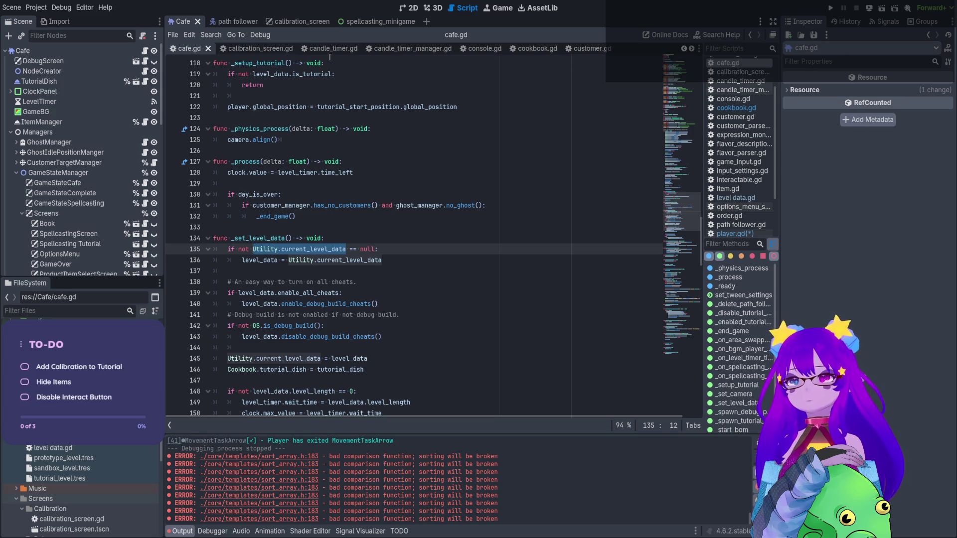
{"action": "key", "text": "alt+Left"}
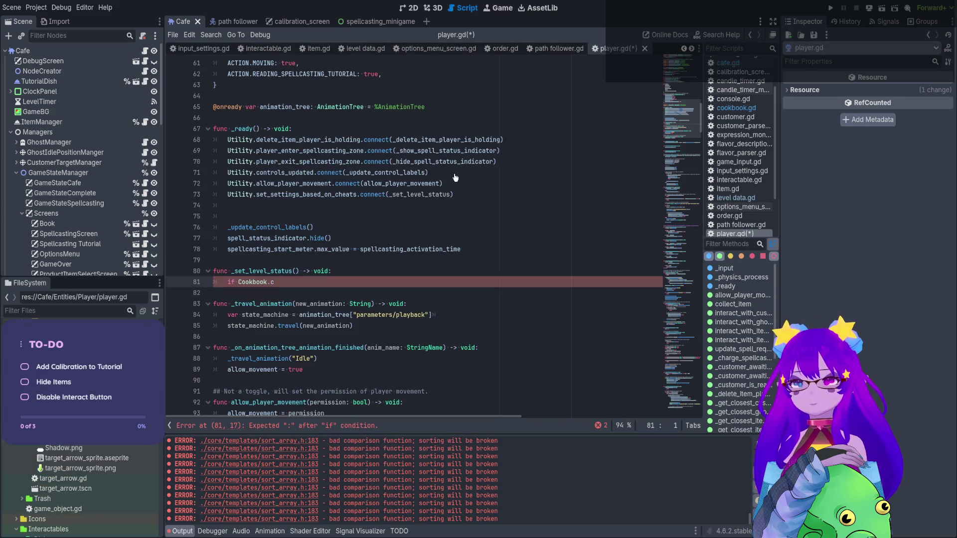
- Change the condition to Utility.current_level_data.is_tutorial and add can_interact on a new line
{"action": "type", "text": ".c"}
{"action": "key", "text": "ctrl+shift+Left"}
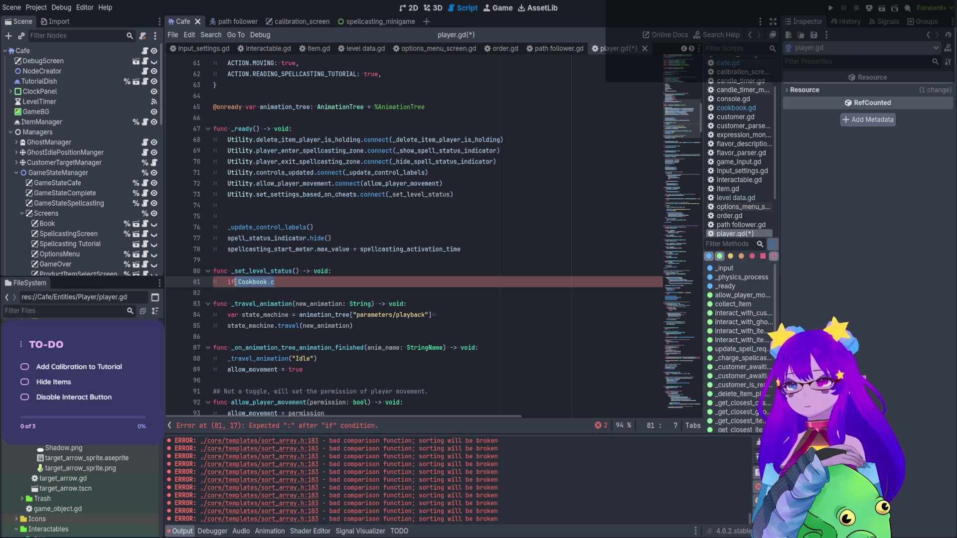
{"action": "type", "text": "U"}
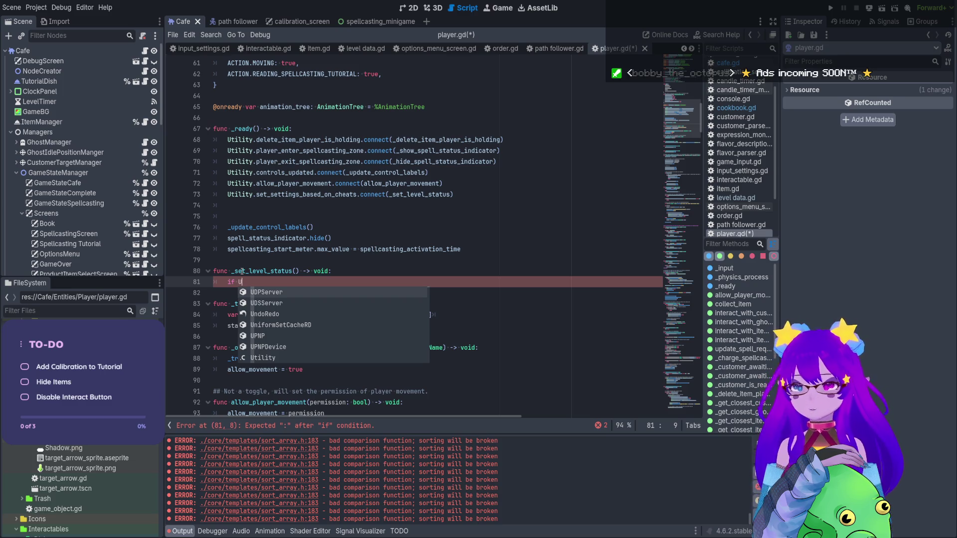
{"action": "type", "text": "tility.current_level_data"}
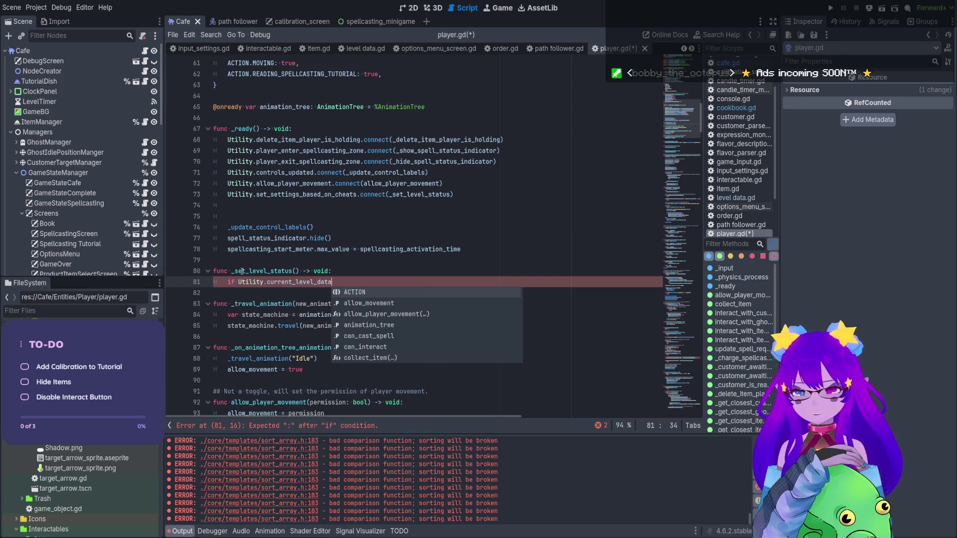
{"action": "type", "text": "."}
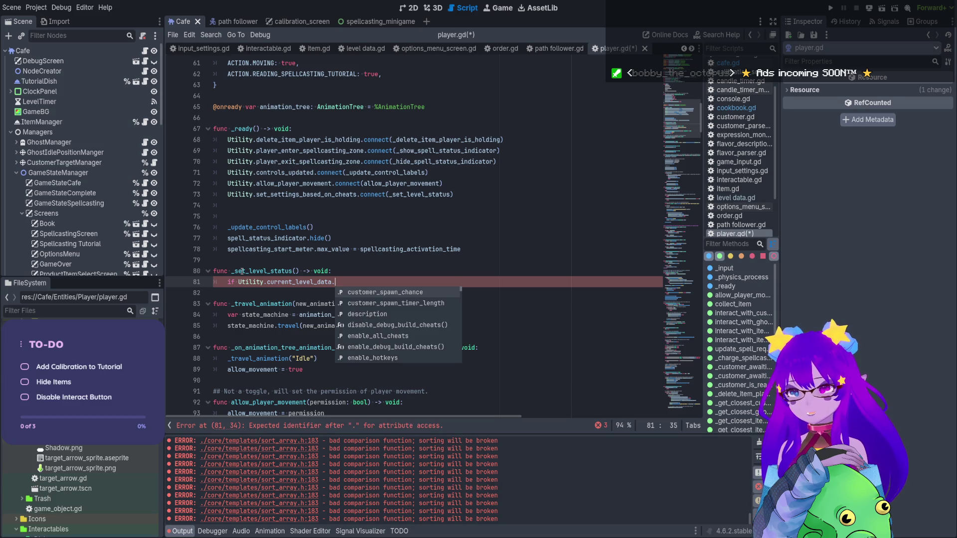
{"action": "type", "text": "is_tutorial:"}
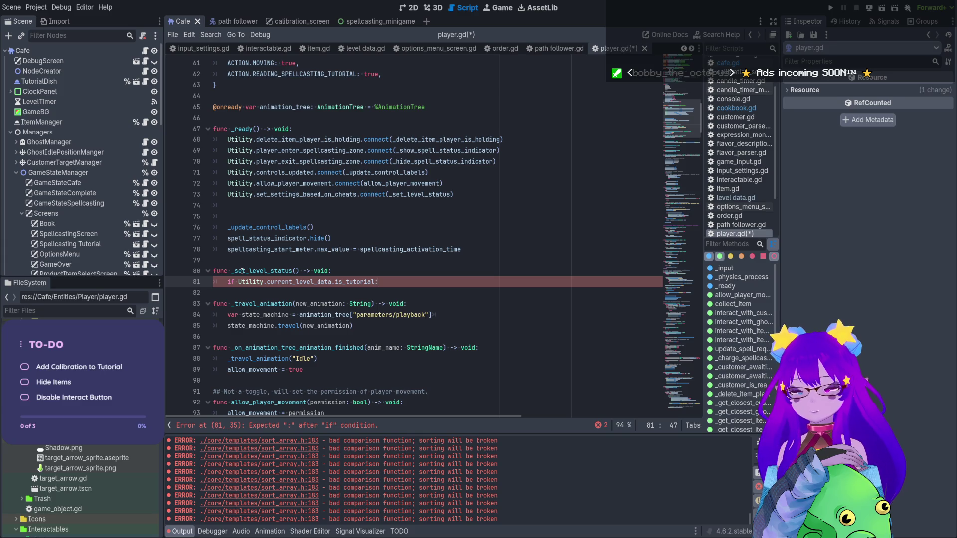
{"action": "key", "text": "Return"}
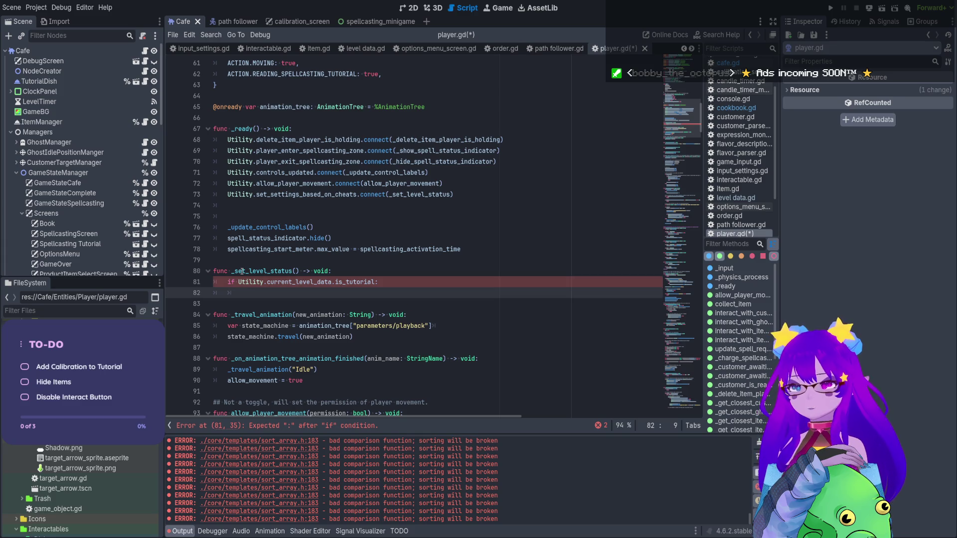
{"action": "type", "text": "can"}
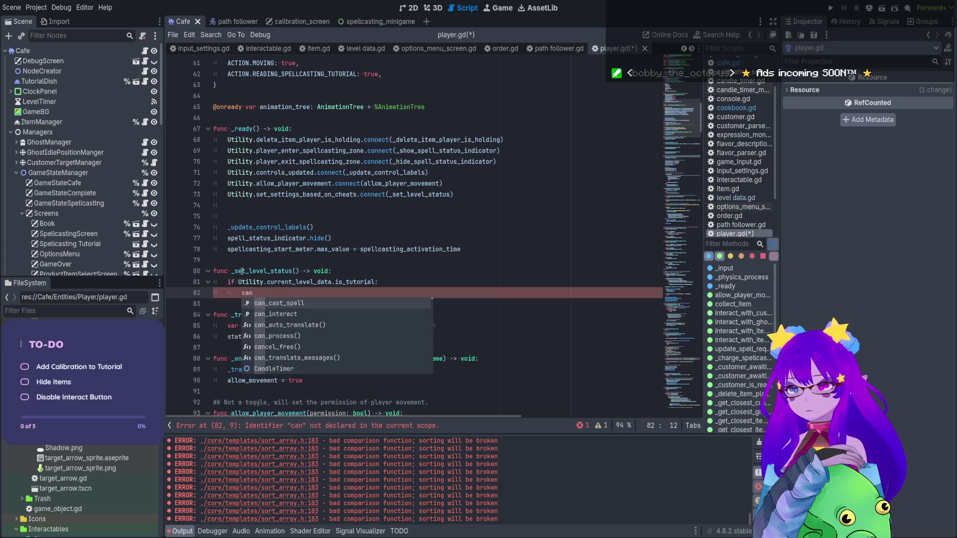
{"action": "key", "text": "Down"}
{"action": "key", "text": "Return"}
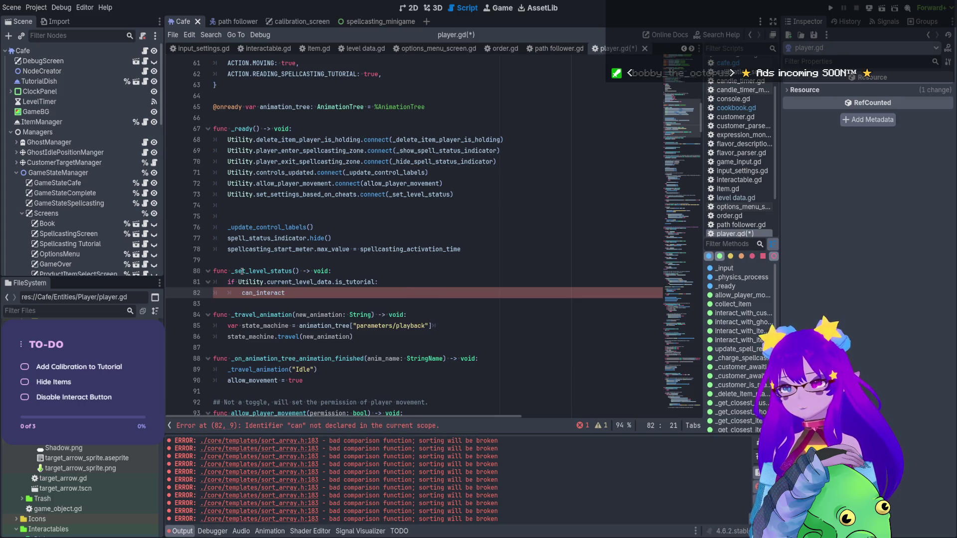
- Turn line 81 into can_interact = !Utility.current_level_data.is_tutorial without the trailing colon
{"action": "double_click", "coordinate": [261, 292]}
{"action": "key", "text": "ctrl+x"}
{"action": "double_click", "coordinate": [231, 282]}
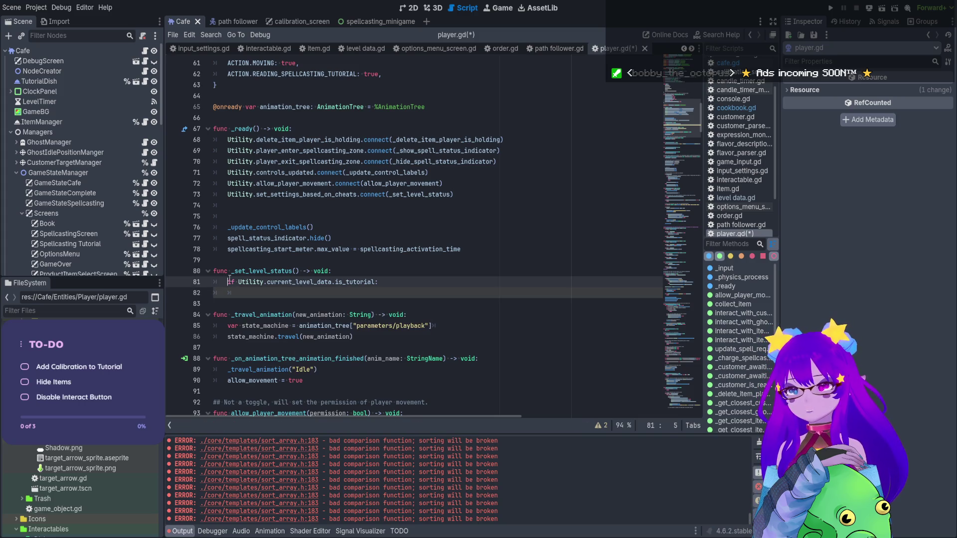
{"action": "key", "text": "ctrl+v"}
{"action": "type", "text": "= "}
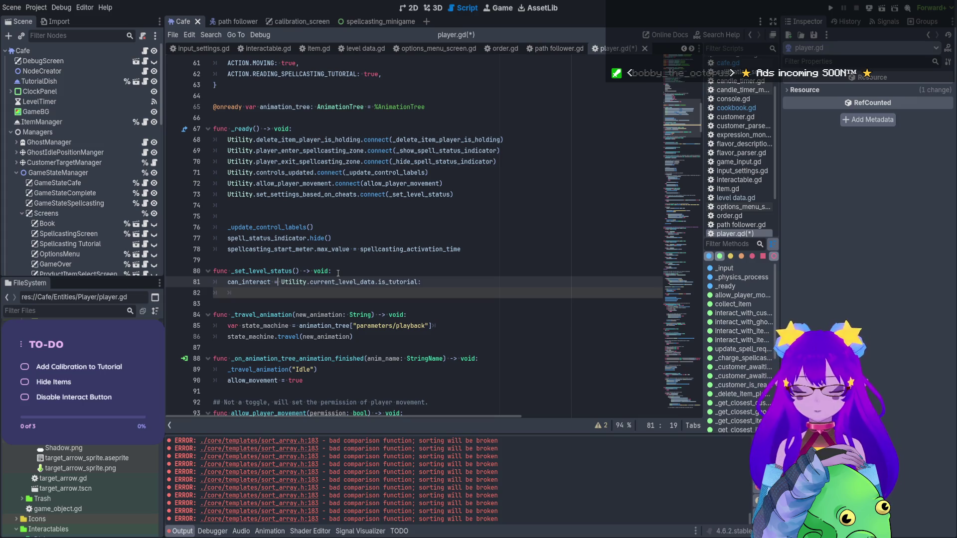
{"action": "type", "text": "!"}
{"action": "left_click", "coordinate": [456, 286]}
{"action": "key", "text": "BackSpace"}
- Remove the empty line below the assignment and save player.gd
{"action": "left_click_drag", "start_coordinate": [446, 286], "coordinate": [292, 284]}
{"action": "double_click", "coordinate": [407, 282]}
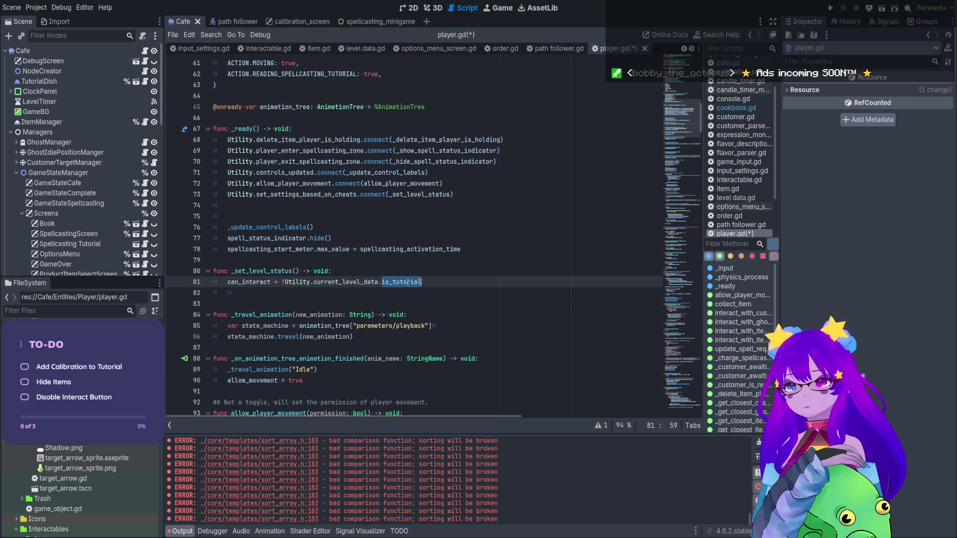
{"action": "double_click", "coordinate": [244, 282]}
{"action": "double_click", "coordinate": [378, 282]}
{"action": "left_click", "coordinate": [281, 293]}
{"action": "key", "text": "BackSpace"}
{"action": "key", "text": "BackSpace"}
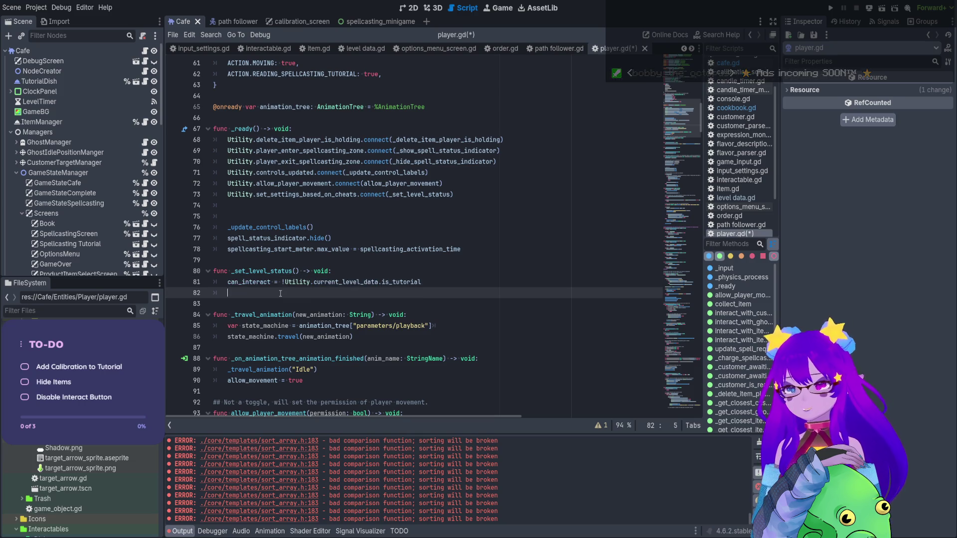
{"action": "key", "text": "ctrl+s"}
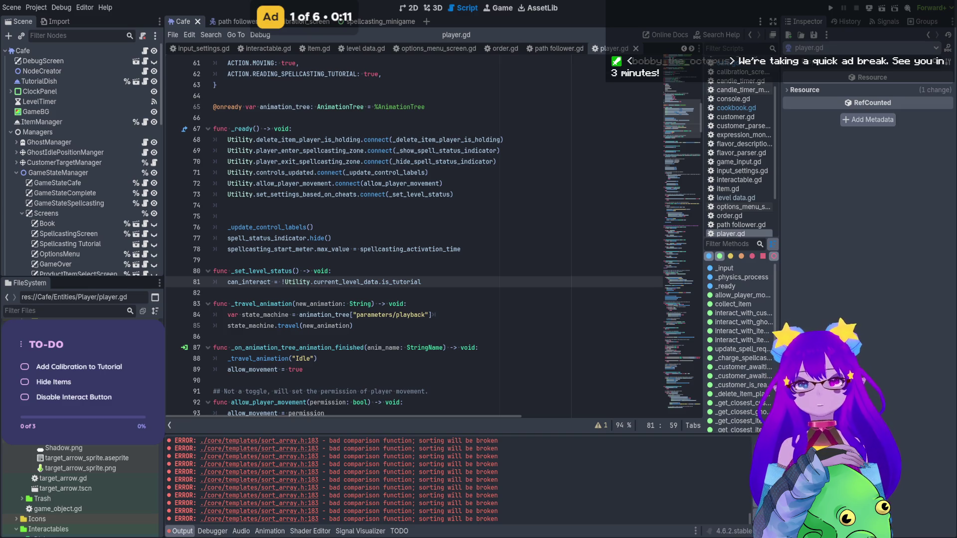
{"action": "scroll", "coordinate": [324, 495], "scroll_direction": "up", "scroll_amount": 2}
{"action": "left_click_drag", "start_coordinate": [220, 491], "coordinate": [325, 495]}
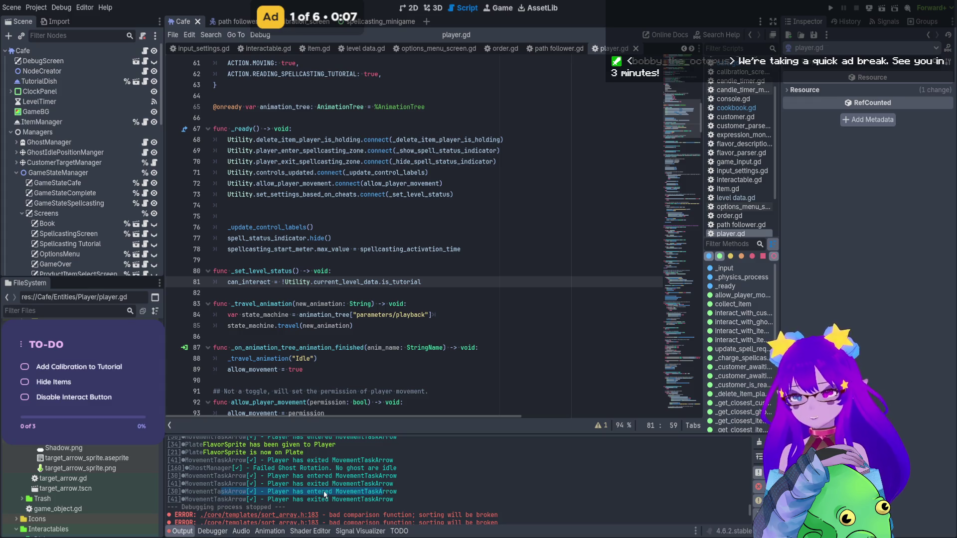
{"action": "left_click", "coordinate": [508, 267]}
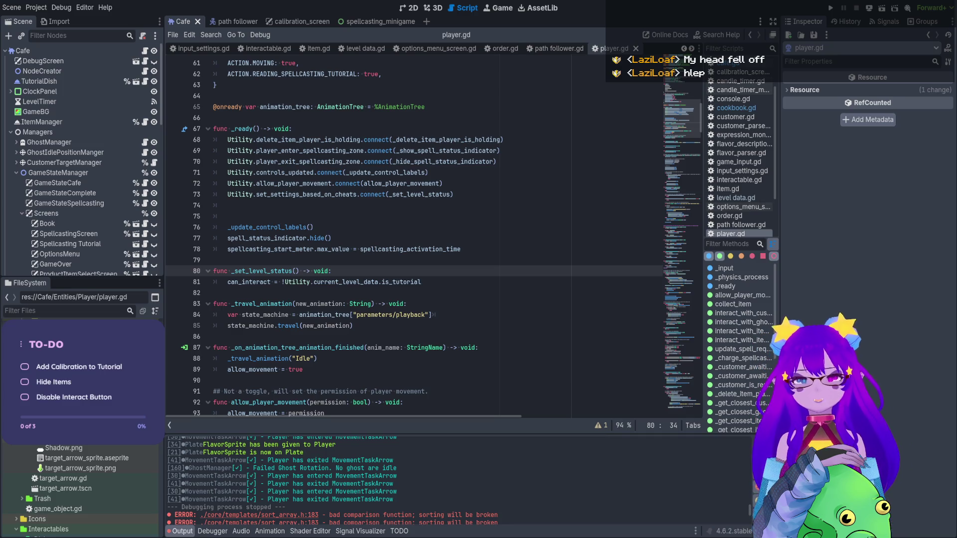
- Scroll through player.gd and jump to the _input function to review its interact check
{"action": "left_click_drag", "start_coordinate": [421, 282], "coordinate": [221, 284]}
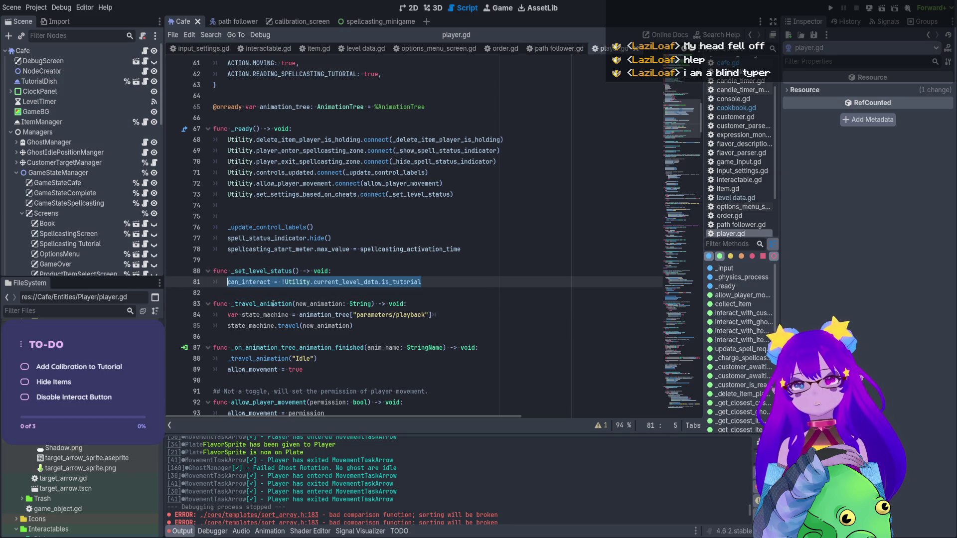
{"action": "scroll", "coordinate": [273, 303], "scroll_direction": "down", "scroll_amount": 15}
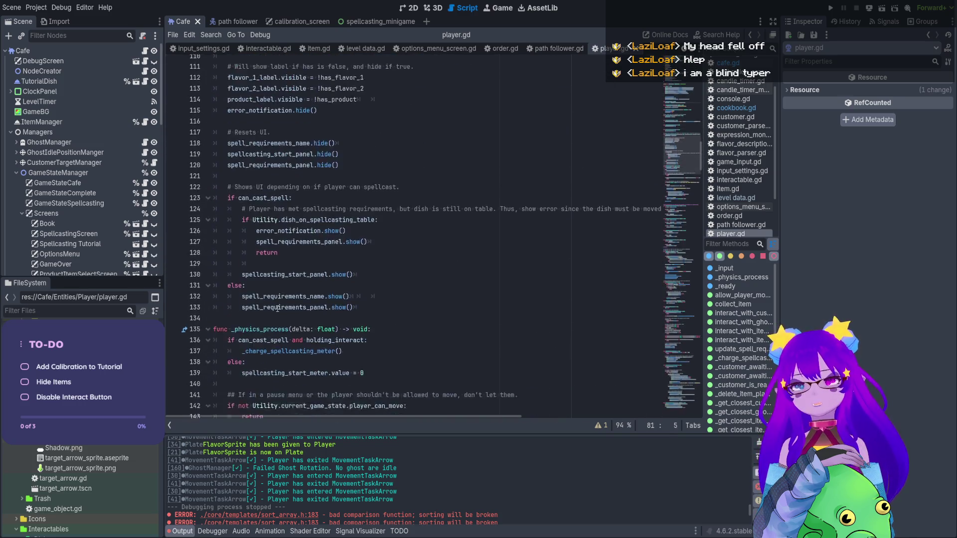
{"action": "scroll", "coordinate": [278, 309], "scroll_direction": "down", "scroll_amount": 5}
{"action": "scroll", "coordinate": [277, 308], "scroll_direction": "down", "scroll_amount": 10}
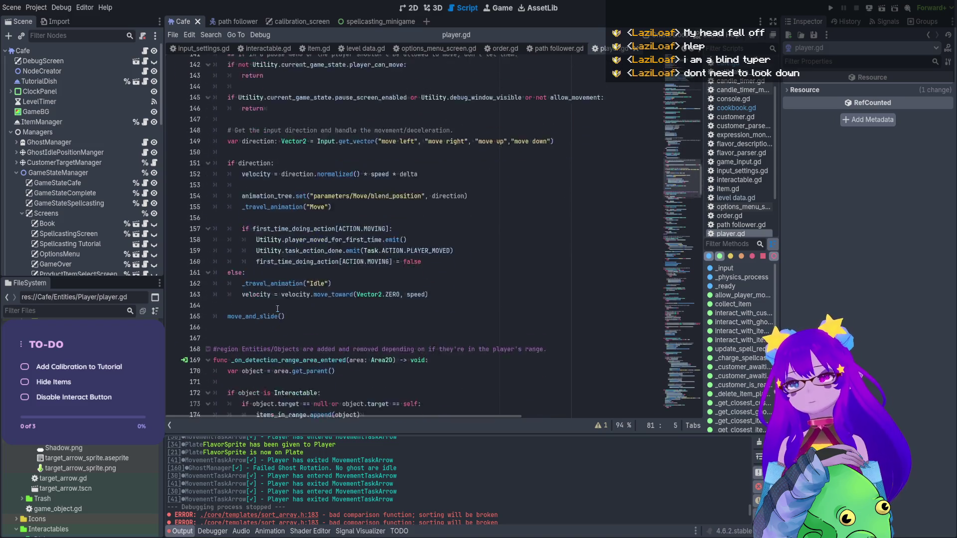
{"action": "left_click", "coordinate": [725, 268]}
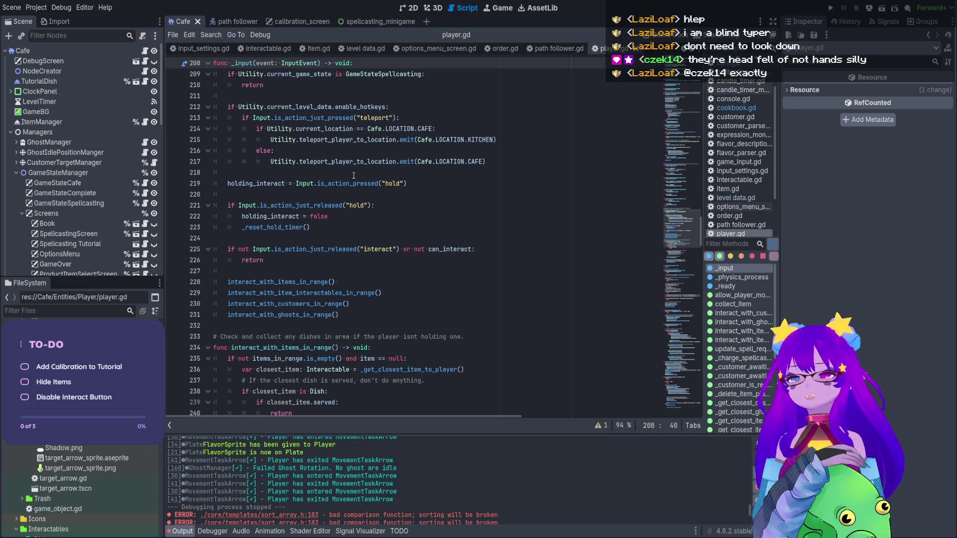
{"action": "scroll", "coordinate": [369, 174], "scroll_direction": "up", "scroll_amount": 1}
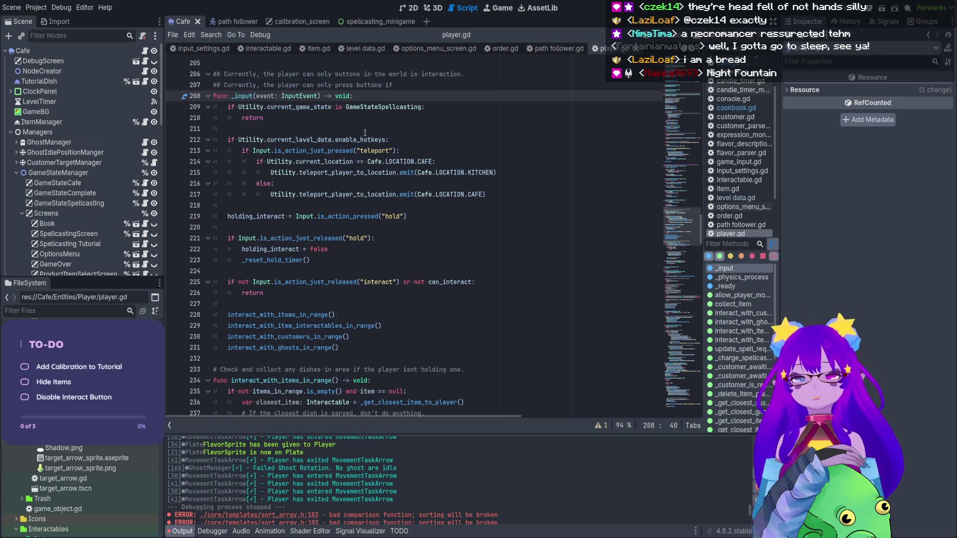
{"action": "scroll", "coordinate": [367, 145], "scroll_direction": "up", "scroll_amount": 2}
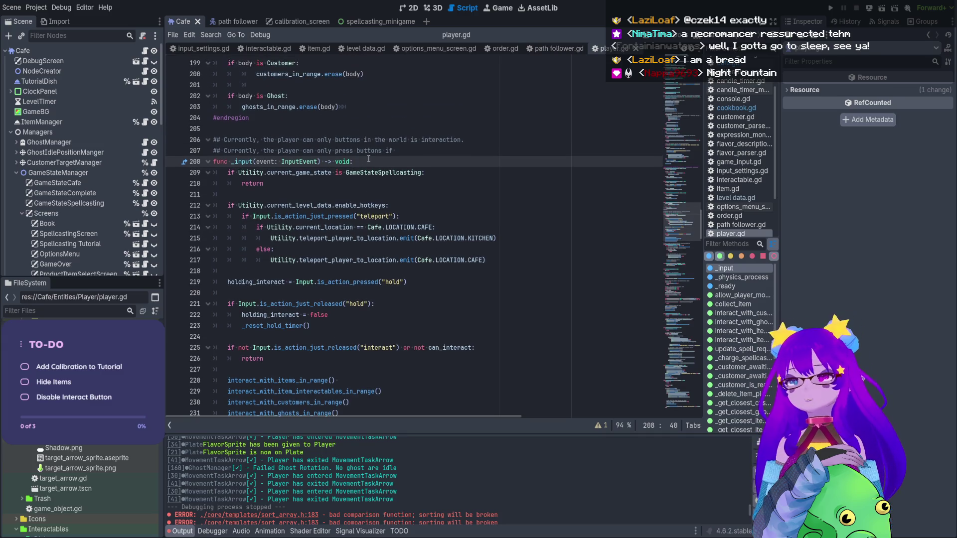
{"action": "scroll", "coordinate": [448, 237], "scroll_direction": "down", "scroll_amount": 3}
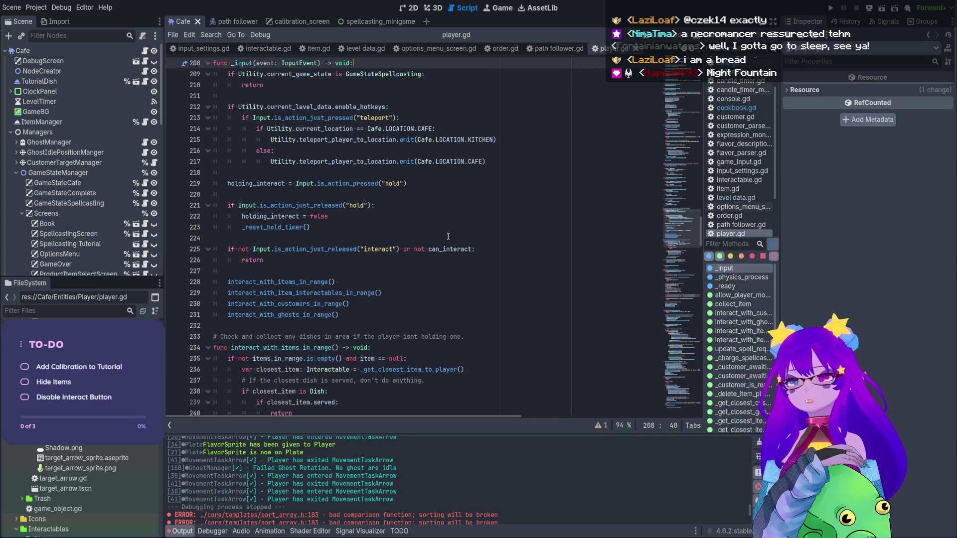
- Drop can_interact from the interact condition and add a separate 'if not can_interact: return' check
{"action": "left_click", "coordinate": [472, 248]}
{"action": "key", "text": "ctrl+shift+Left"}
{"action": "key", "text": "ctrl+shift+Left"}
{"action": "key", "text": "BackSpace"}
{"action": "key", "text": "BackSpace"}
{"action": "key", "text": "BackSpace"}
{"action": "key", "text": "BackSpace"}
{"action": "key", "text": "Down"}
{"action": "key", "text": "Return"}
{"action": "key", "text": "Return"}
{"action": "type", "text": "if not not can_interact"}
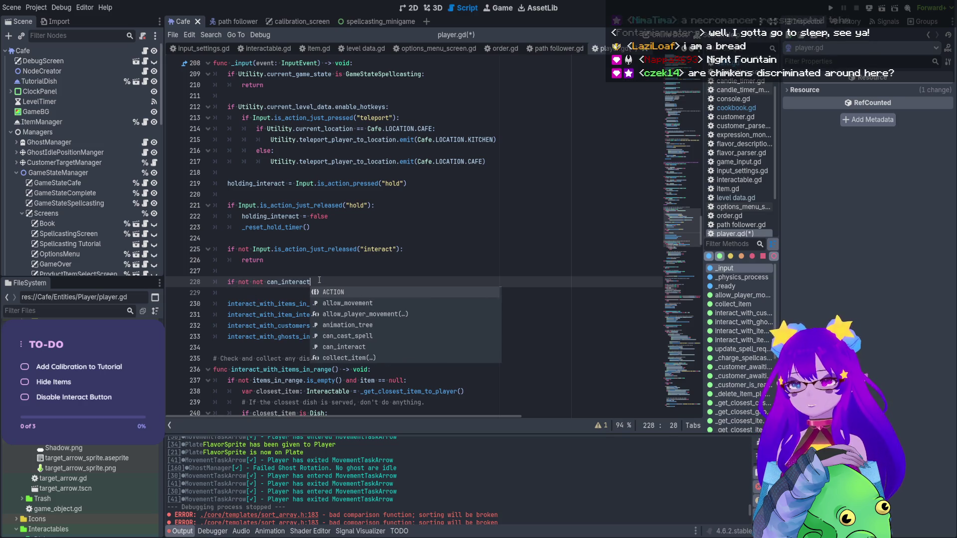
{"action": "type", "text": ":"}
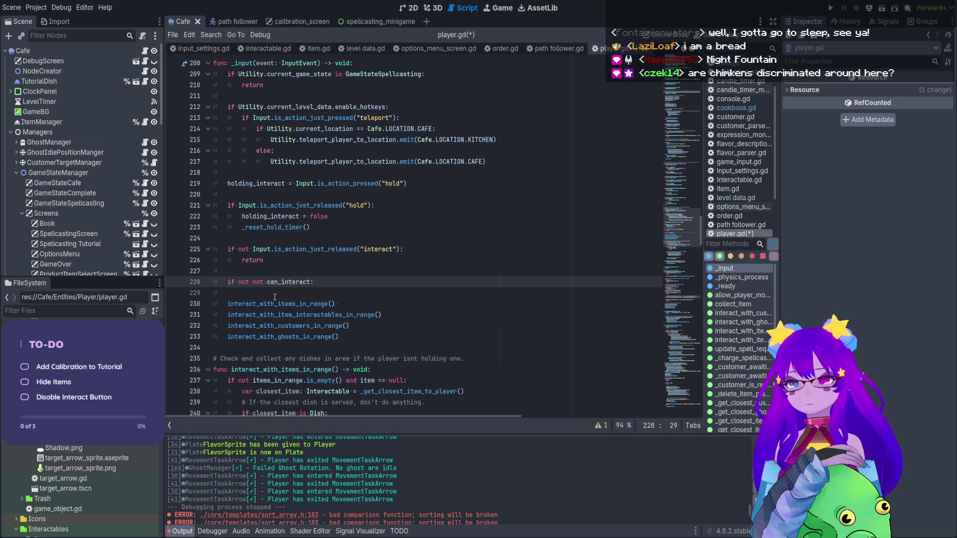
{"action": "left_click", "coordinate": [263, 281]}
{"action": "key", "text": "BackSpace"}
{"action": "key", "text": "BackSpace"}
{"action": "key", "text": "BackSpace"}
{"action": "left_click", "coordinate": [334, 280]}
{"action": "key", "text": "Return"}
{"action": "key", "text": "Return"}
{"action": "type", "text": "return"}
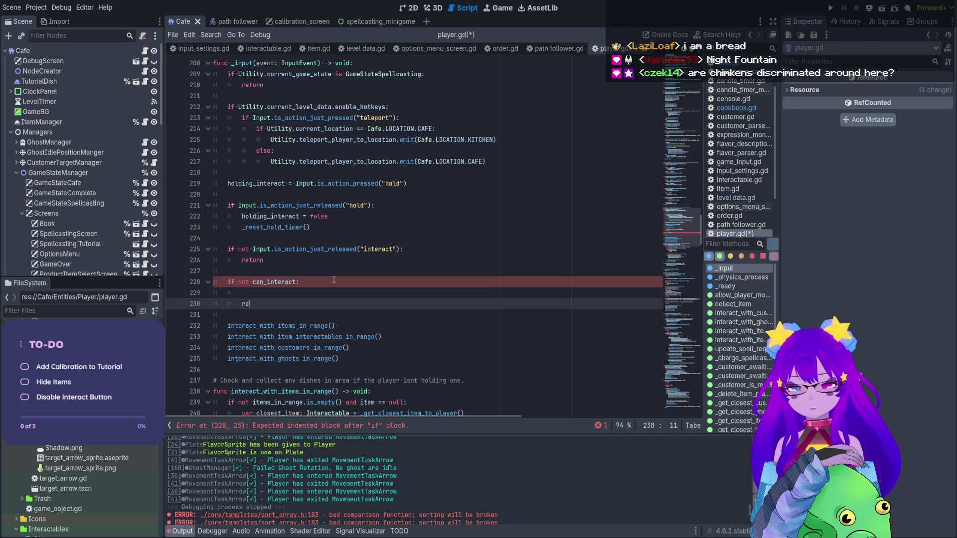
- Print a WARNING debug message "The player can't interact! It has been disabled!" before returning, and save
{"action": "key", "text": "Up"}
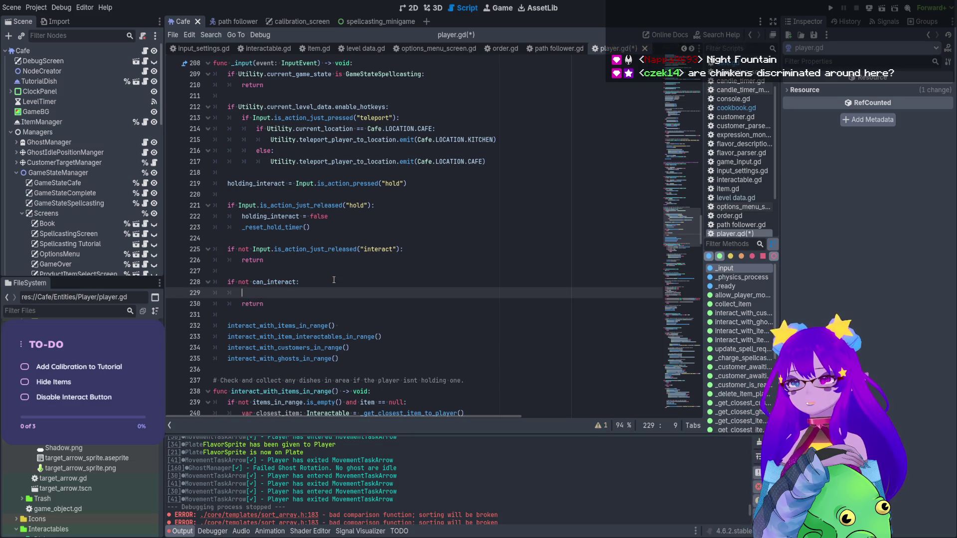
{"action": "type", "text": "Uti"}
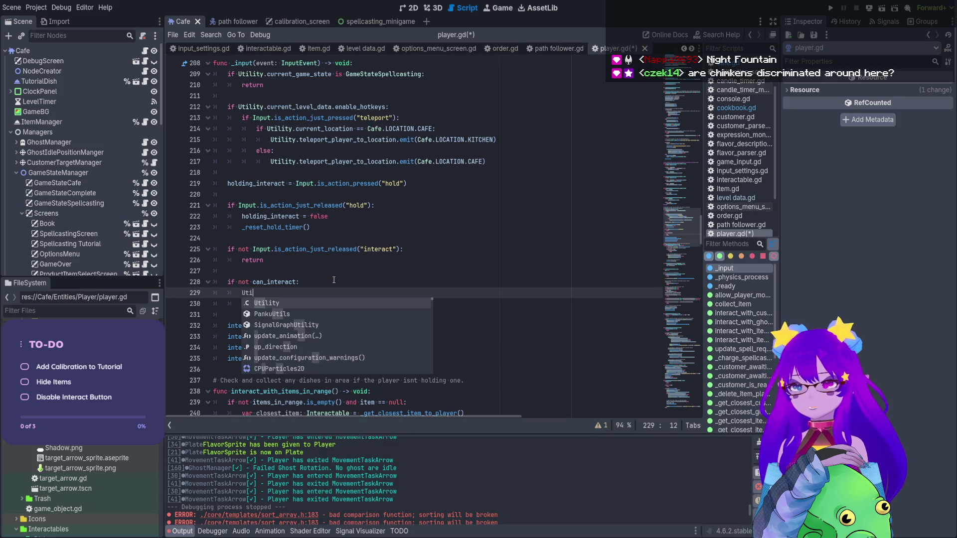
{"action": "key", "text": "Return"}
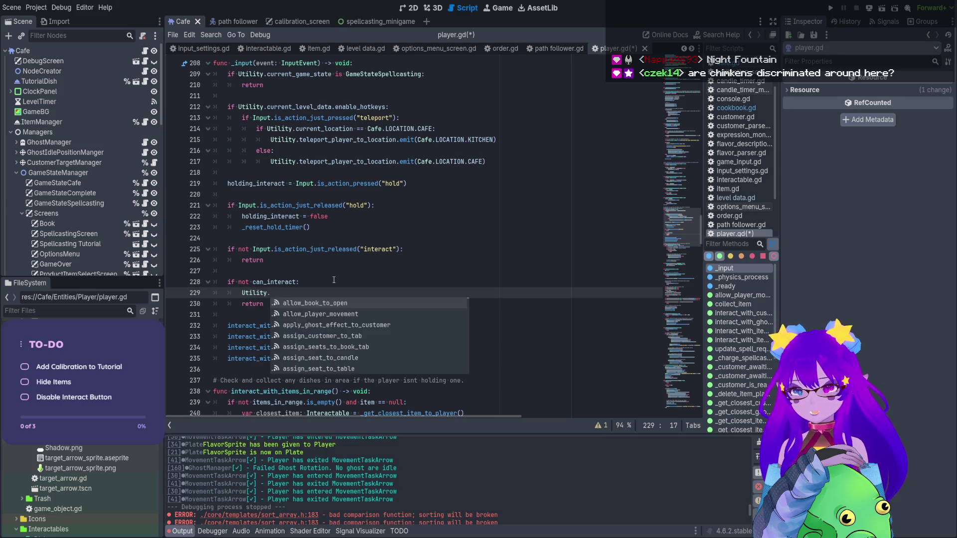
{"action": "type", "text": "print"}
{"action": "key", "text": "Return"}
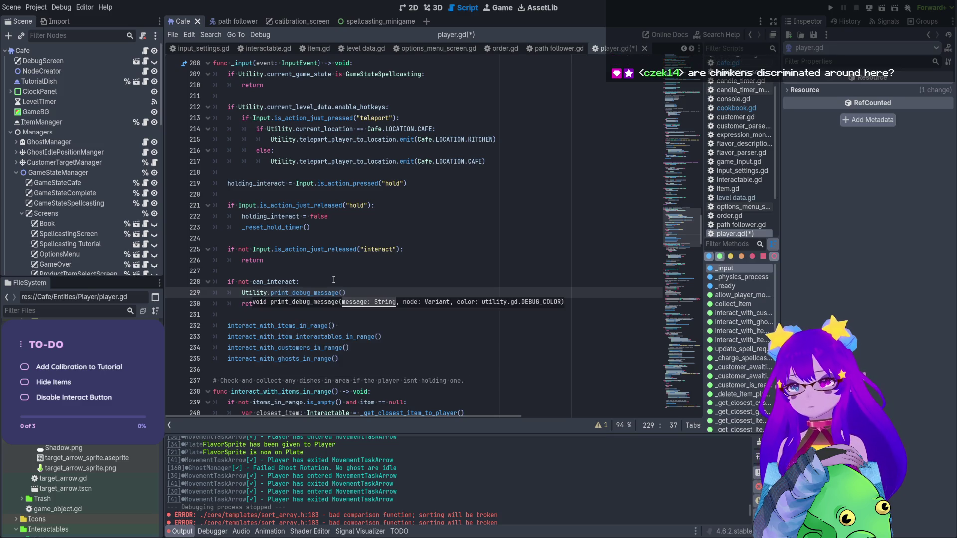
{"action": "type", "text": "\""}
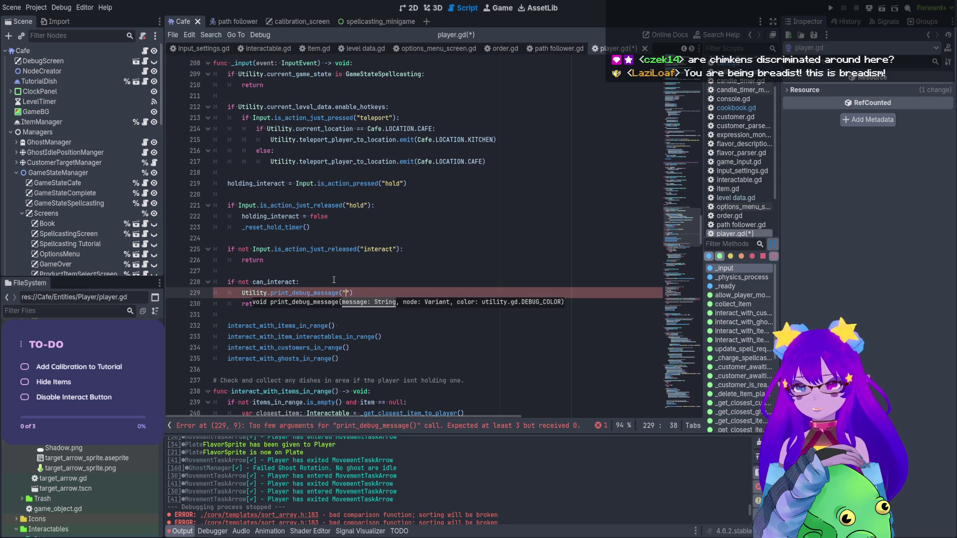
{"action": "type", "text": "Can't"}
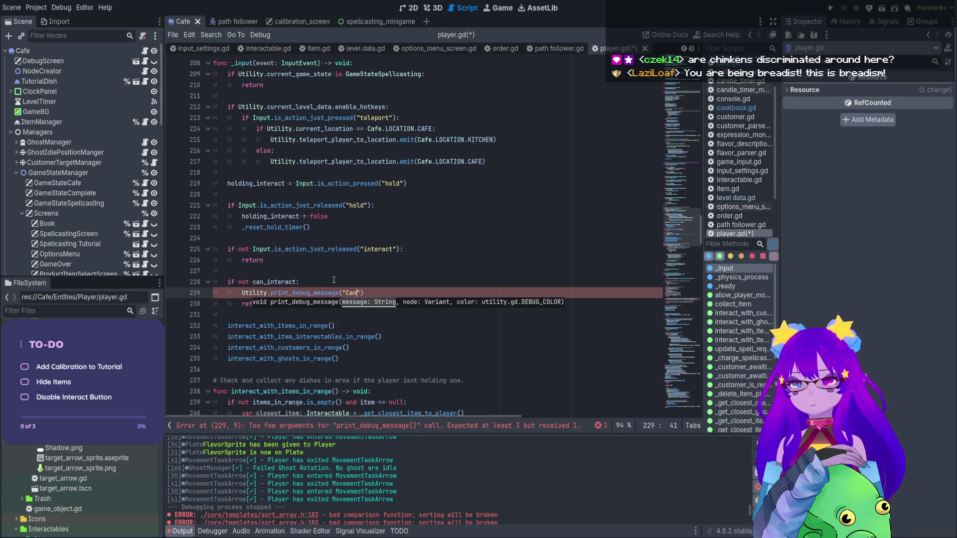
{"action": "key", "text": "BackSpace"}
{"action": "key", "text": "BackSpace"}
{"action": "key", "text": "BackSpace"}
{"action": "type", "text": "The player can't interact! It has been disabled!\""}
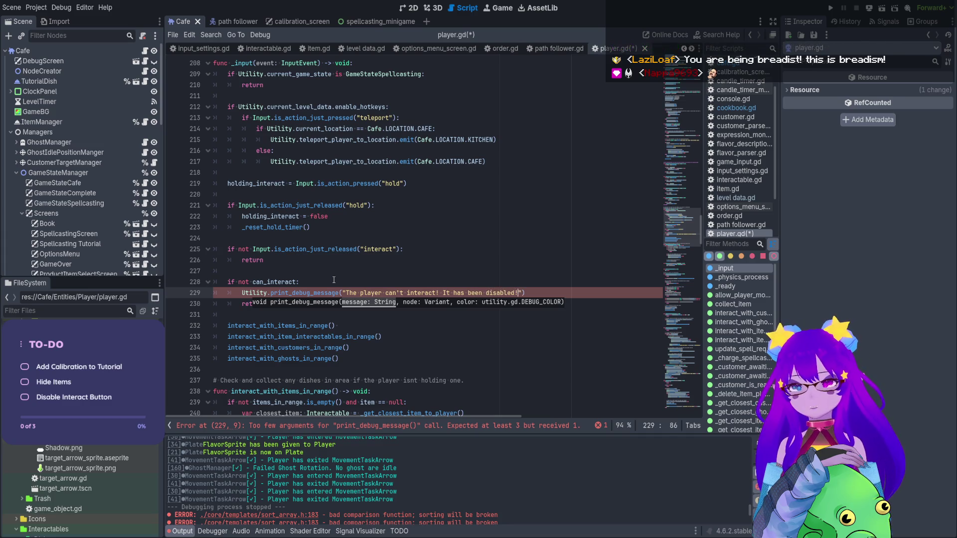
{"action": "type", "text": ", self"}
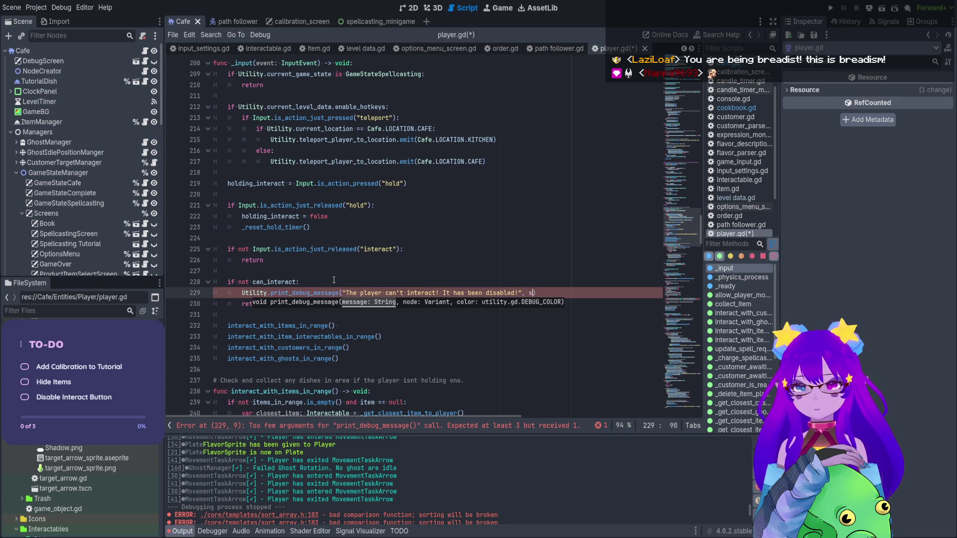
{"action": "type", "text": ", Utility."}
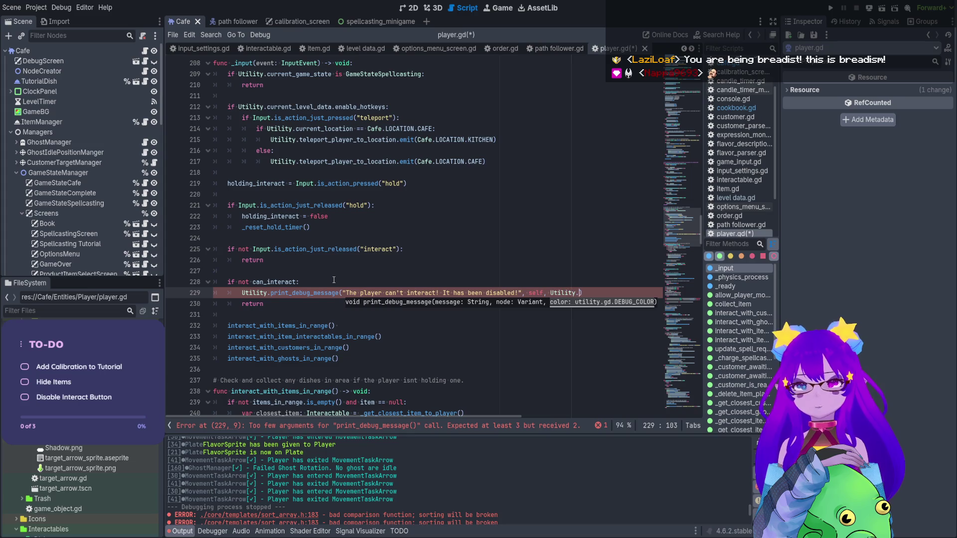
{"action": "type", "text": "D"}
{"action": "key", "text": "Return"}
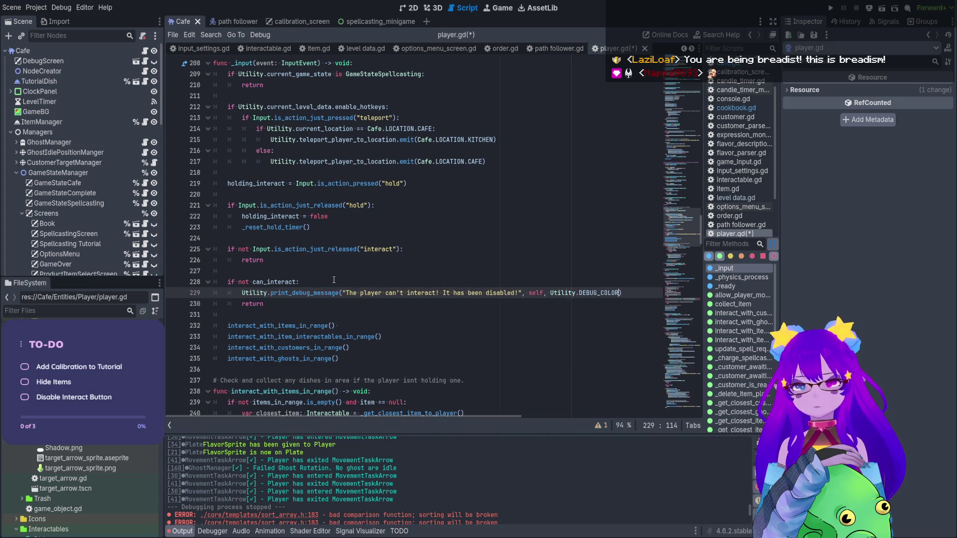
{"action": "type", "text": ".W"}
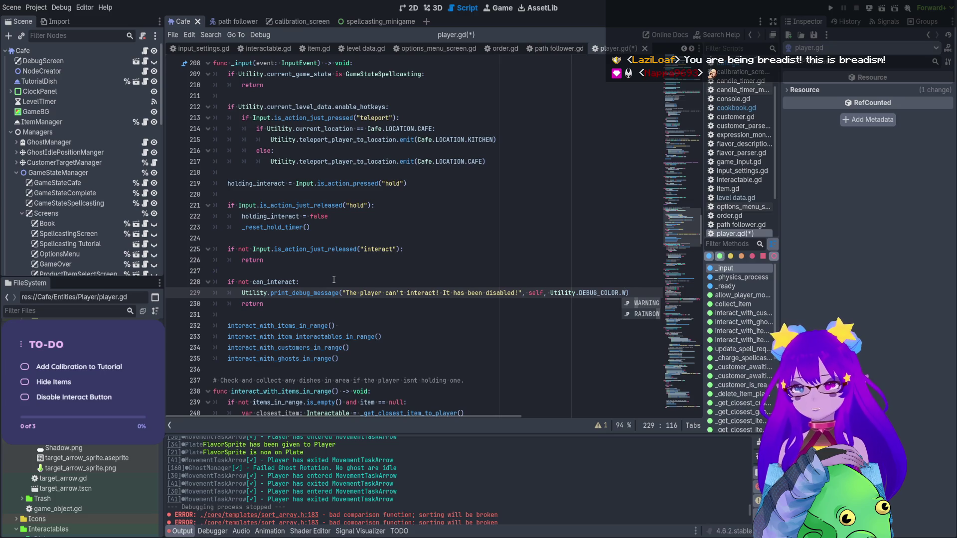
{"action": "key", "text": "Return"}
{"action": "left_click", "coordinate": [333, 280]}
{"action": "key", "text": "ctrl+s"}
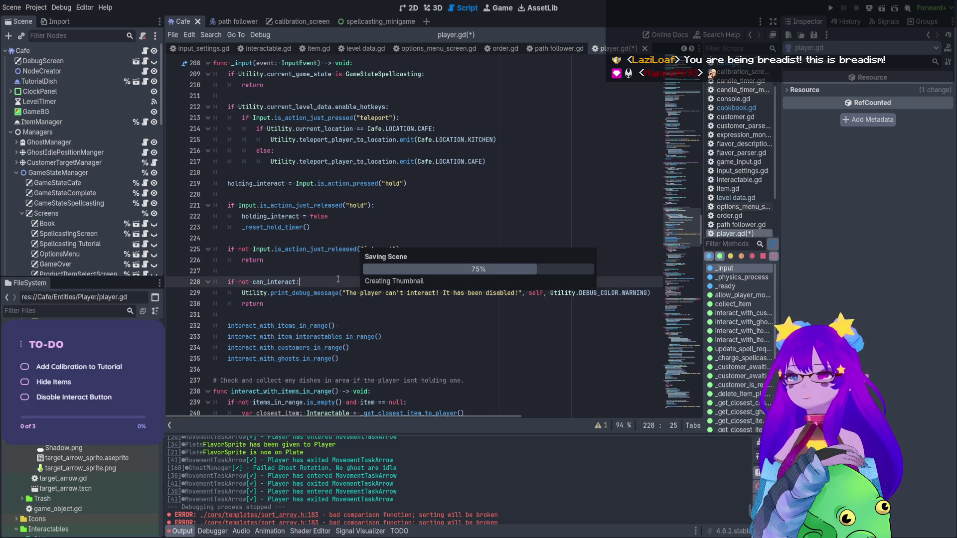
- Run the game and start Tutorial level 0 from the Levels menu
{"action": "left_click", "coordinate": [830, 8]}
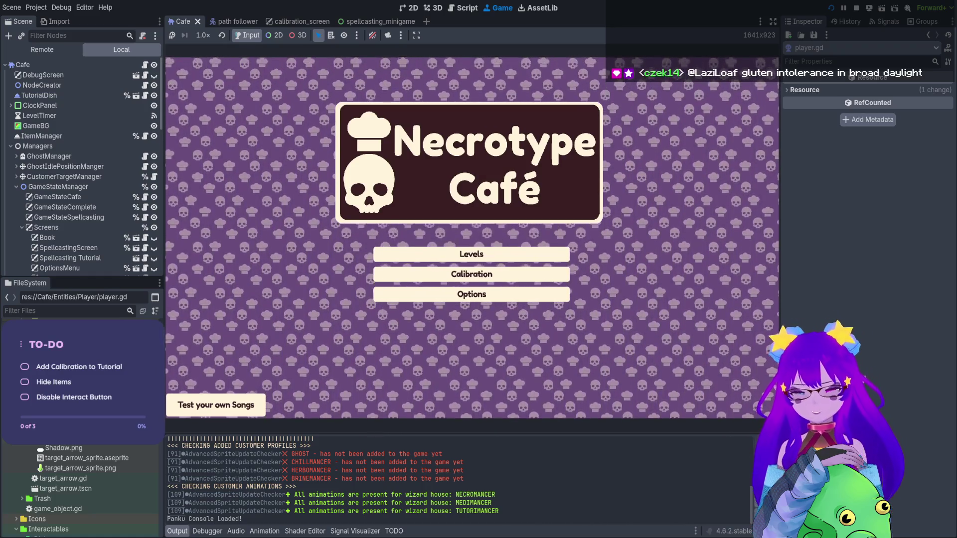
{"action": "key", "text": "Down"}
{"action": "key", "text": "Return"}
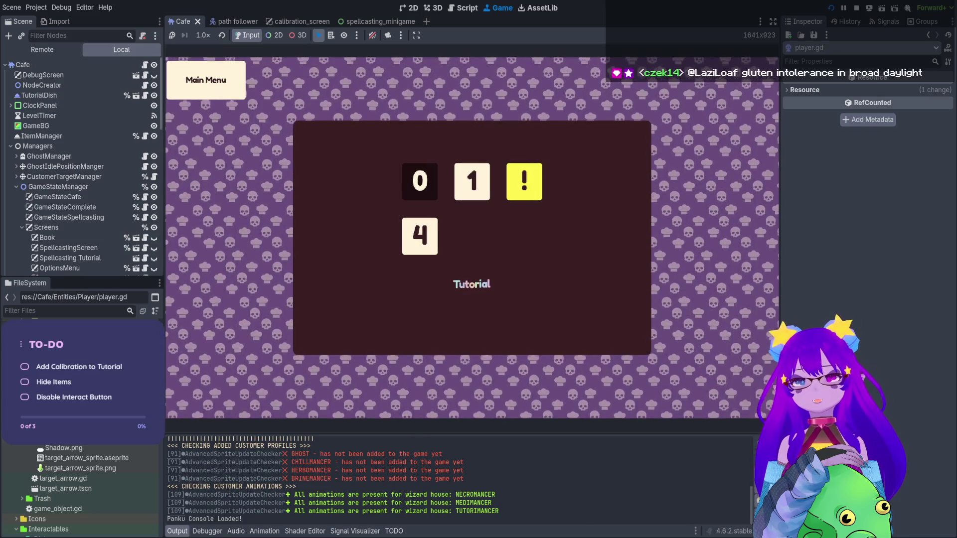
{"action": "key", "text": "Return"}
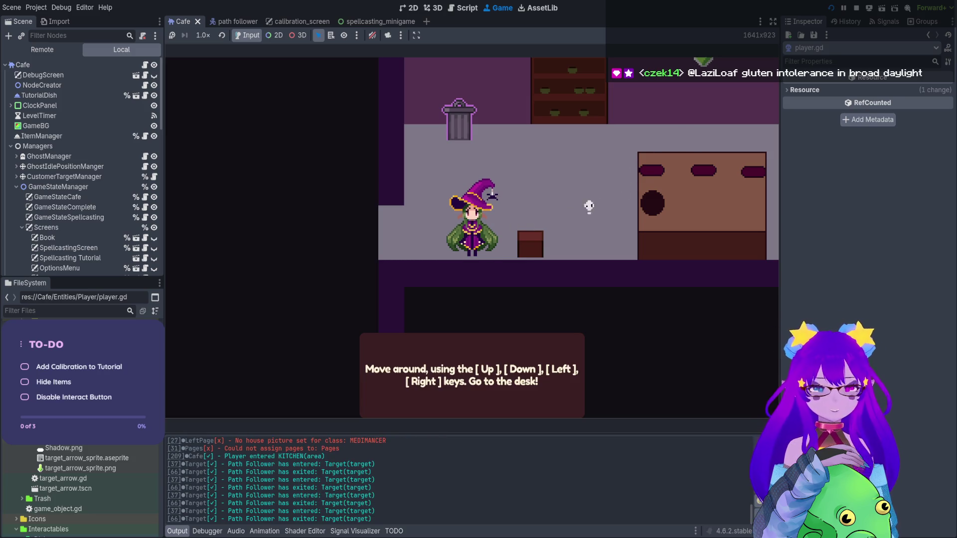
- Interact with the flavor and product bookshelves, closing the FLAVORS popup, then stop the game with F8
{"action": "key", "text": "Up"}
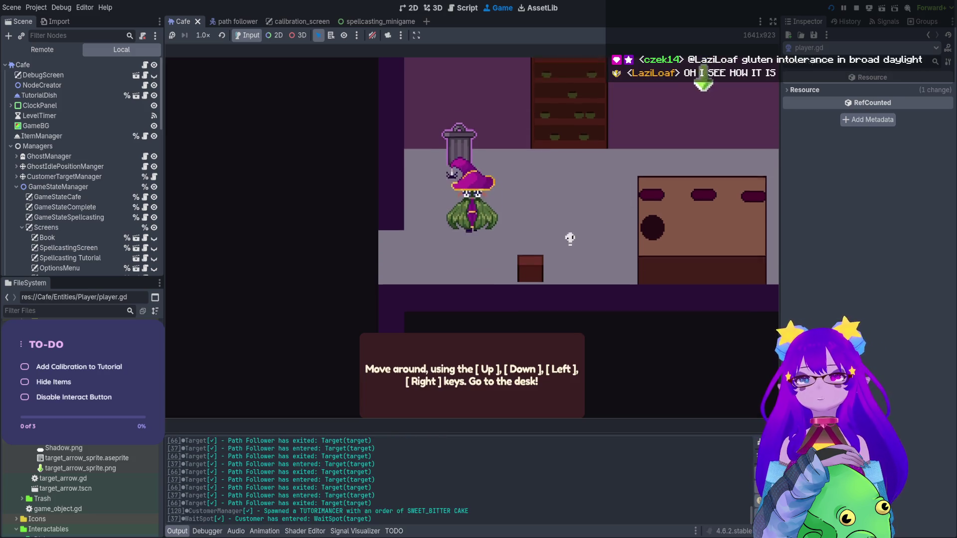
{"action": "key", "text": "e"}
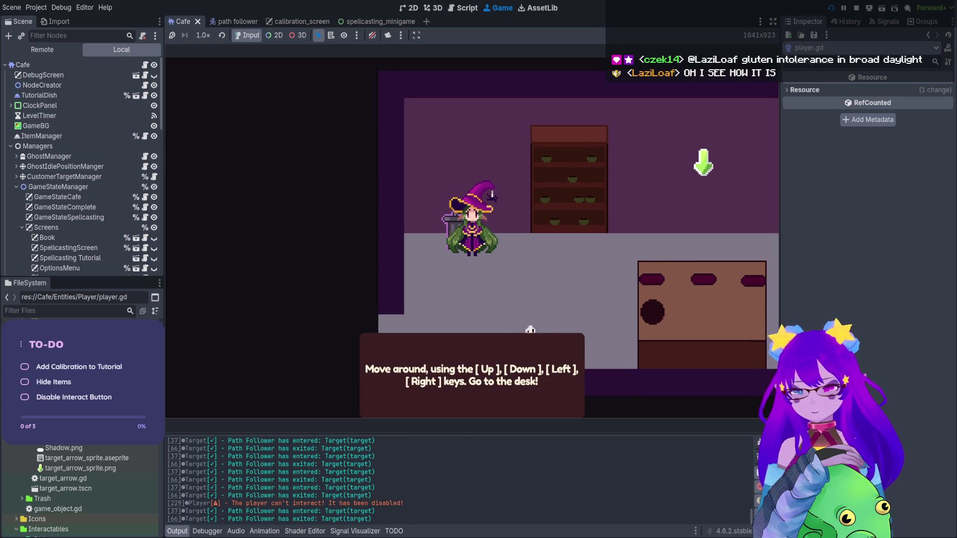
{"action": "key", "text": "Right"}
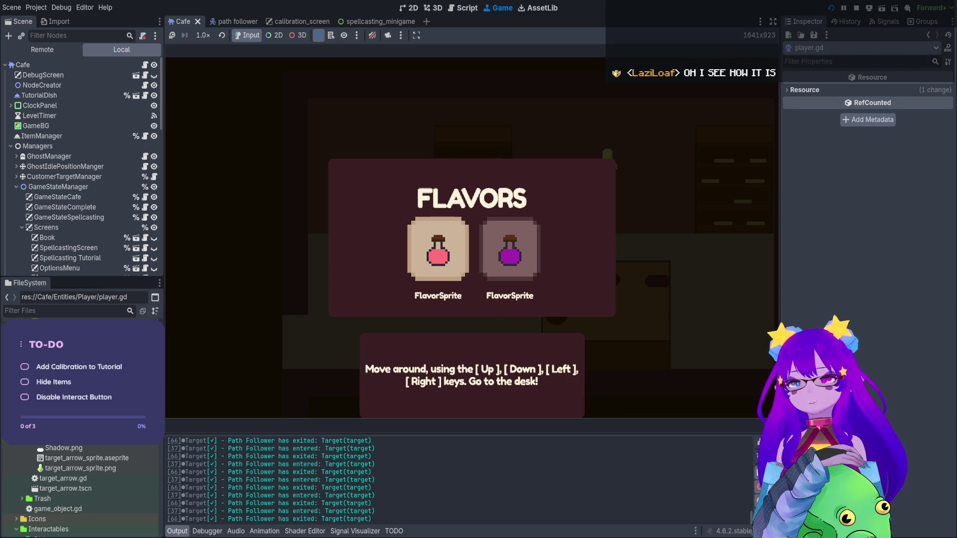
{"action": "key", "text": "Escape"}
{"action": "key", "text": "Down"}
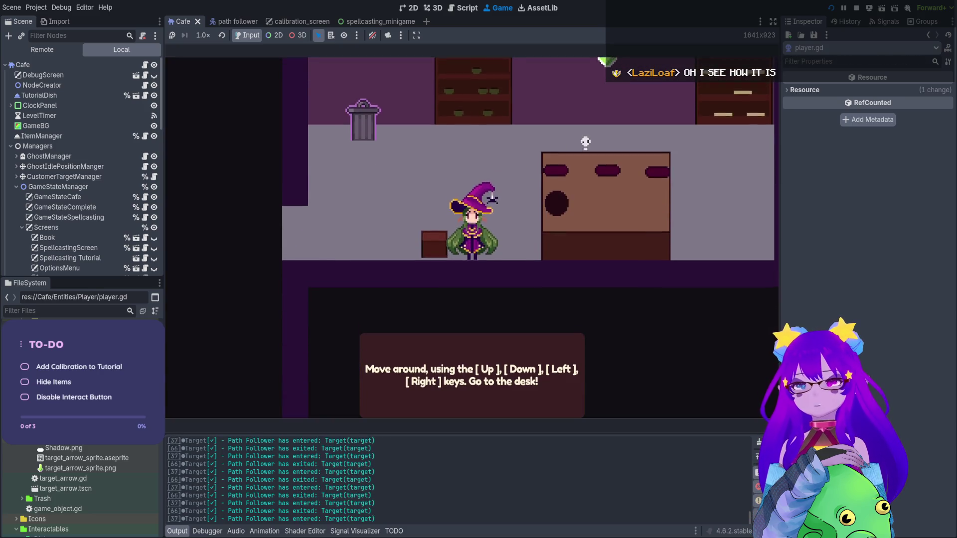
{"action": "key", "text": "Right"}
{"action": "key", "text": "Up"}
{"action": "key", "text": "space"}
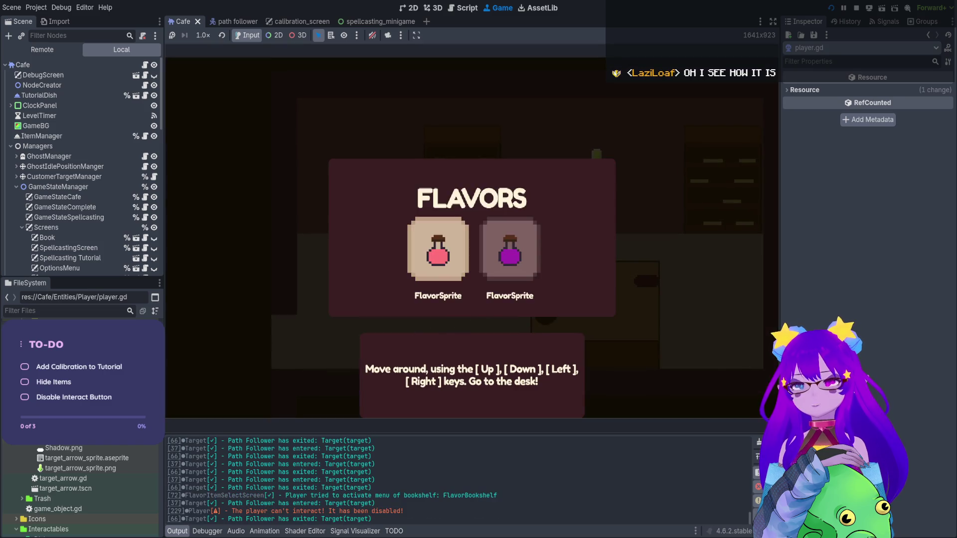
{"action": "key", "text": "Escape"}
{"action": "key", "text": "Right"}
{"action": "key", "text": "space"}
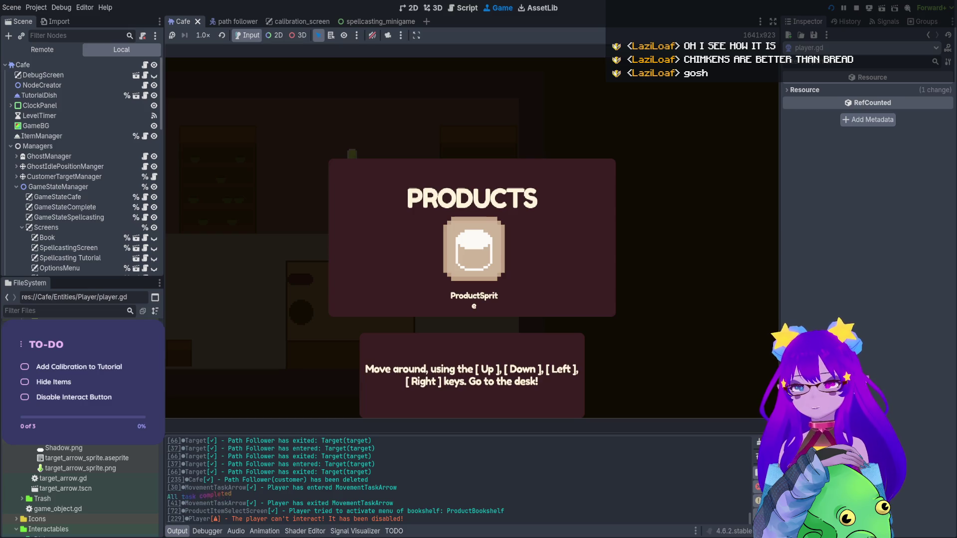
{"action": "key", "text": "F8"}
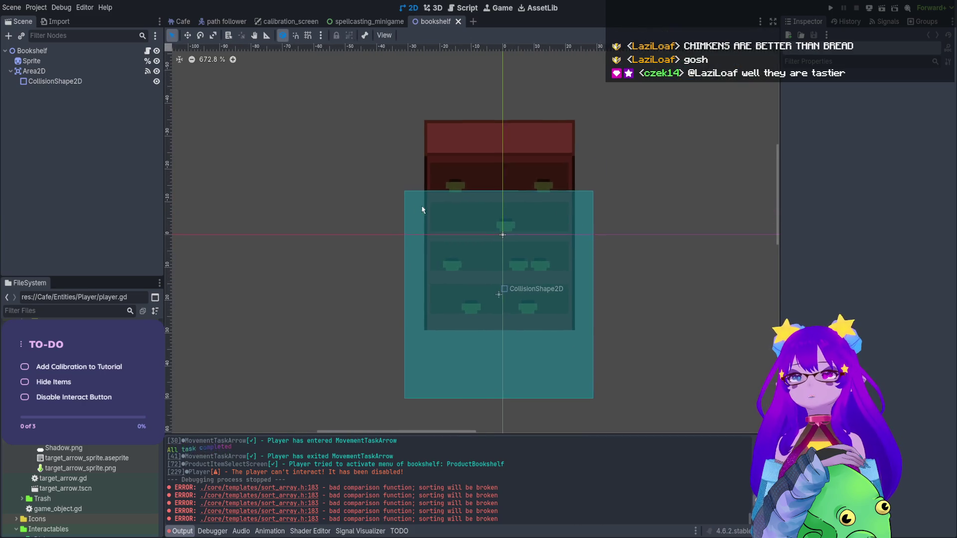
- Open bookshelf.gd and select the Input.is_action_just_pressed("interact") check on line 23
{"action": "left_click", "coordinate": [148, 51]}
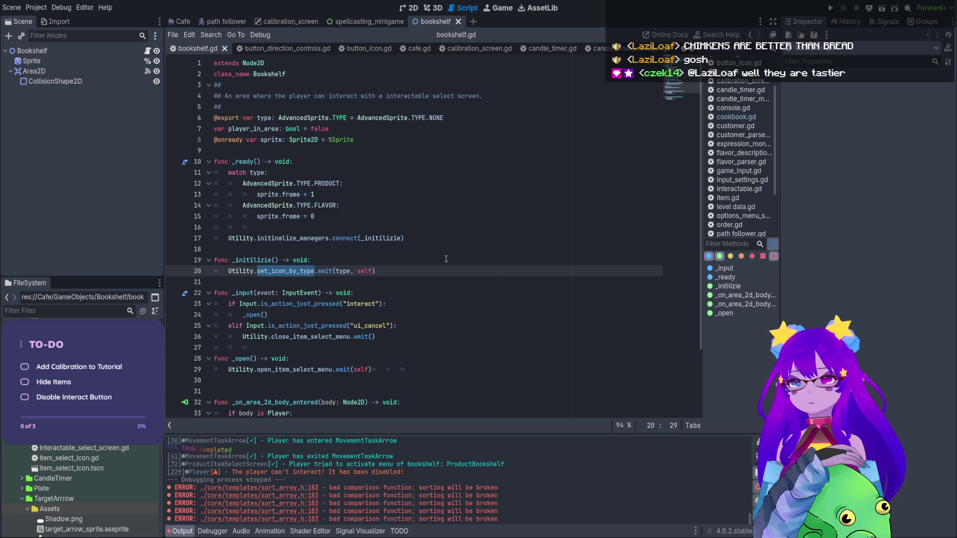
{"action": "scroll", "coordinate": [455, 308], "scroll_direction": "down", "scroll_amount": 2}
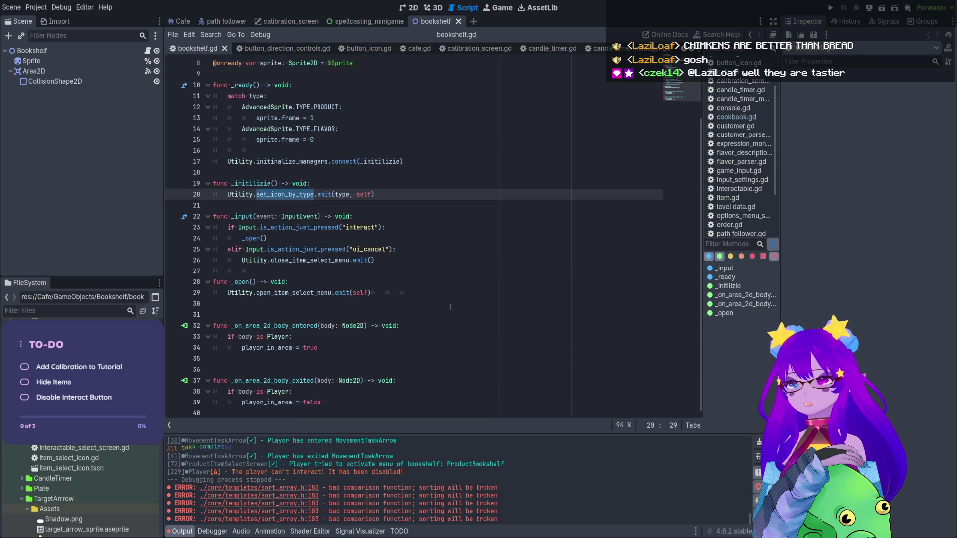
{"action": "scroll", "coordinate": [450, 307], "scroll_direction": "up", "scroll_amount": 2}
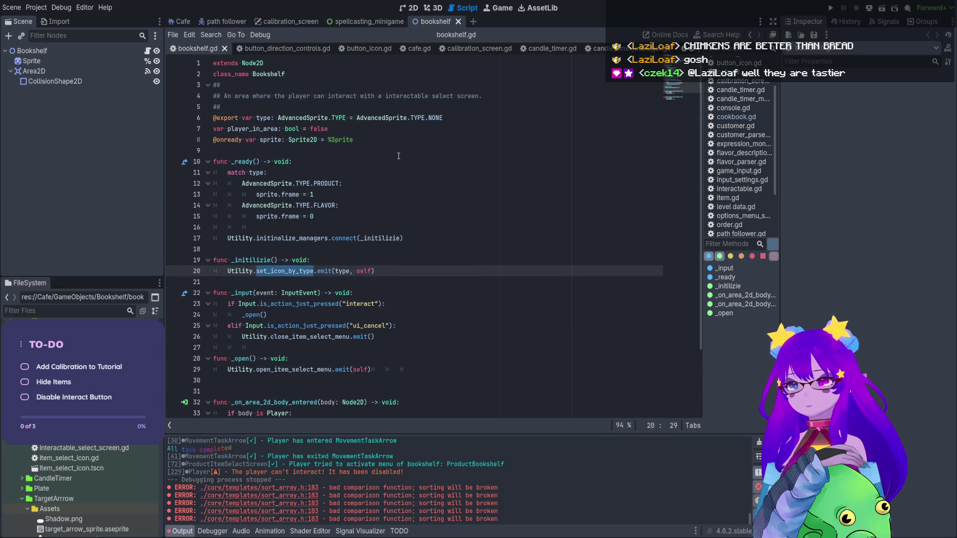
{"action": "double_click", "coordinate": [316, 294]}
{"action": "left_click", "coordinate": [331, 304]}
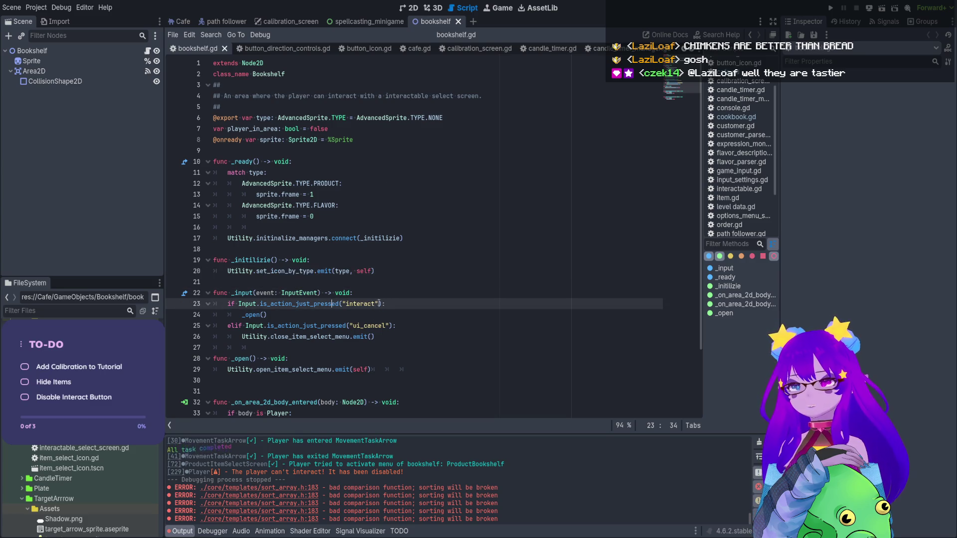
{"action": "left_click_drag", "start_coordinate": [382, 303], "coordinate": [238, 304]}
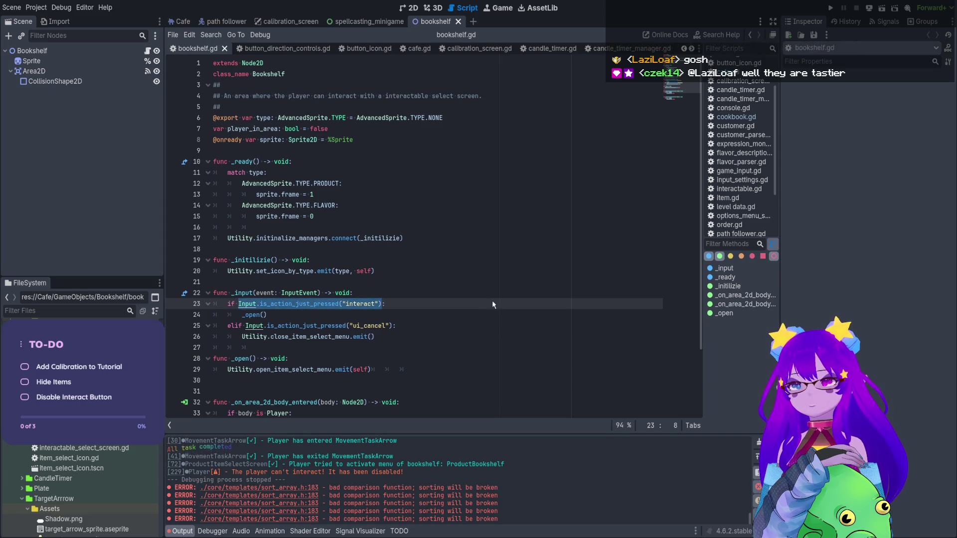
- Search all project files for that interact check and jump to the line 23 match
{"action": "key", "text": "ctrl+shift+f"}
{"action": "key", "text": "Return"}
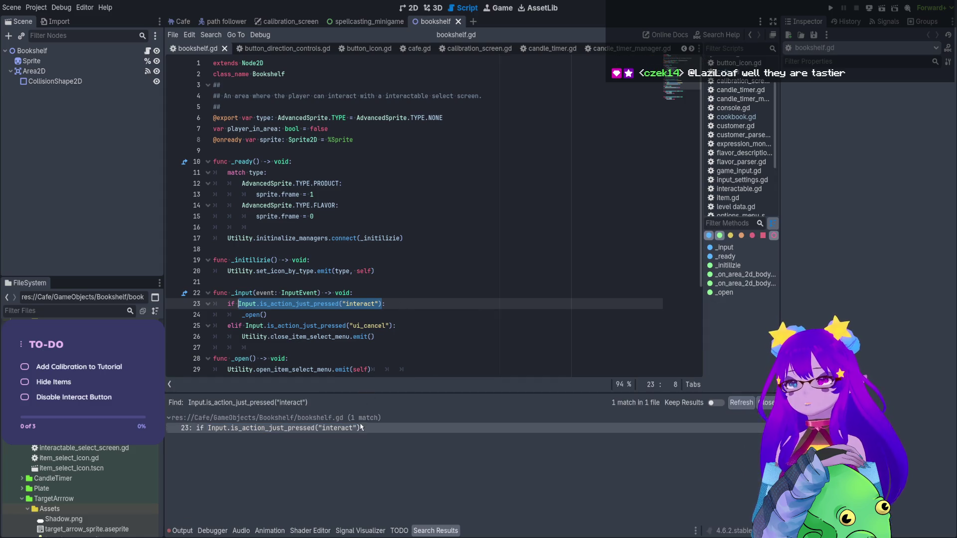
{"action": "left_click", "coordinate": [359, 428]}
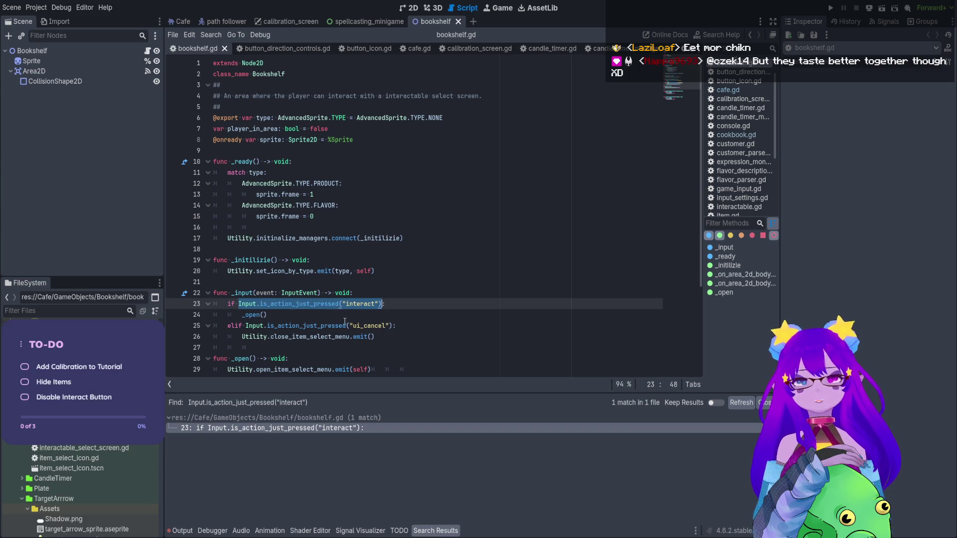
- Add 'and Utility.player.can_interact' to line 23's if, remove the stray not, save, and run the game
{"action": "mouse_move", "coordinate": [494, 392]}
{"action": "left_mouse_down"}
{"action": "mouse_move", "coordinate": [493, 475]}
{"action": "mouse_move", "coordinate": [491, 424]}
{"action": "left_mouse_up"}
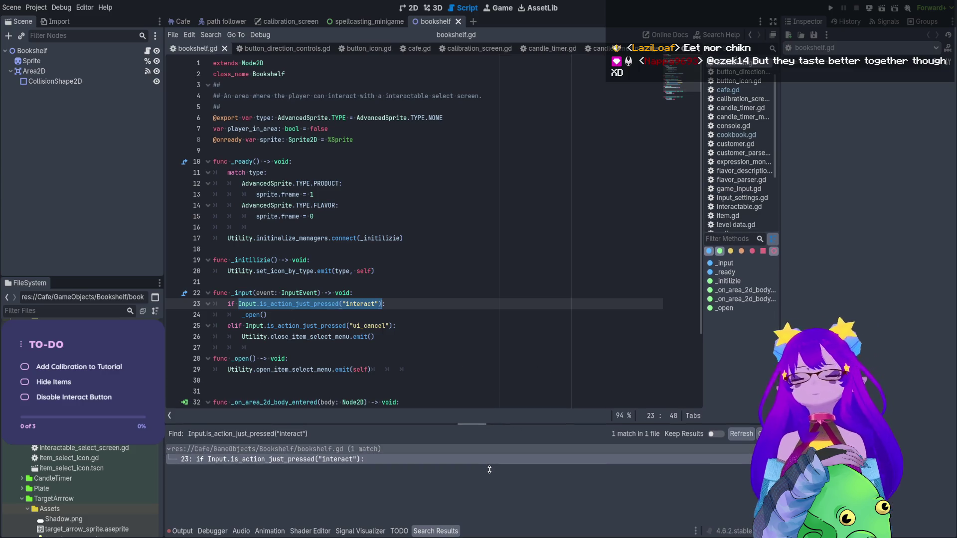
{"action": "left_click", "coordinate": [380, 304]}
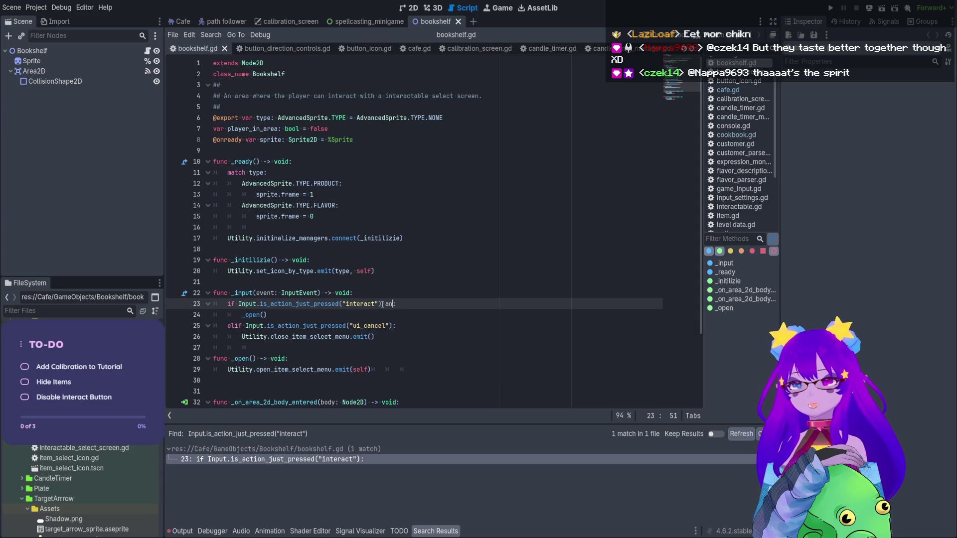
{"action": "type", "text": "d not "}
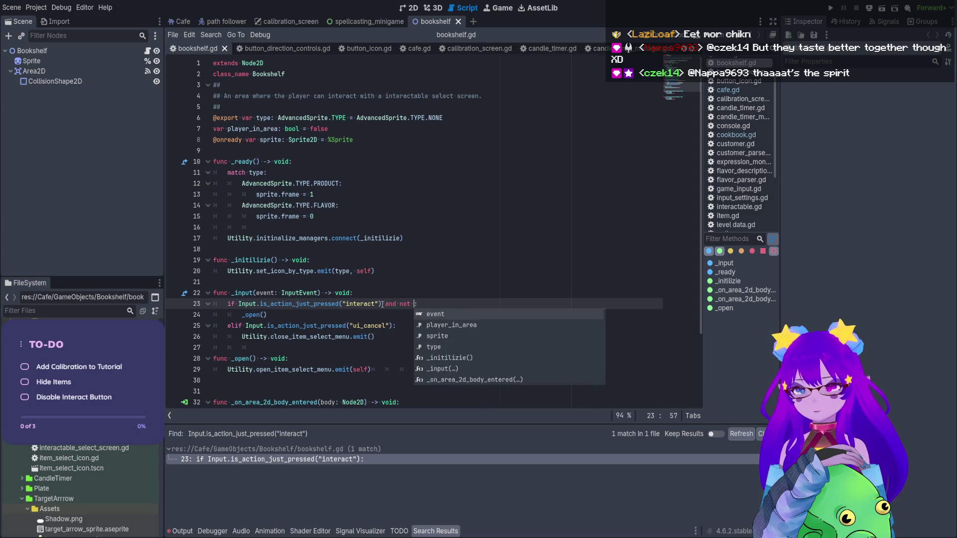
{"action": "type", "text": "Utility."}
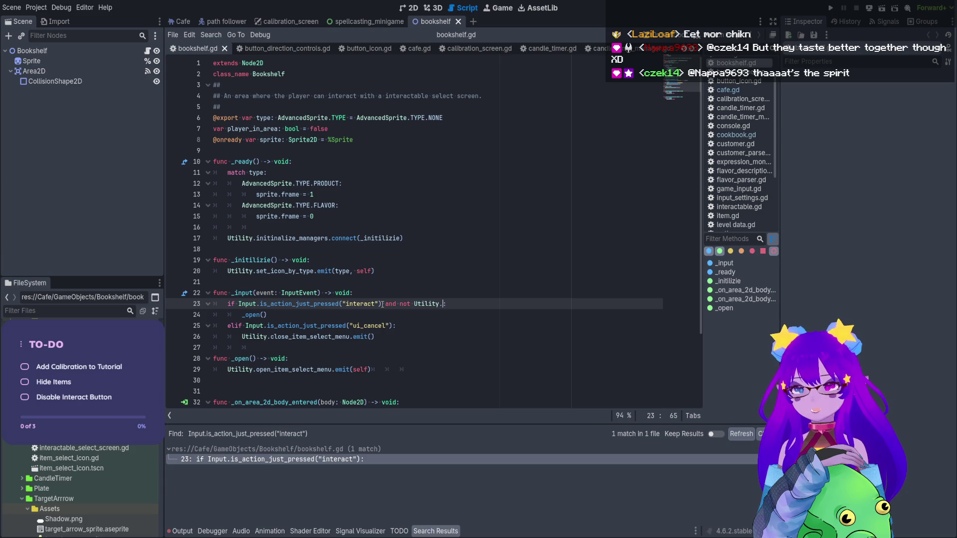
{"action": "type", "text": "pla"}
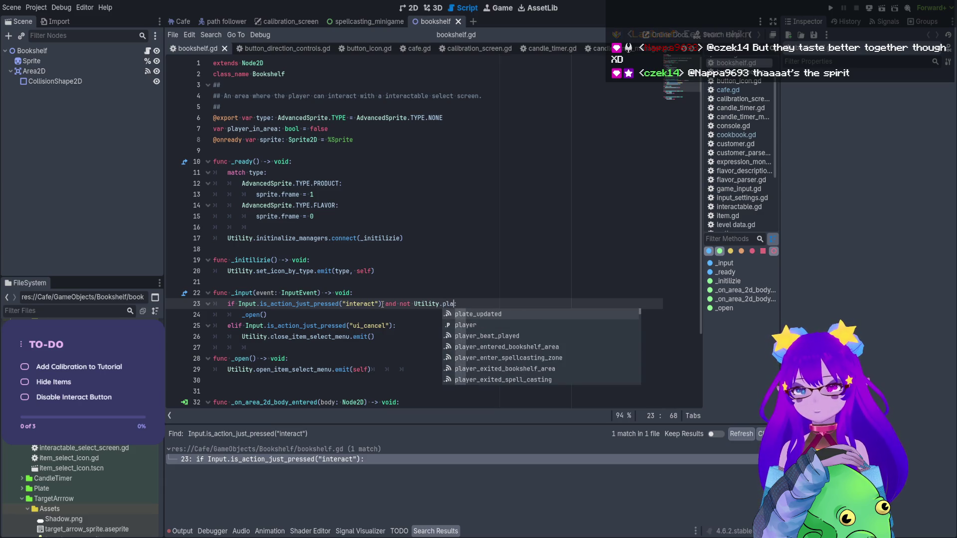
{"action": "key", "text": "Down"}
{"action": "key", "text": "Return"}
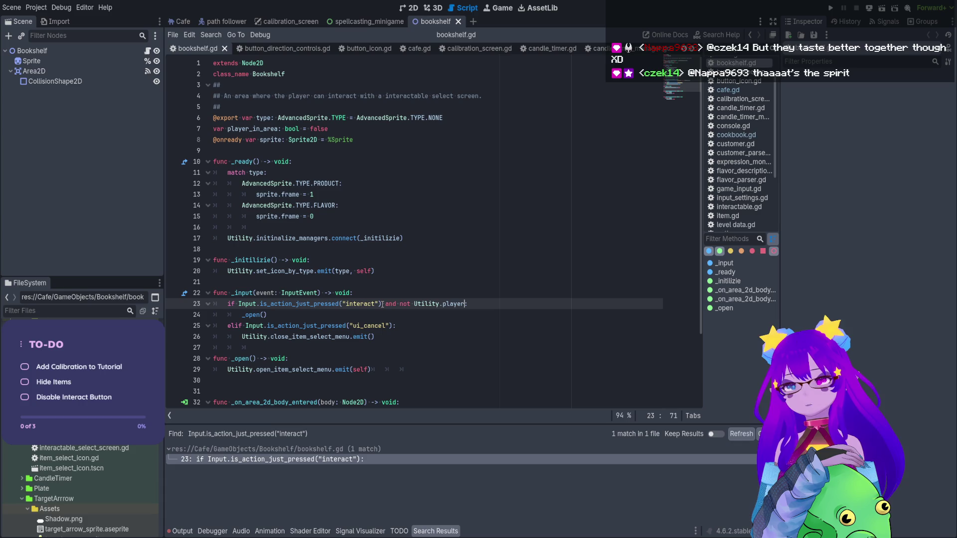
{"action": "type", "text": "ca"}
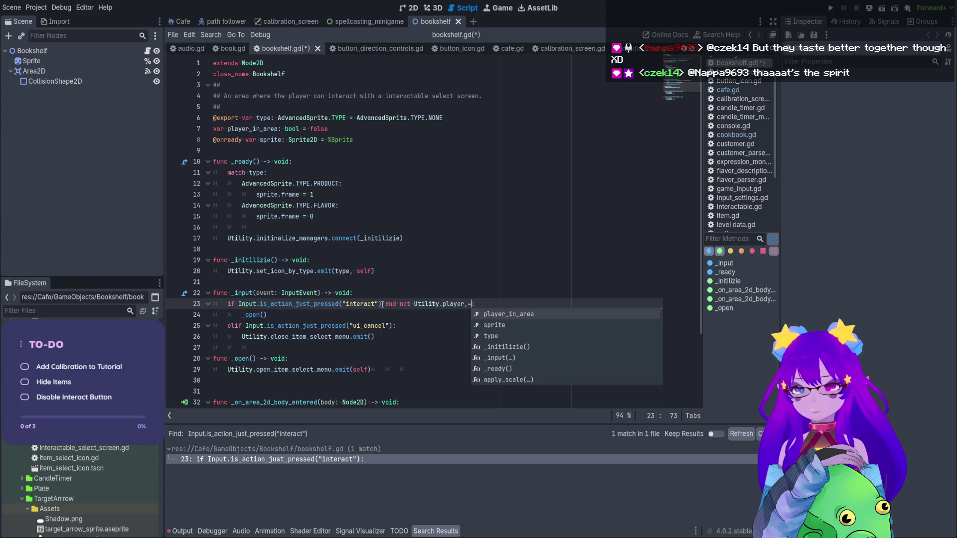
{"action": "type", "text": "nt"}
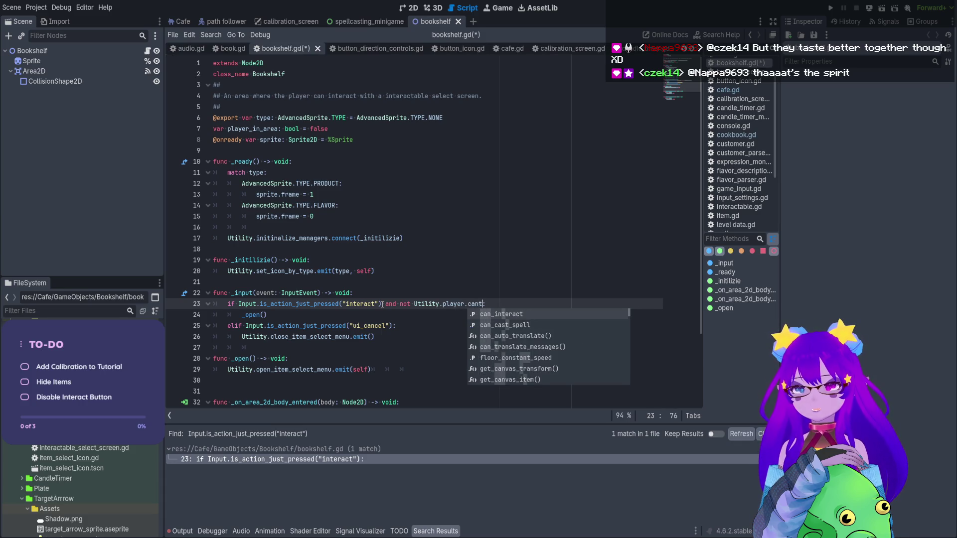
{"action": "key", "text": "Return"}
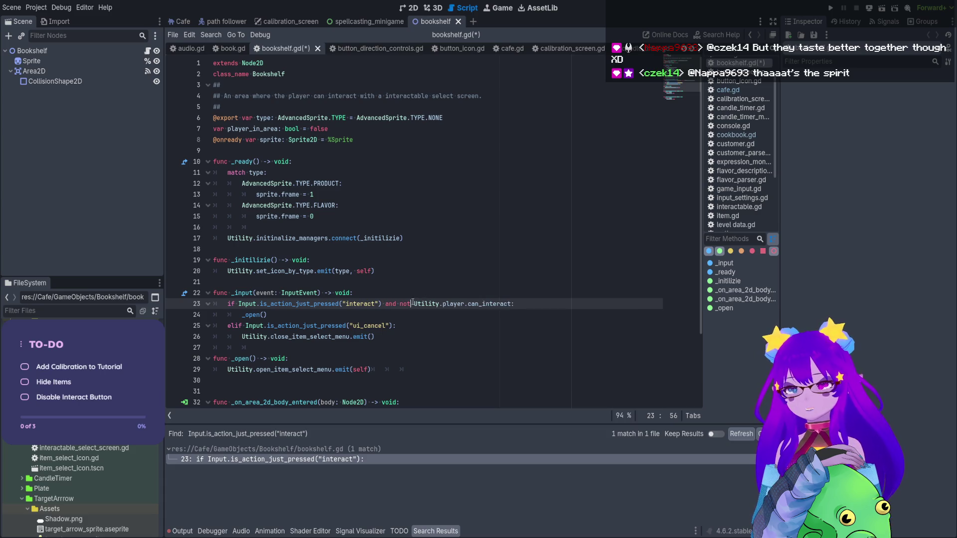
{"action": "key", "text": "Delete"}
{"action": "key", "text": "Delete"}
{"action": "key", "text": "End"}
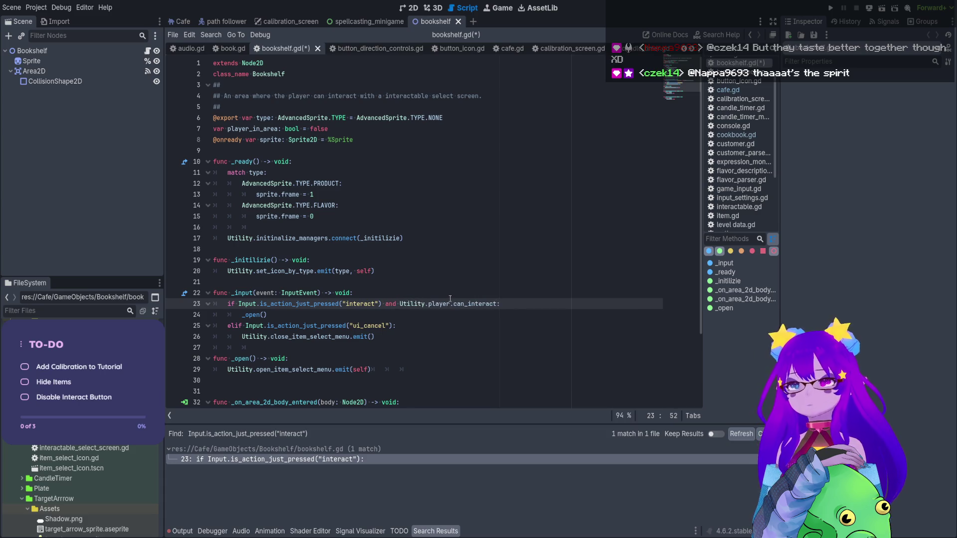
{"action": "key", "text": "ctrl+s"}
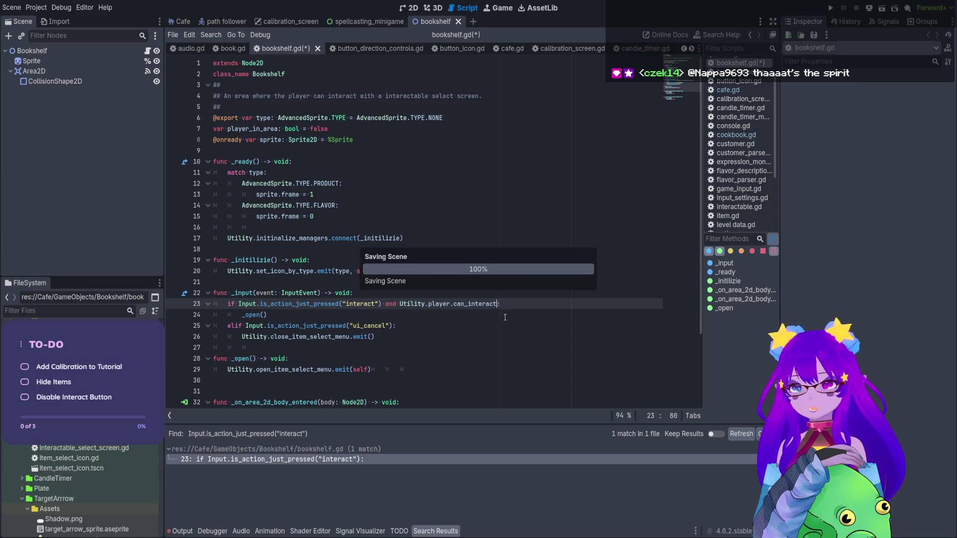
{"action": "left_click", "coordinate": [830, 8]}
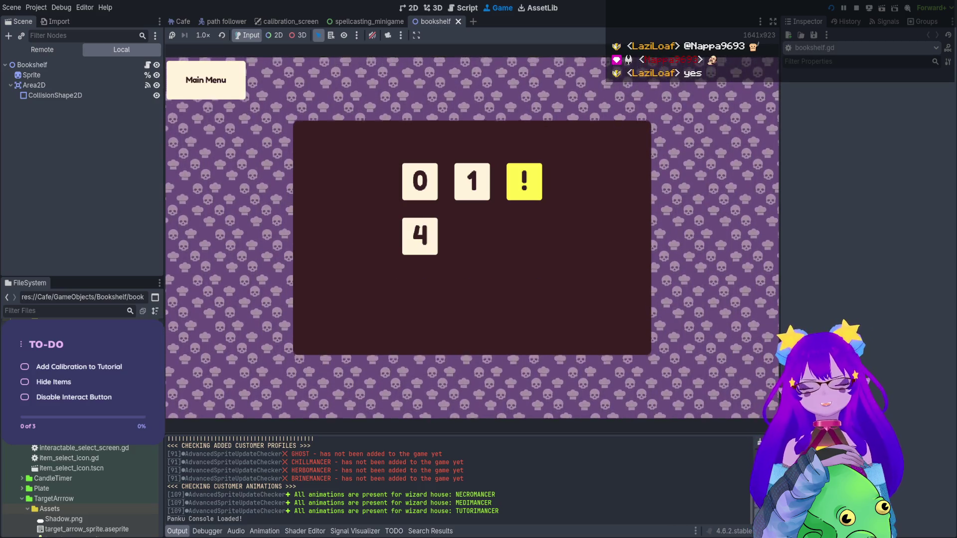
- Go back to the game's main menu and start the Tutorial level from Levels
{"action": "key", "text": "Escape"}
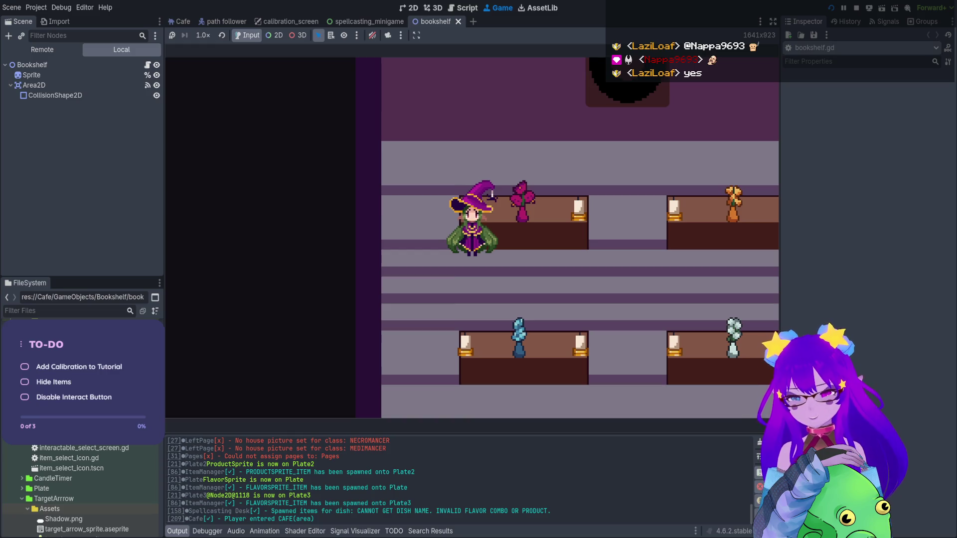
{"action": "key", "text": "F5"}
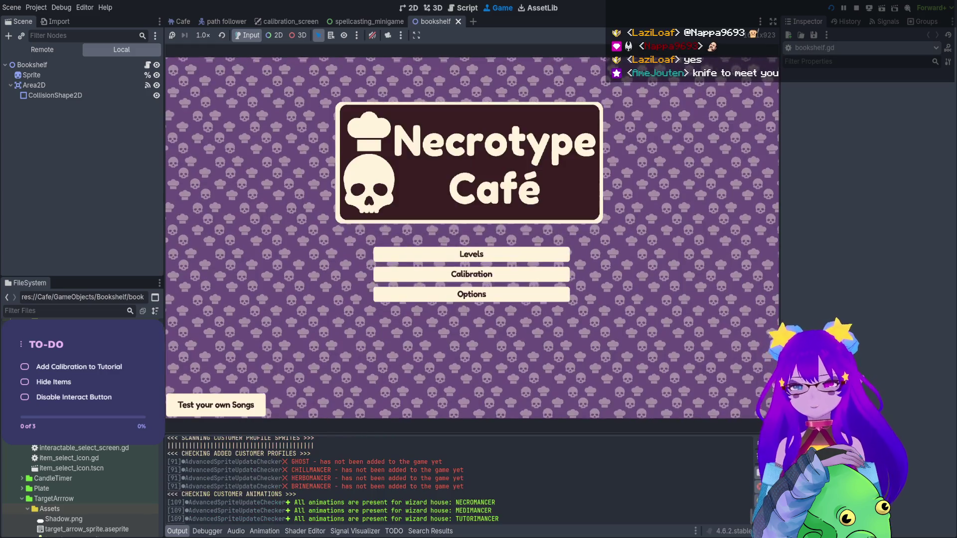
{"action": "key", "text": "Return"}
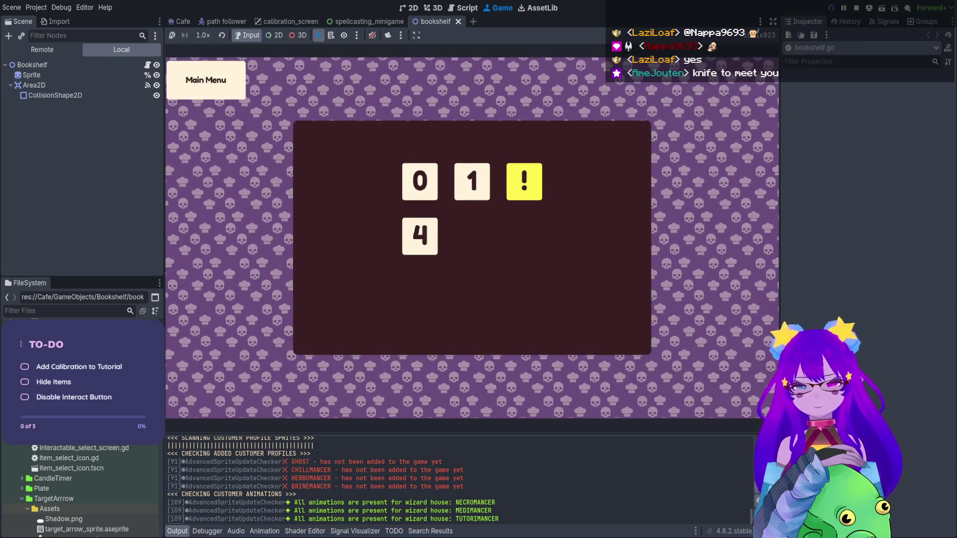
{"action": "key", "text": "Return"}
- Walk the witch past the trash can and along the back wall to the desk, trying to interact
{"action": "key", "text": "Up"}
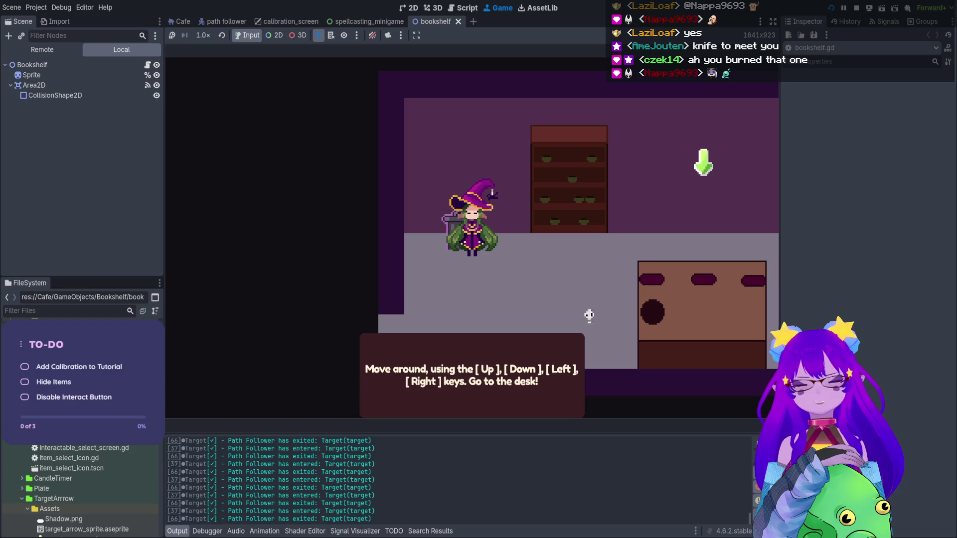
{"action": "left_click", "coordinate": [625, 290]}
{"action": "key", "text": "Right"}
{"action": "key", "text": "Up"}
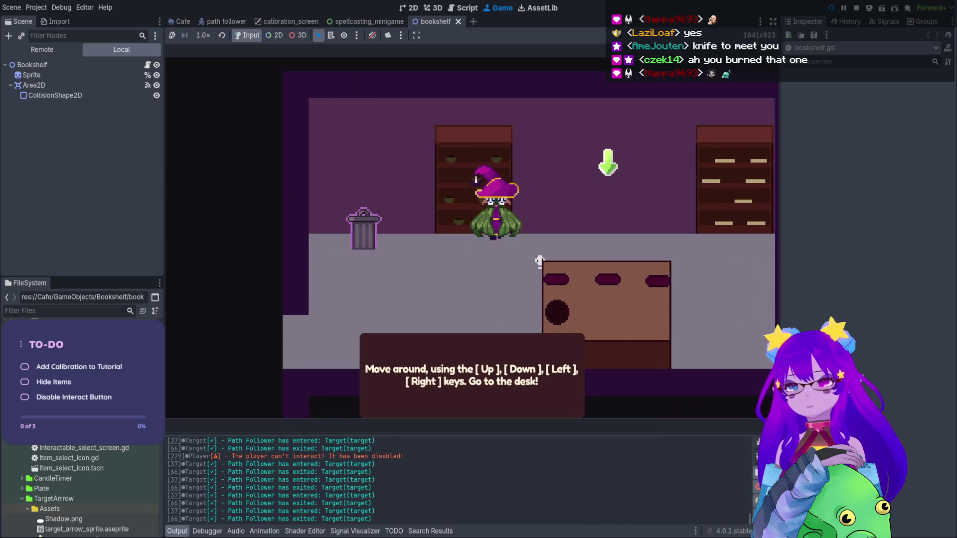
{"action": "key", "text": "Right"}
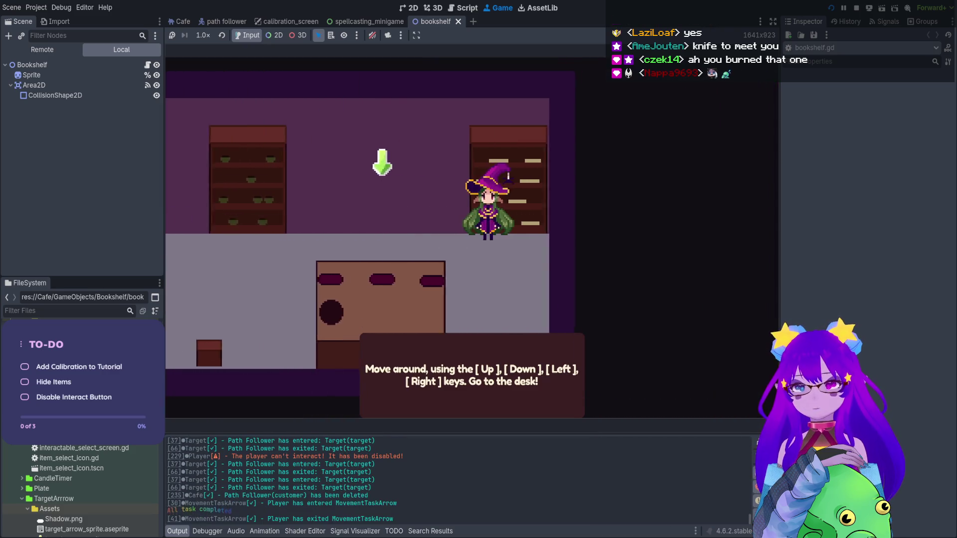
{"action": "key", "text": "Left"}
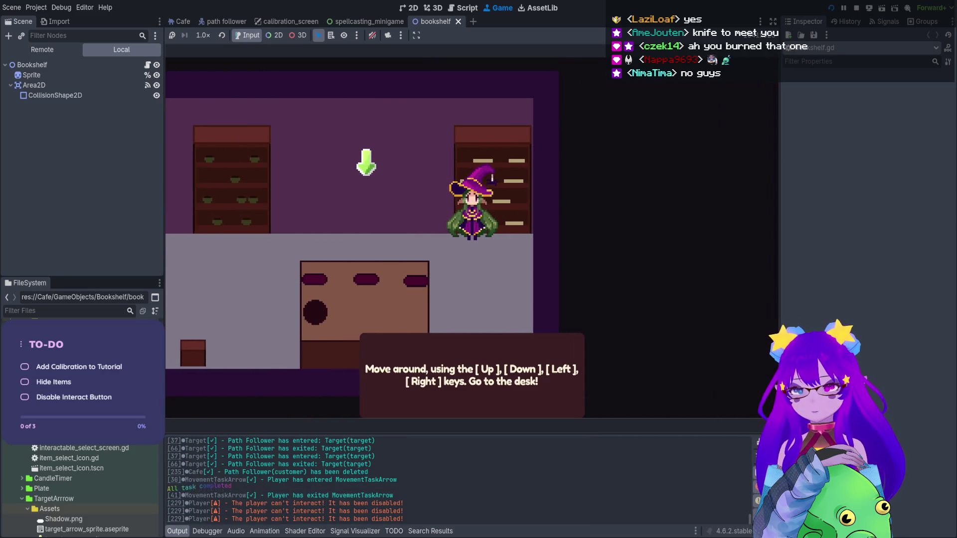
{"action": "key", "text": "Down"}
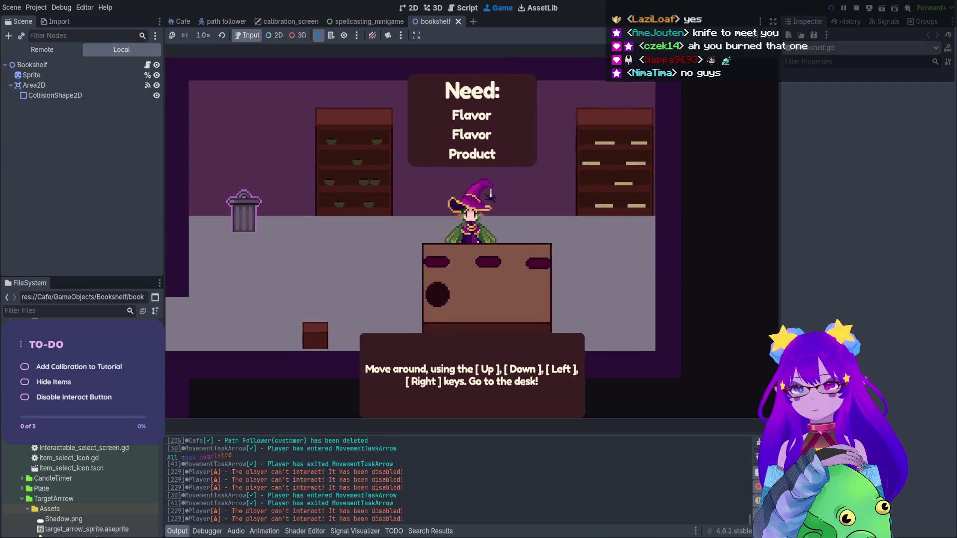
- Move the witch away from the desk and back again, then stop the test run
{"action": "key", "text": "Left"}
{"action": "key", "text": "Down"}
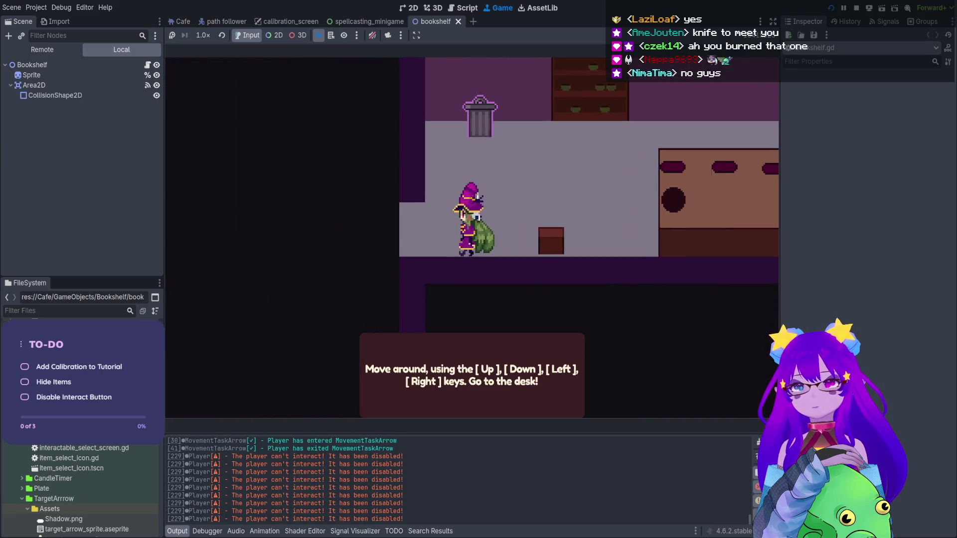
{"action": "key", "text": "Up"}
{"action": "key", "text": "Right"}
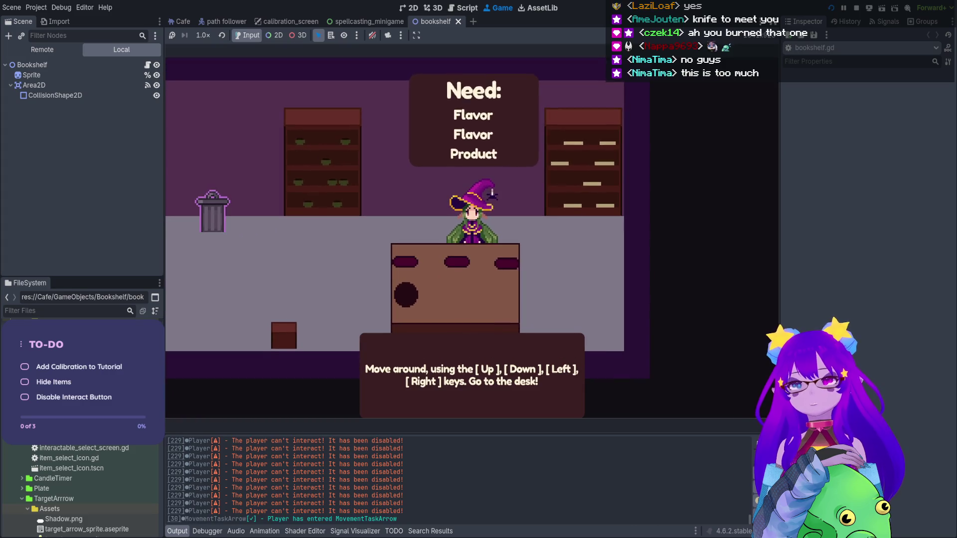
{"action": "key", "text": "Up"}
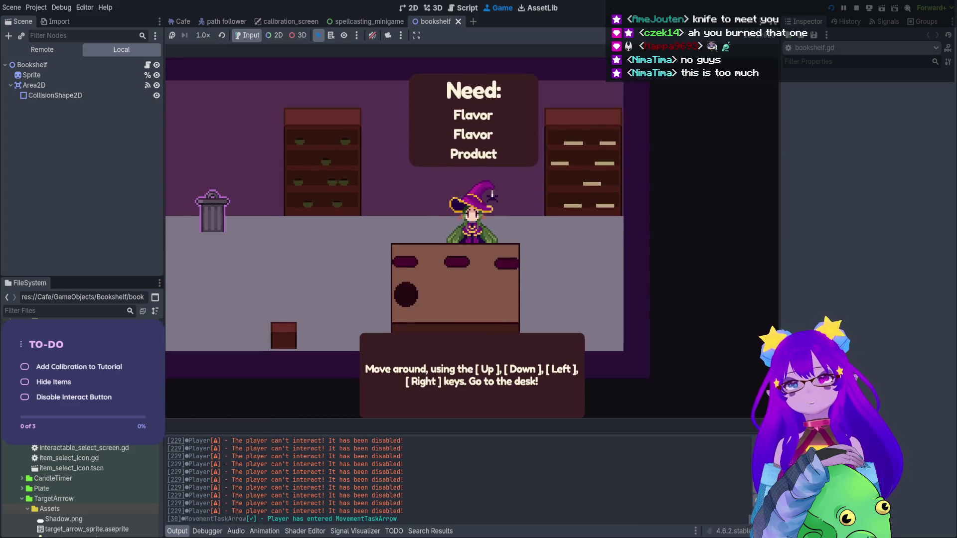
{"action": "left_click", "coordinate": [856, 8]}
- Filter files by 'tuto', enable Enable Test Table in tutorial_level.tres, and relaunch the game
{"action": "left_click", "coordinate": [109, 309]}
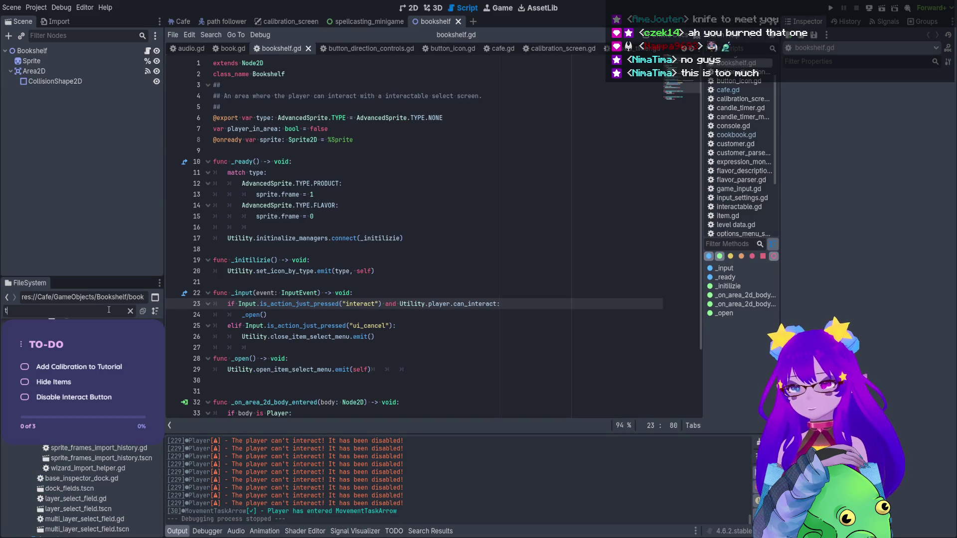
{"action": "type", "text": "tuto"}
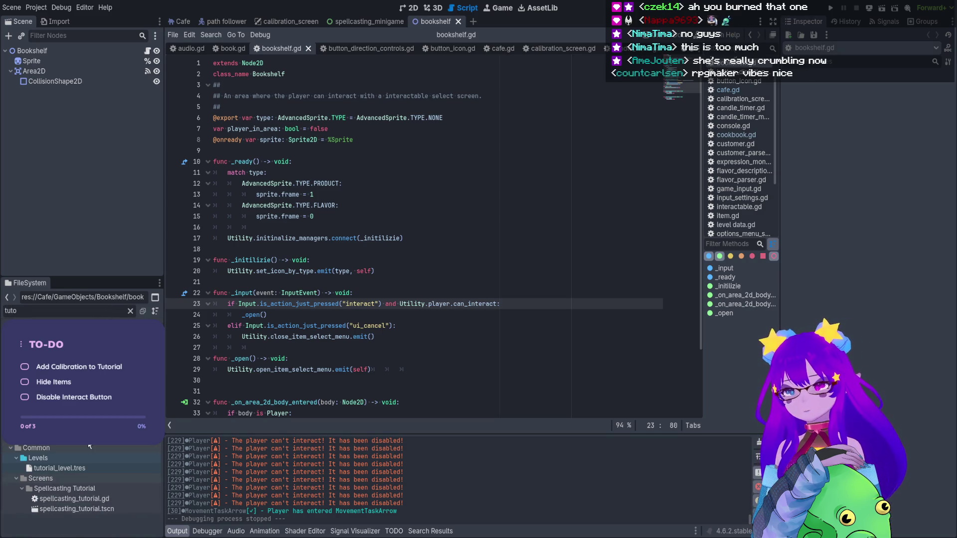
{"action": "left_click", "coordinate": [100, 467]}
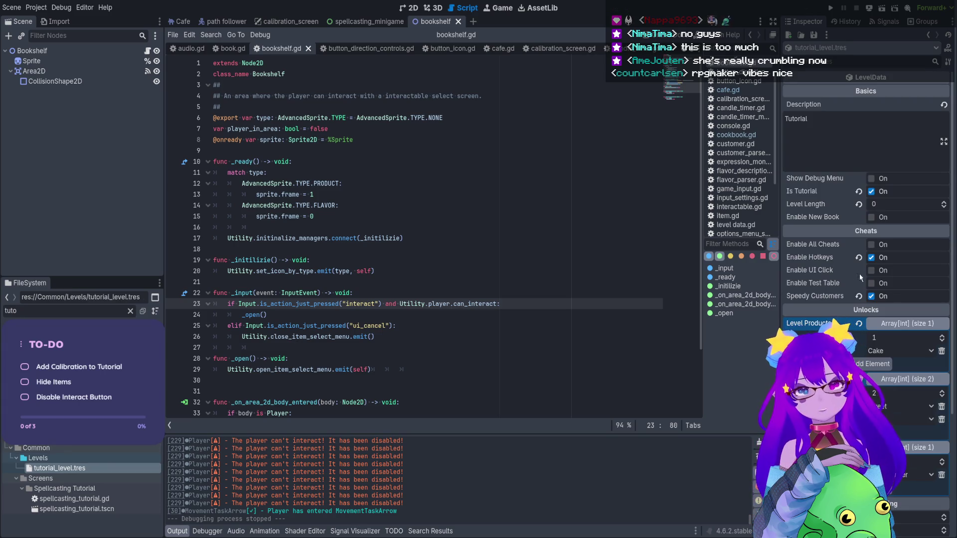
{"action": "left_click", "coordinate": [871, 284]}
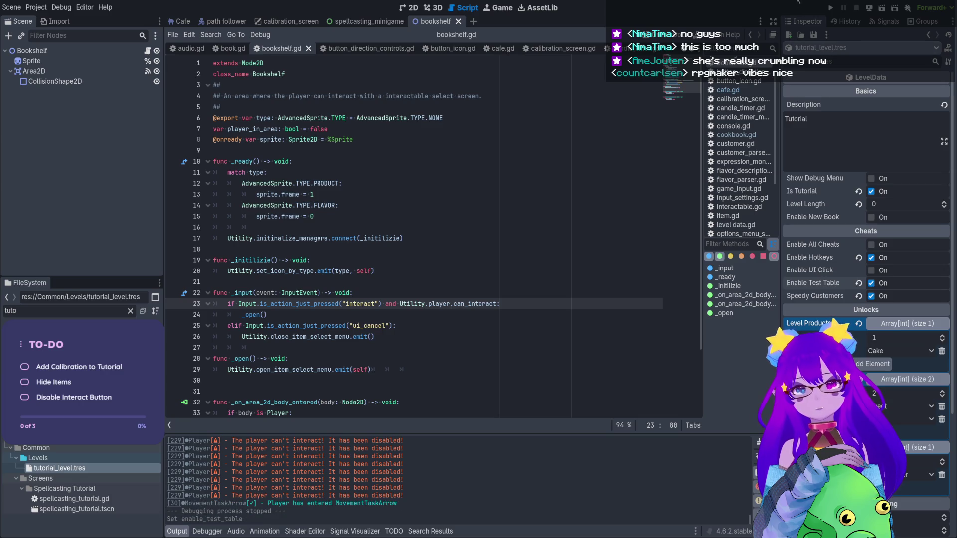
{"action": "left_click", "coordinate": [829, 9]}
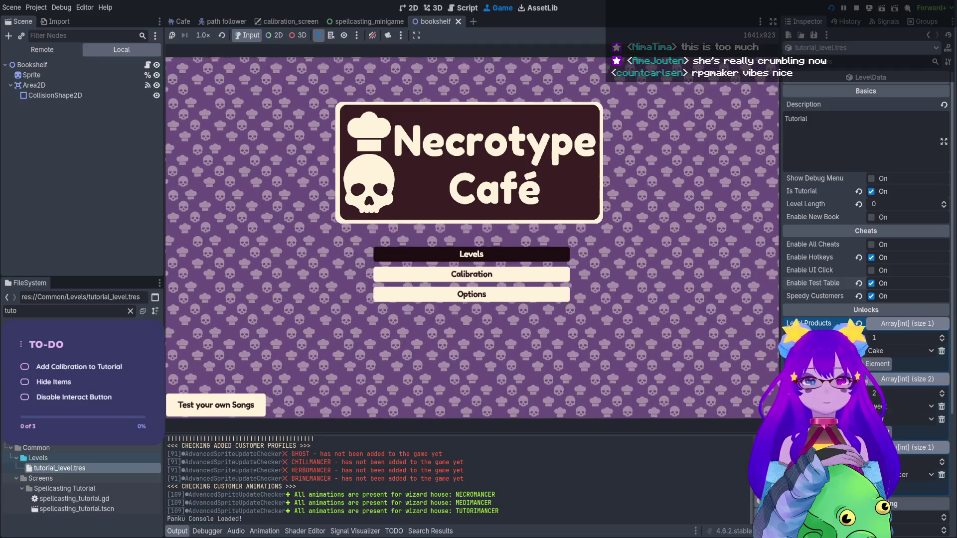
- Open Levels from the main menu and start the Tutorial level
{"action": "key", "text": "Return"}
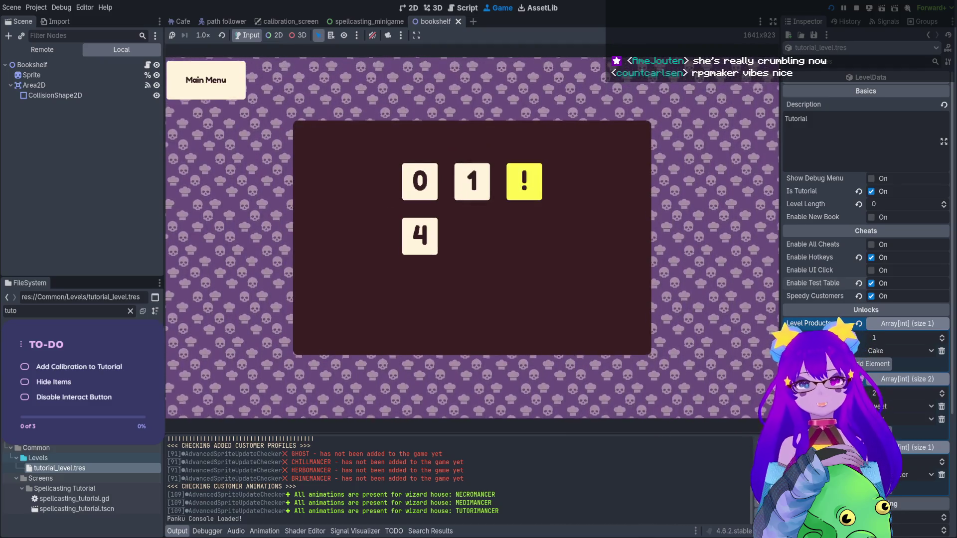
{"action": "key", "text": "Up"}
{"action": "key", "text": "Return"}
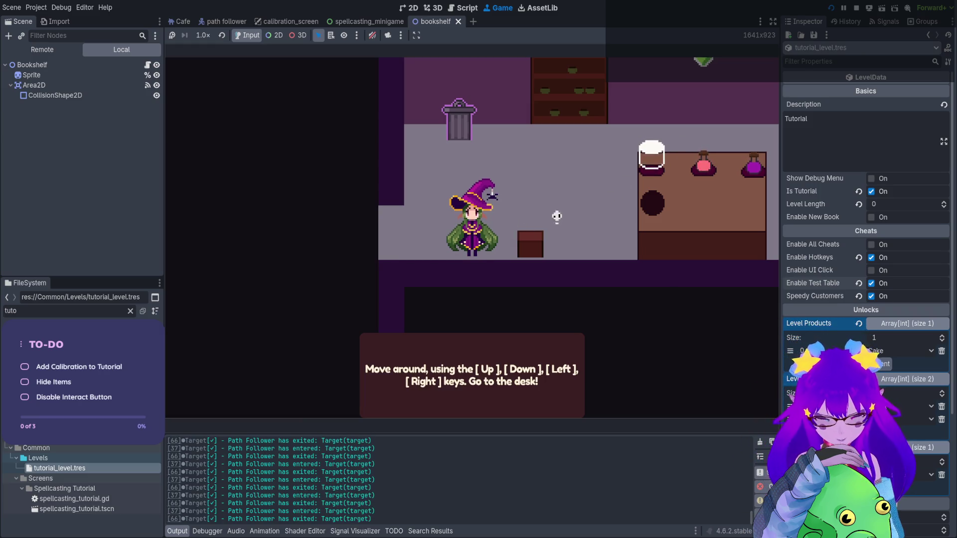
- Walk the witch over the small box and around to behind the desk
{"action": "key", "text": "Right"}
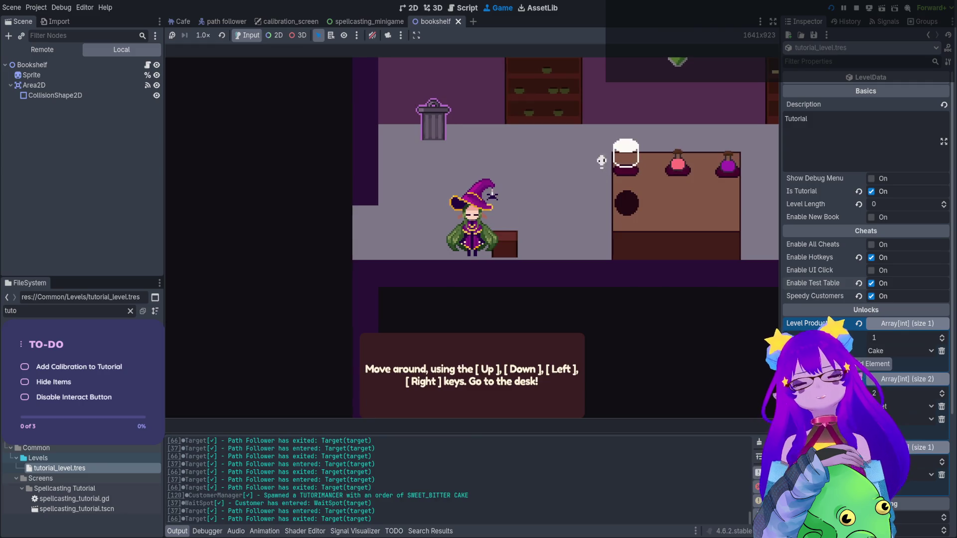
{"action": "key", "text": "Up"}
{"action": "key", "text": "Right"}
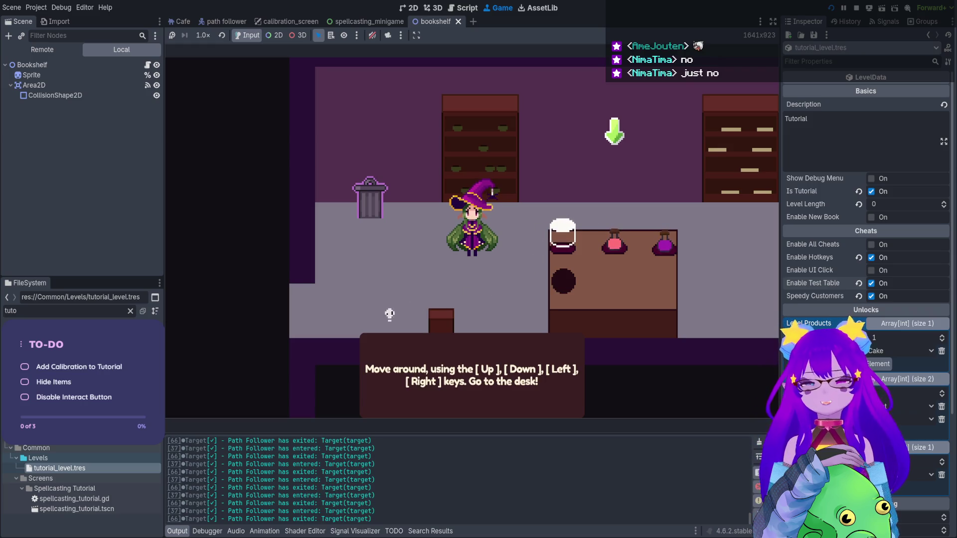
{"action": "key", "text": "Right"}
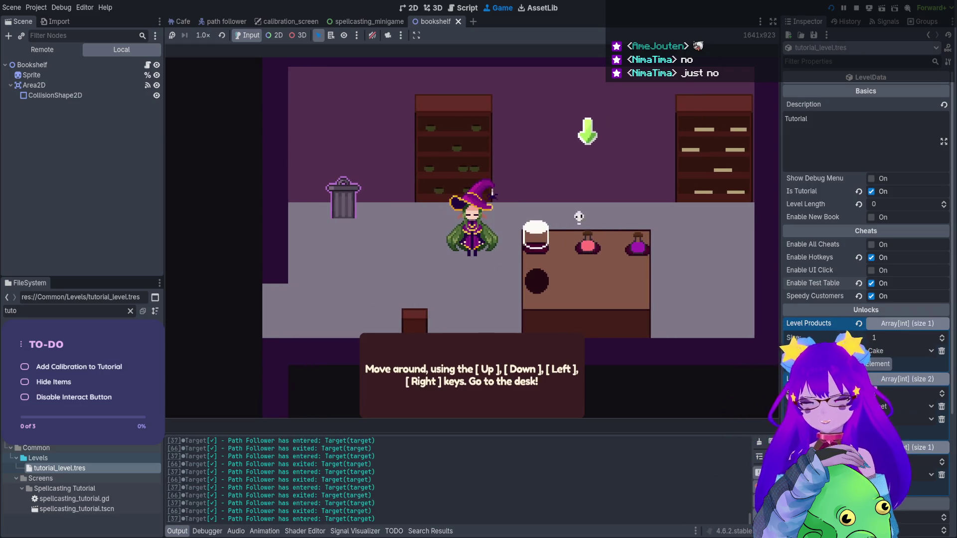
{"action": "key", "text": "Right"}
{"action": "key", "text": "Up"}
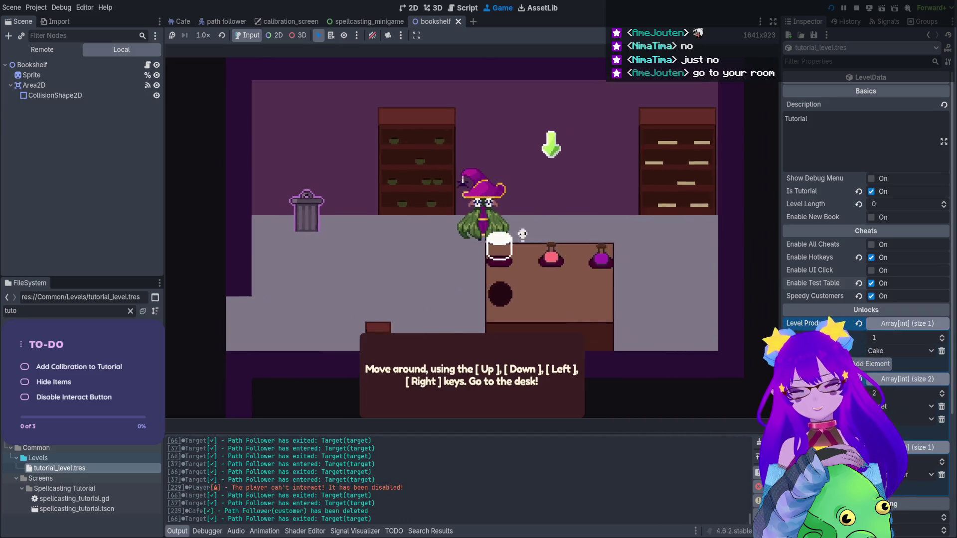
{"action": "key", "text": "Right"}
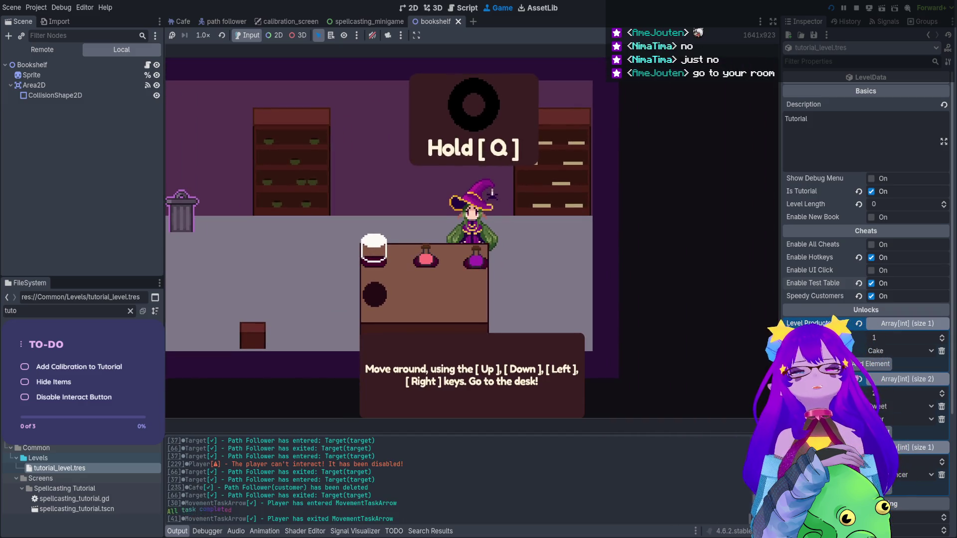
- Walk the witch left and right past the desk, shuffling at it until the Hold [Q] prompt appears
{"action": "key", "text": "Left"}
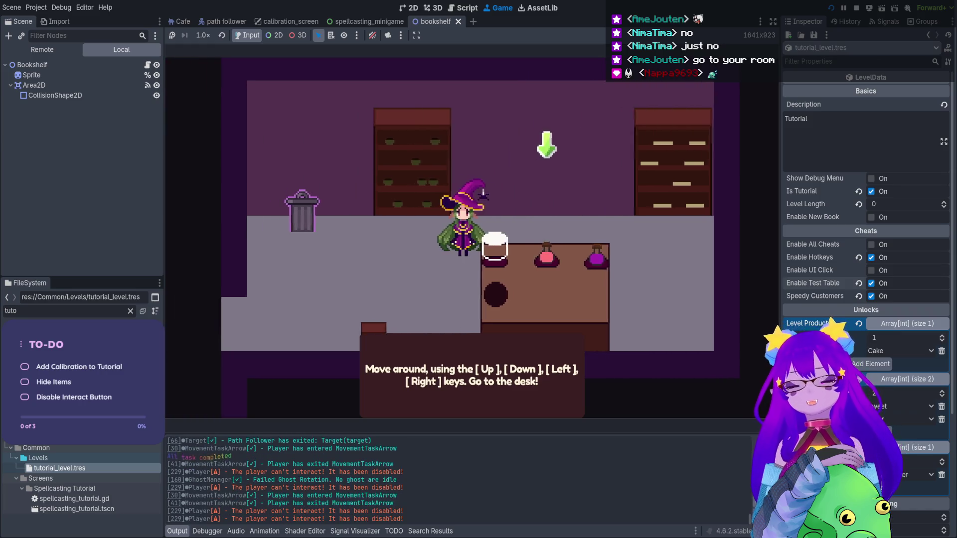
{"action": "key", "text": "Left"}
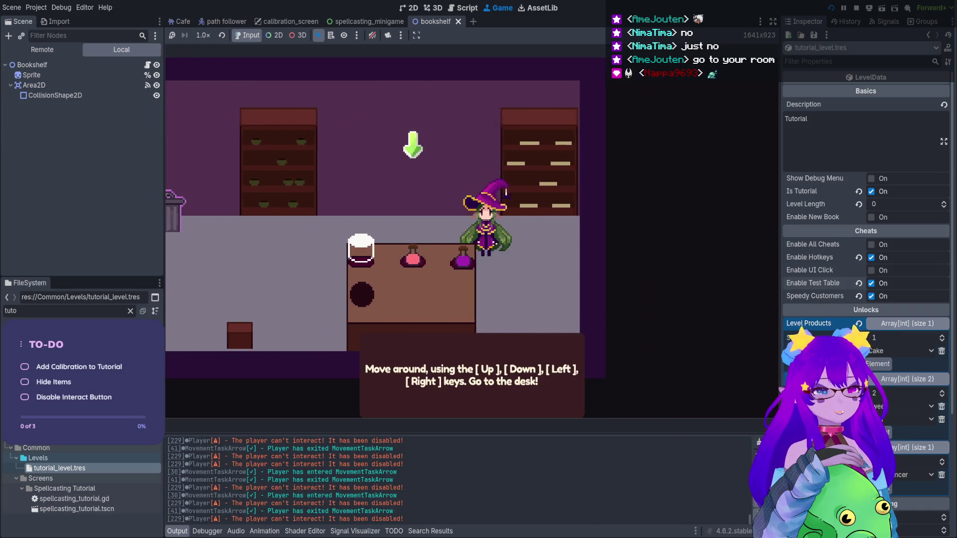
{"action": "key", "text": "Right"}
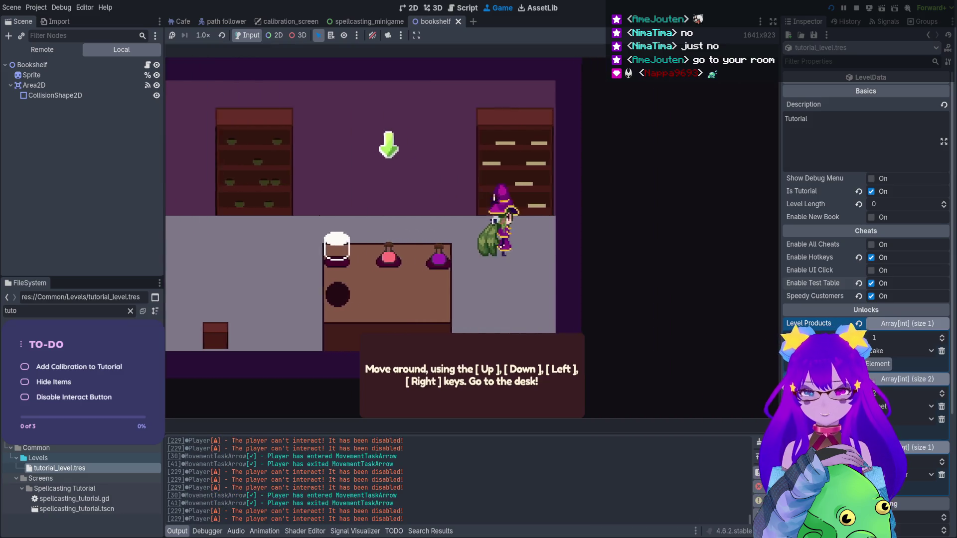
{"action": "key", "text": "Left"}
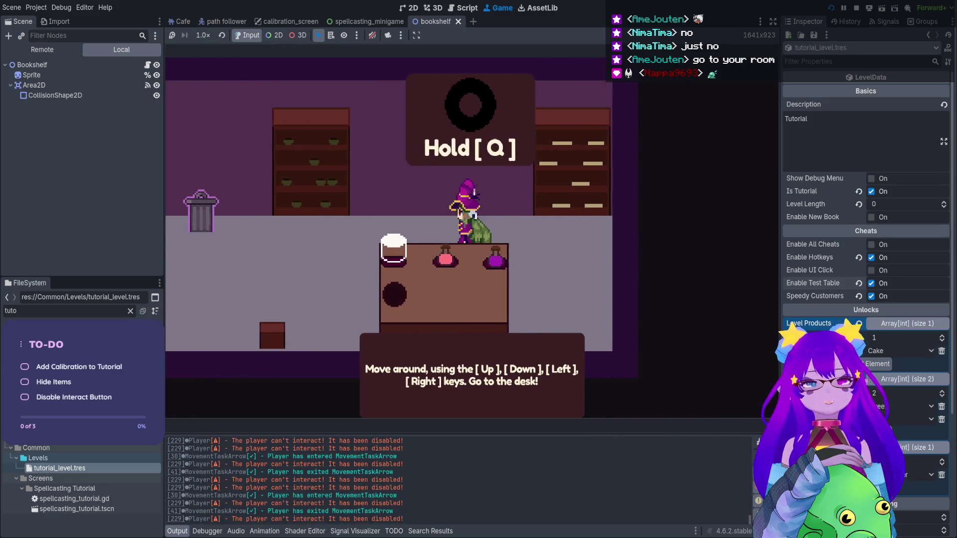
{"action": "key", "text": "Right"}
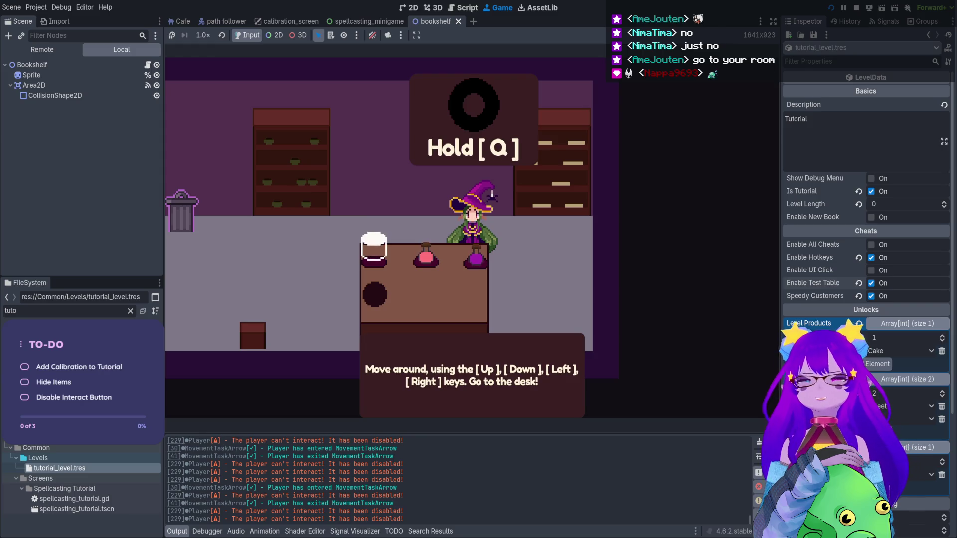
{"action": "key", "text": "Left"}
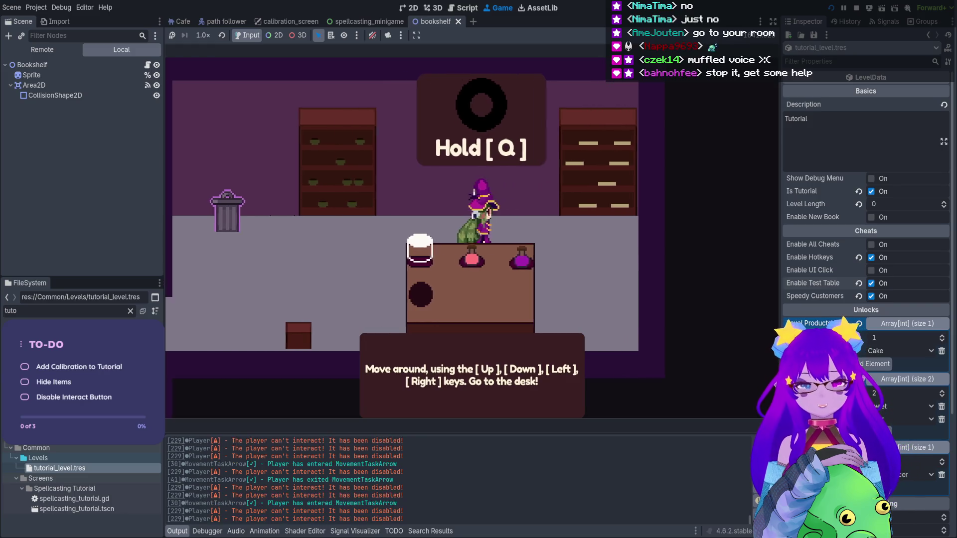
{"action": "key", "text": "Right"}
{"action": "key", "text": "Left"}
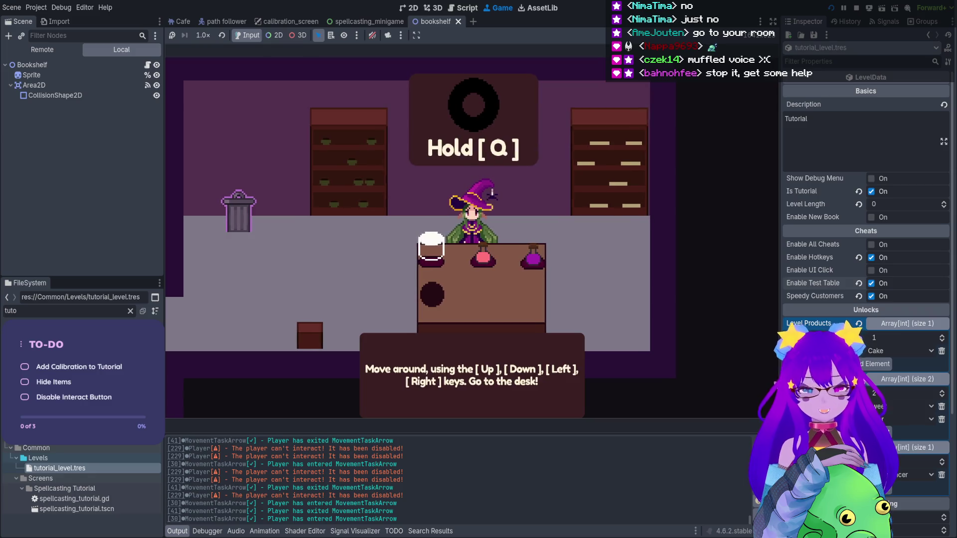
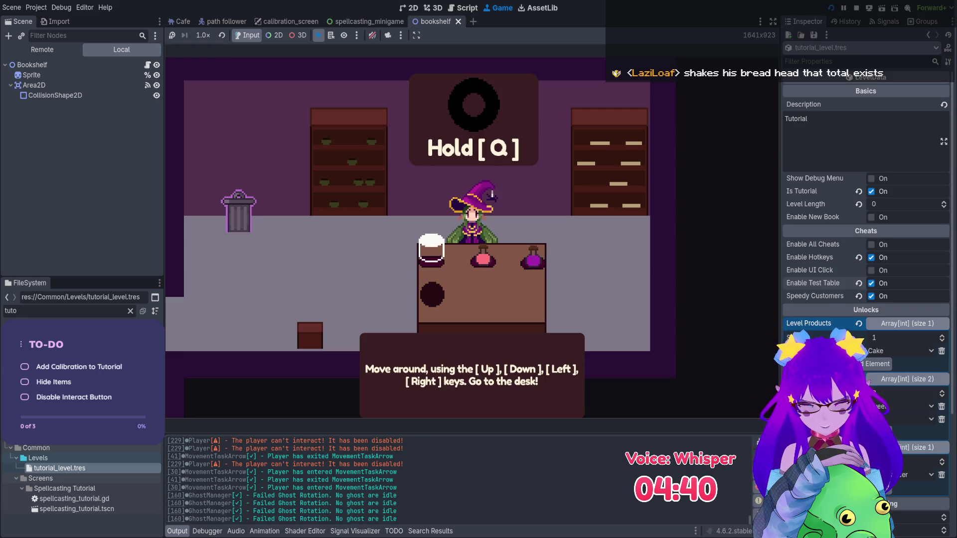
- Walk the witch between the desk and left bookshelf, try interacting with Q, then stop with F8
{"action": "key", "text": "Up"}
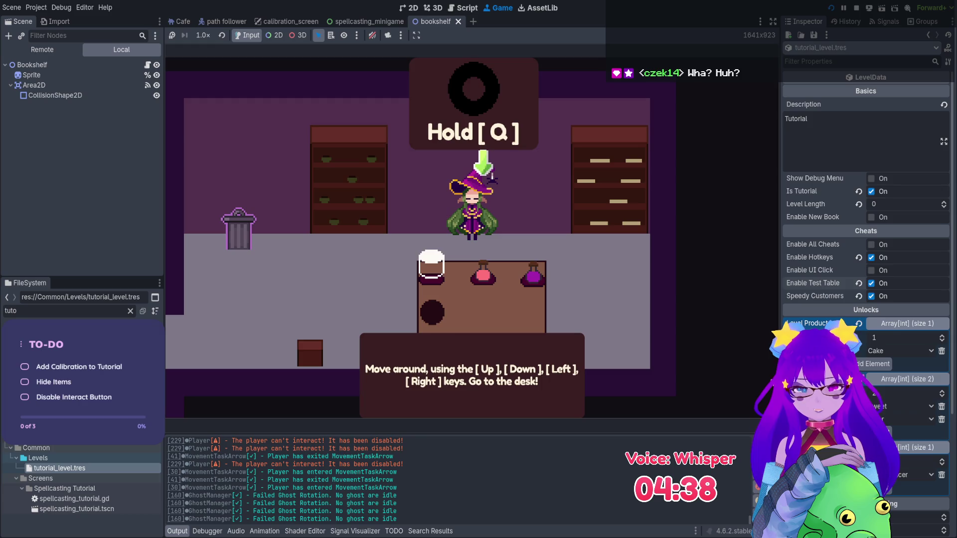
{"action": "key", "text": "Down"}
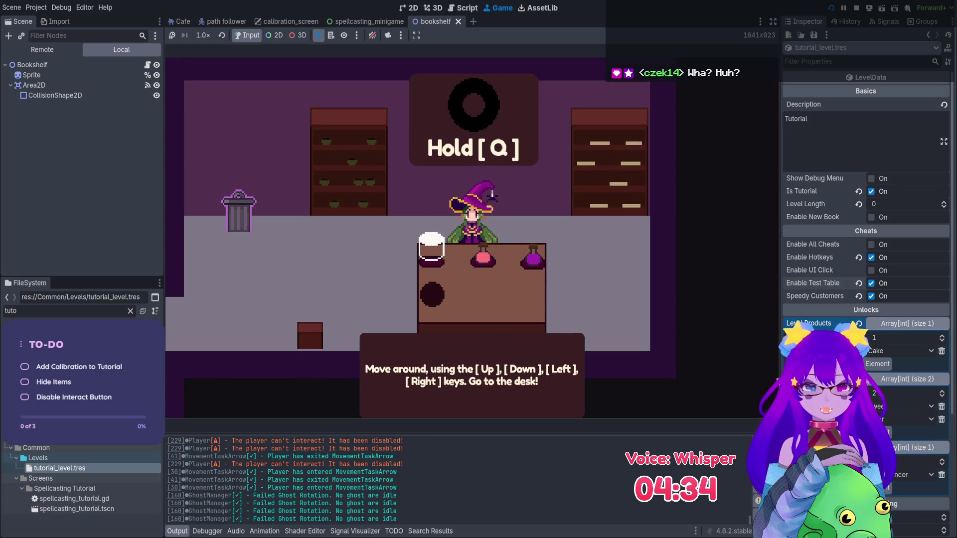
{"action": "key", "text": "Up"}
{"action": "key", "text": "Left"}
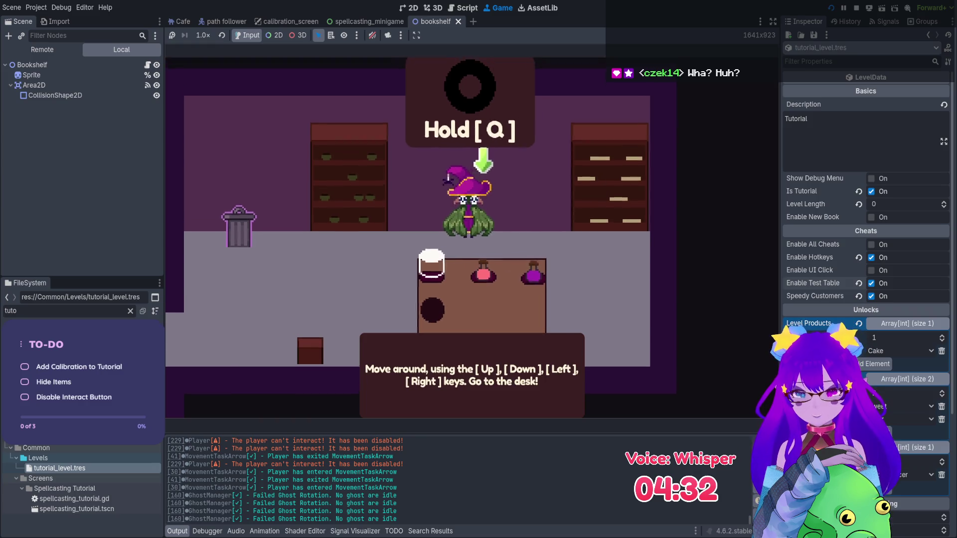
{"action": "key", "text": "Right"}
{"action": "key", "text": "Down"}
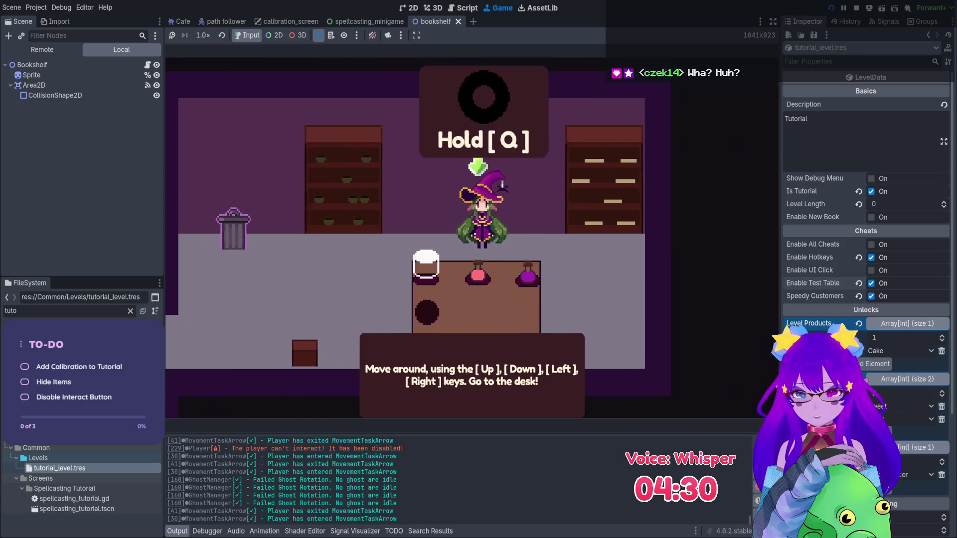
{"action": "key", "text": "q"}
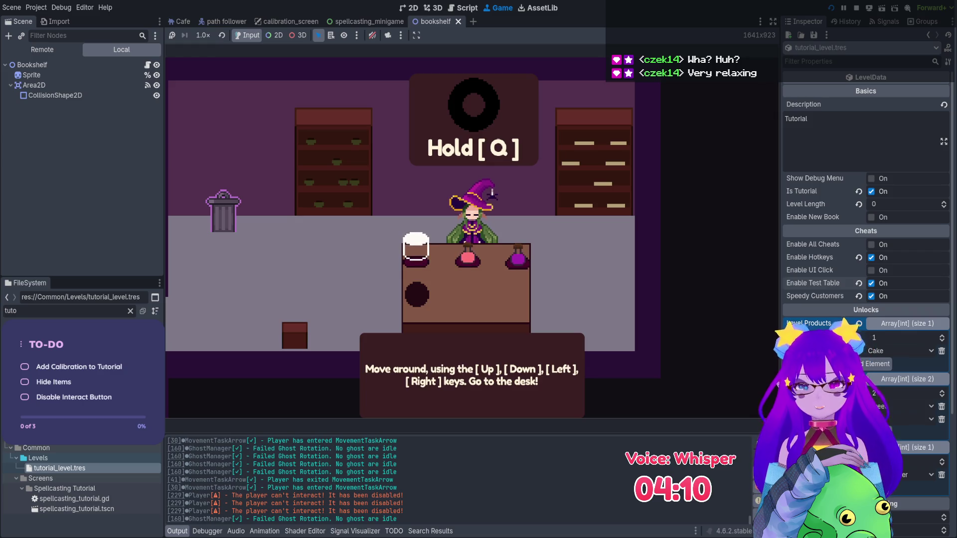
{"action": "key", "text": "F8"}
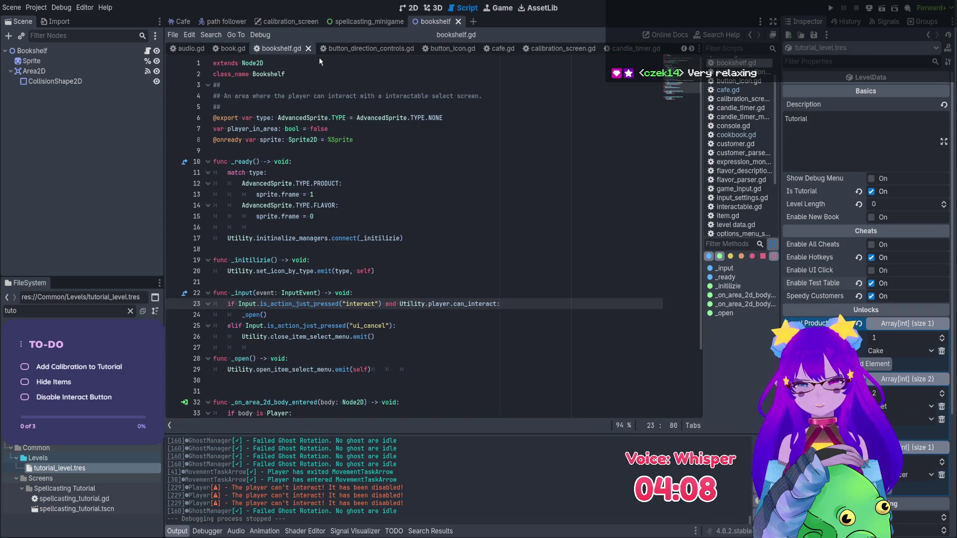
- Switch to the 2D workspace and load the Cafe scene tab
{"action": "mouse_move", "coordinate": [385, 22]}
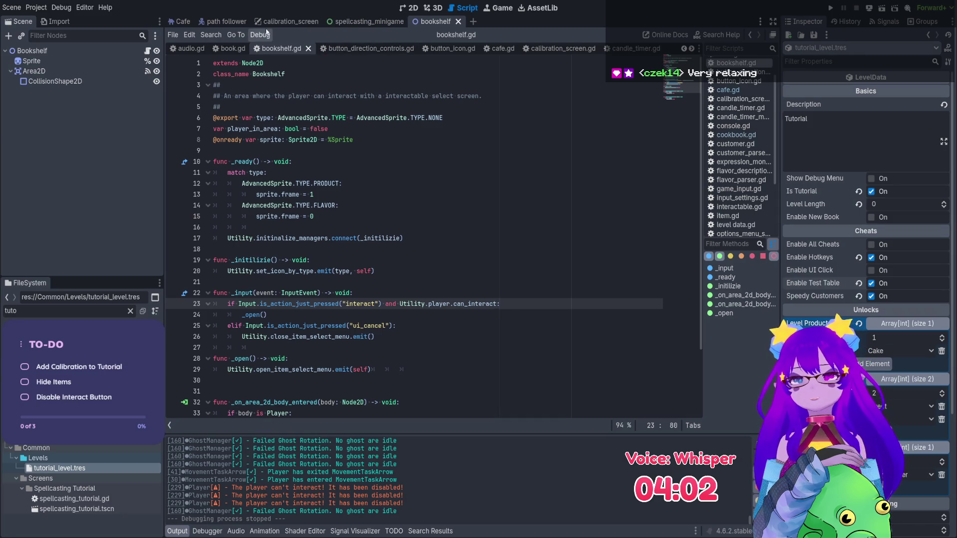
{"action": "left_click", "coordinate": [328, 304]}
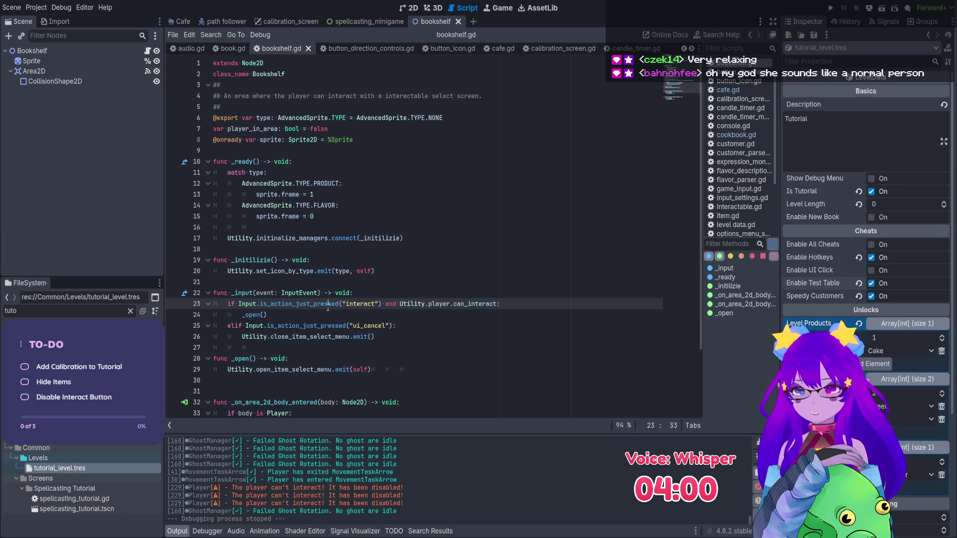
{"action": "left_click", "coordinate": [405, 9]}
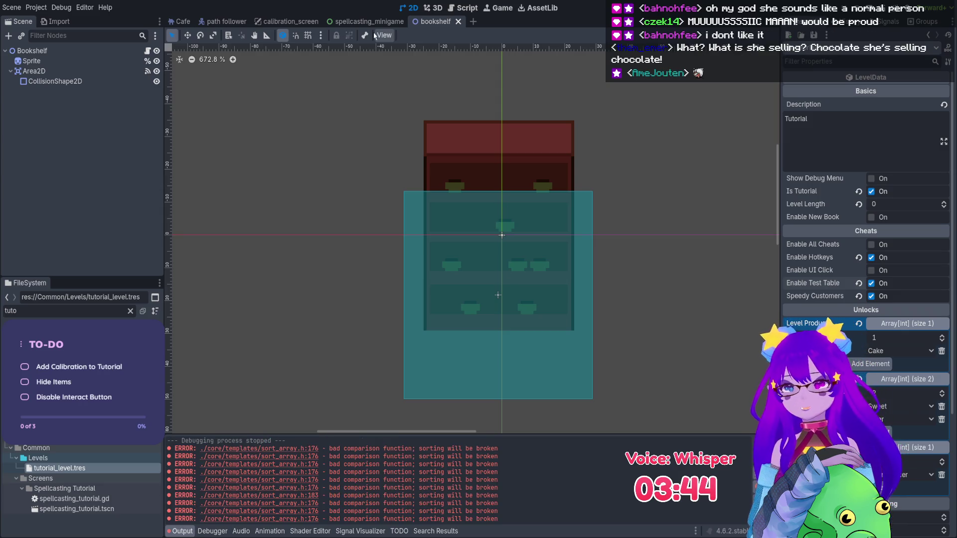
{"action": "left_click", "coordinate": [176, 22]}
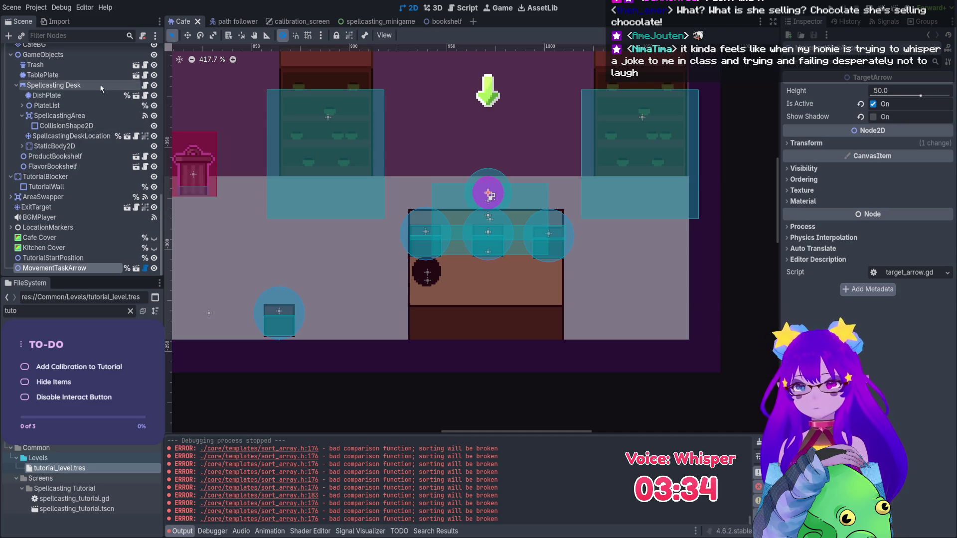
- Open the Spellcasting Desk's script and add a blank line above _add_items_to_plate_from_dish
{"action": "left_click", "coordinate": [119, 86]}
{"action": "left_click", "coordinate": [144, 85]}
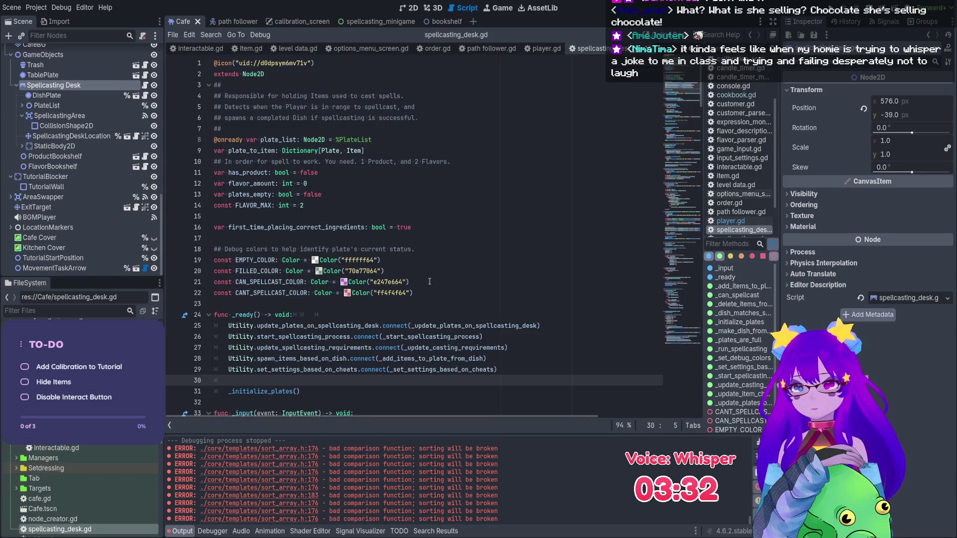
{"action": "scroll", "coordinate": [453, 294], "scroll_direction": "down", "scroll_amount": 10}
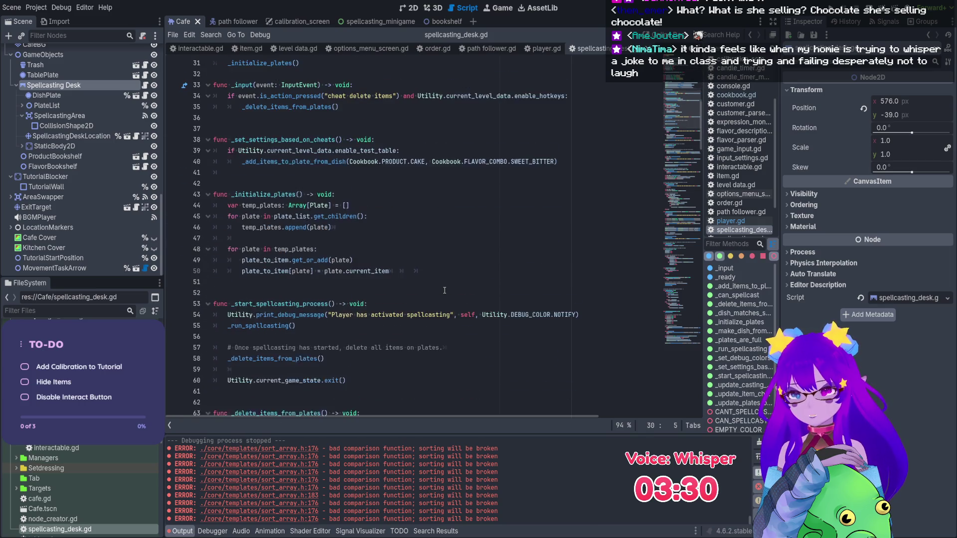
{"action": "scroll", "coordinate": [443, 290], "scroll_direction": "down", "scroll_amount": 2}
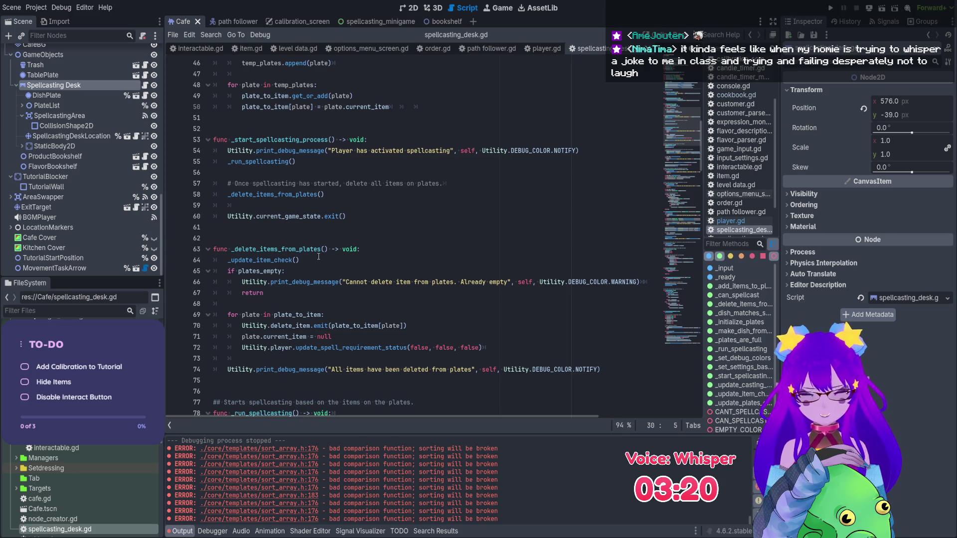
{"action": "scroll", "coordinate": [318, 257], "scroll_direction": "down", "scroll_amount": 18}
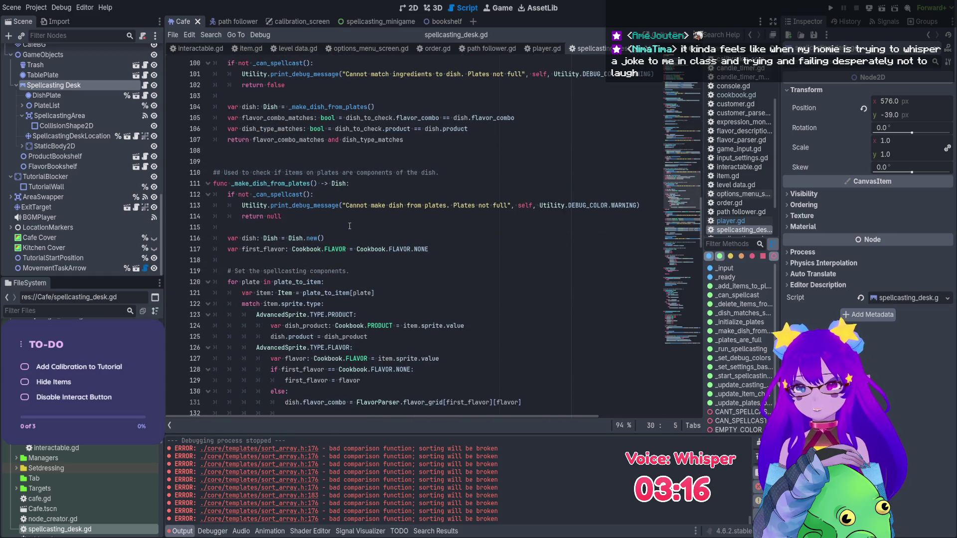
{"action": "scroll", "coordinate": [349, 226], "scroll_direction": "down", "scroll_amount": 7}
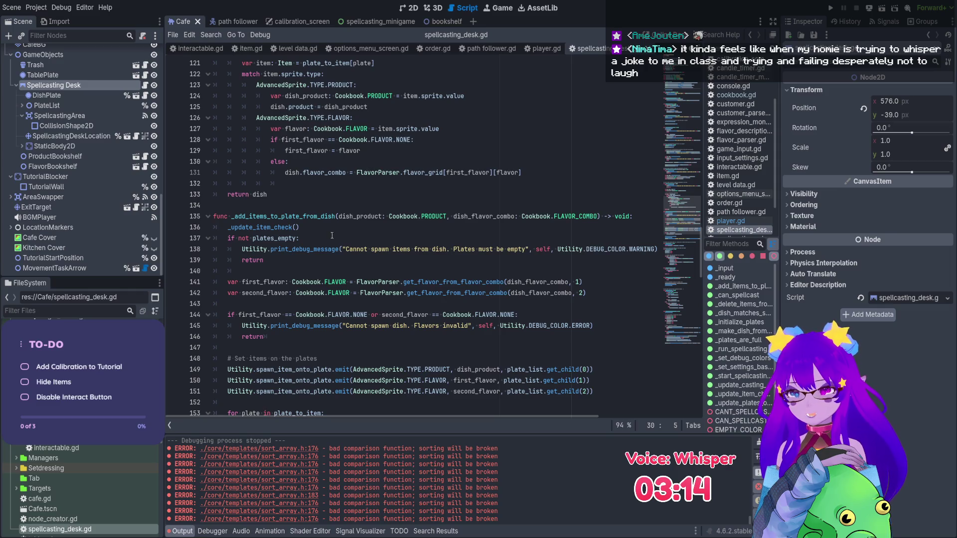
{"action": "left_click_drag", "start_coordinate": [263, 216], "coordinate": [308, 220]}
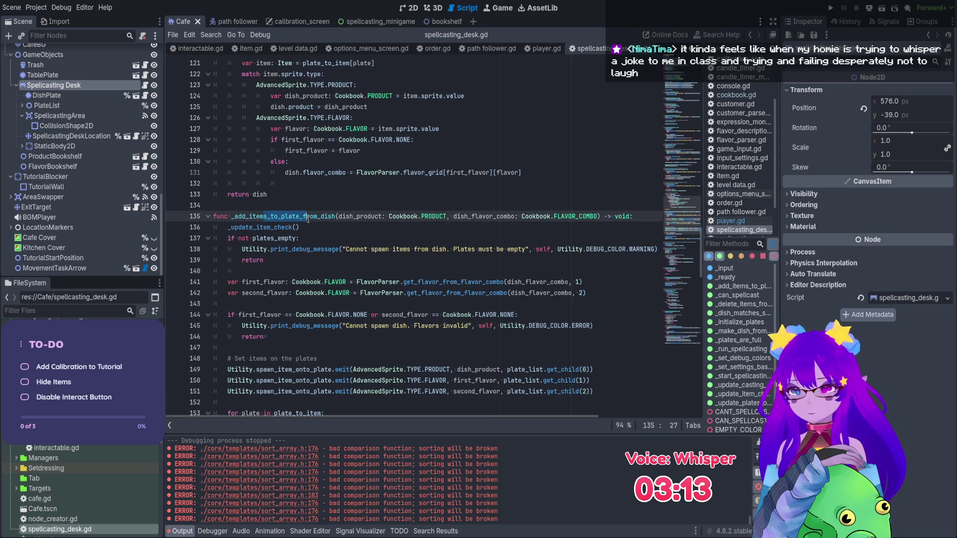
{"action": "left_click", "coordinate": [240, 204]}
{"action": "key", "text": "Return"}
{"action": "key", "text": "Return"}
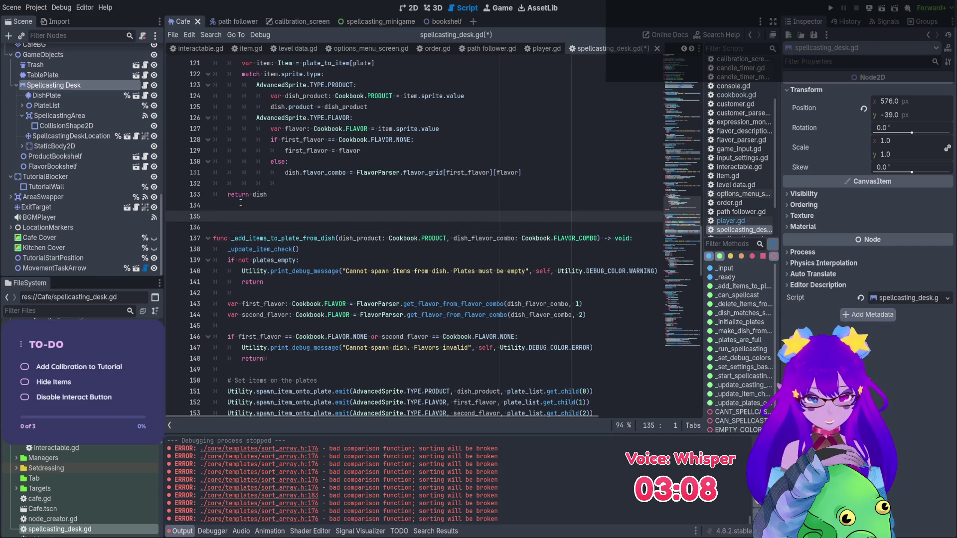
- Write an empty 'func _hide_items() -> void:' stub with a pass body
{"action": "type", "text": "func _hid"}
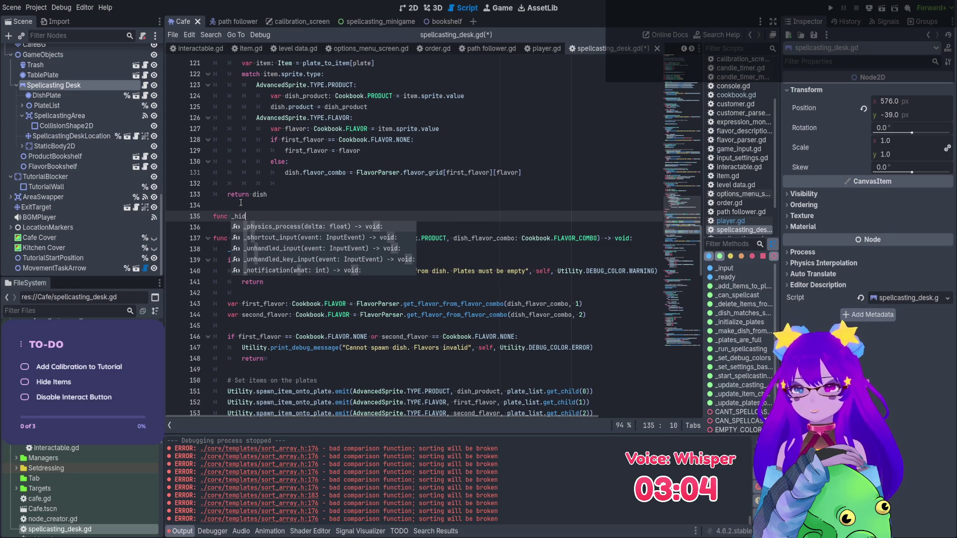
{"action": "type", "text": "e"}
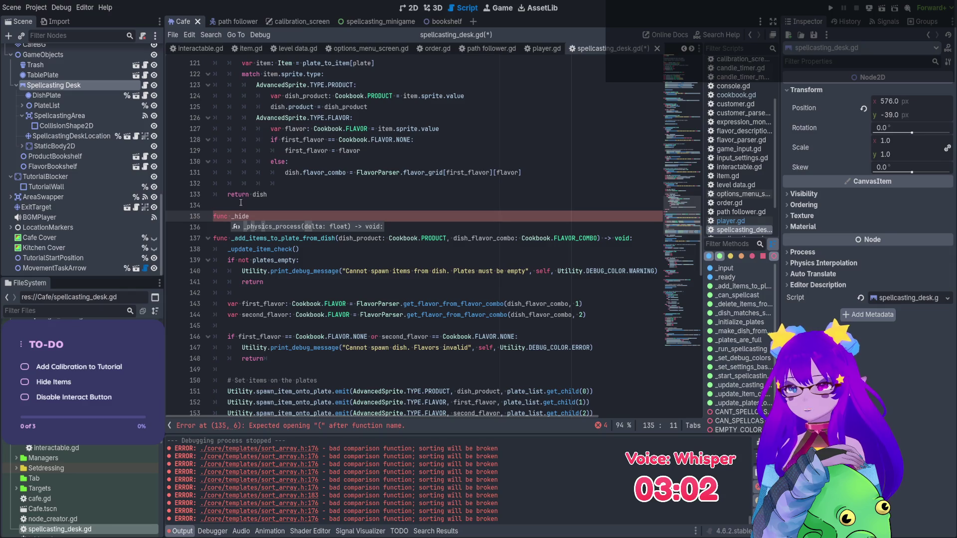
{"action": "type", "text": "_item"}
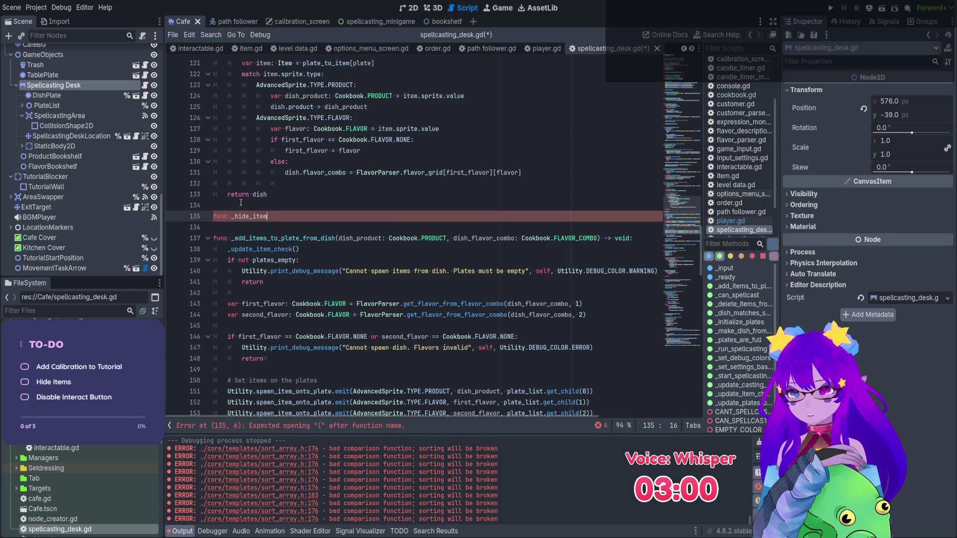
{"action": "type", "text": "s() -"}
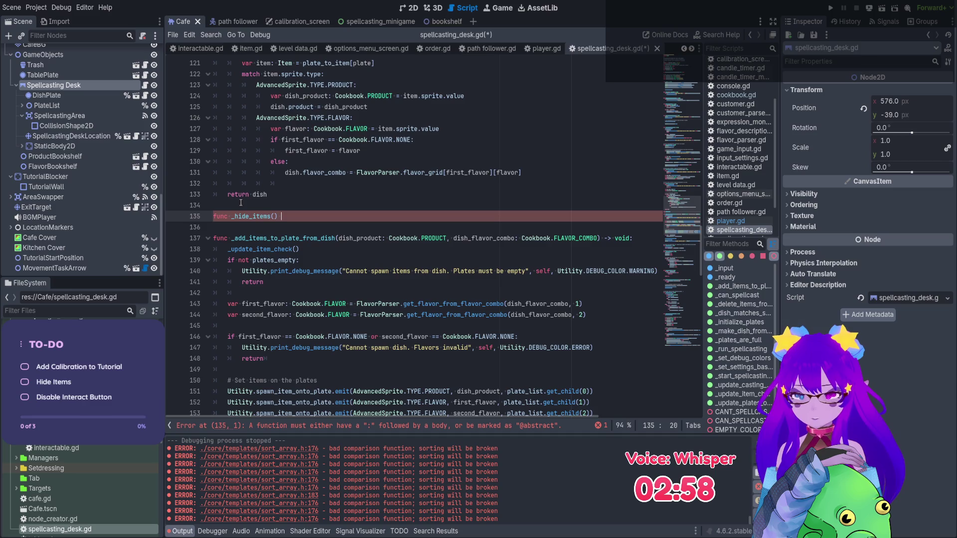
{"action": "type", "text": "> void:"}
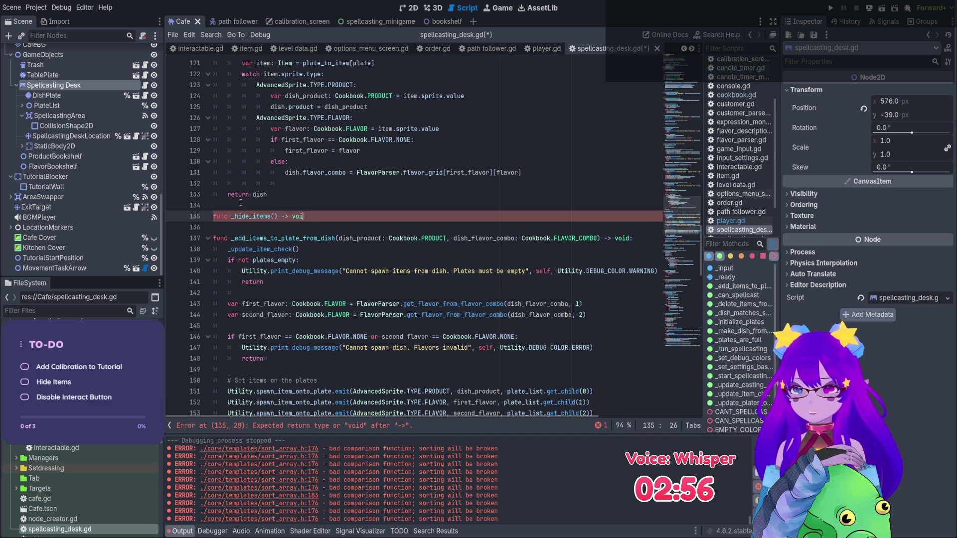
{"action": "key", "text": "Return"}
{"action": "type", "text": "pass"}
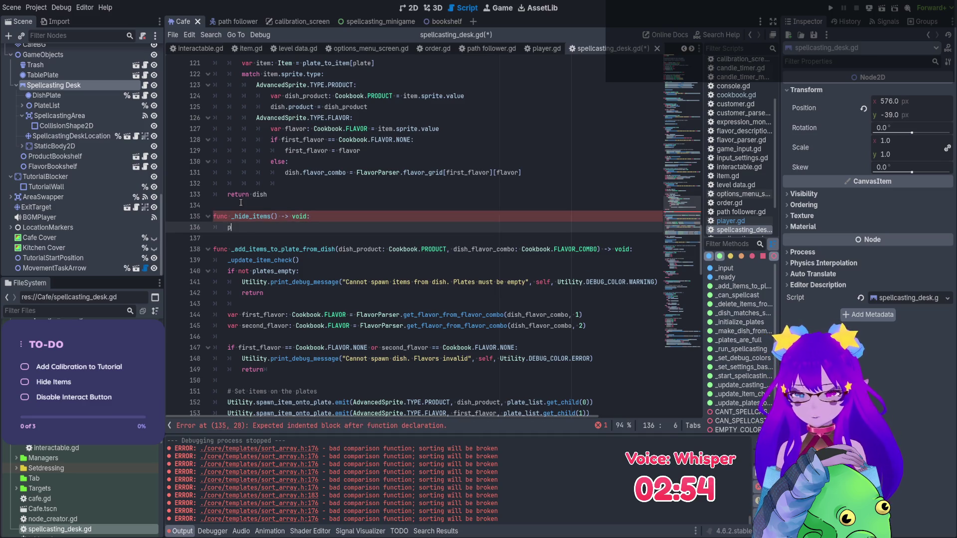
- Duplicate the _hide_items stub below itself and place the caret in the copy's name
{"action": "key", "text": "shift+Up"}
{"action": "key", "text": "shift+Up"}
{"action": "key", "text": "ctrl+c"}
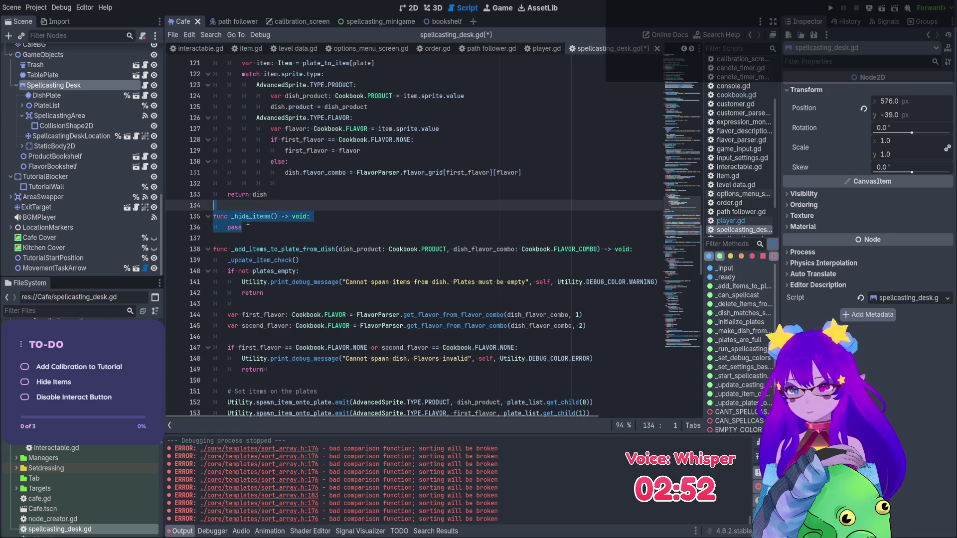
{"action": "left_click", "coordinate": [262, 231]}
{"action": "key", "text": "Return"}
{"action": "key", "text": "Return"}
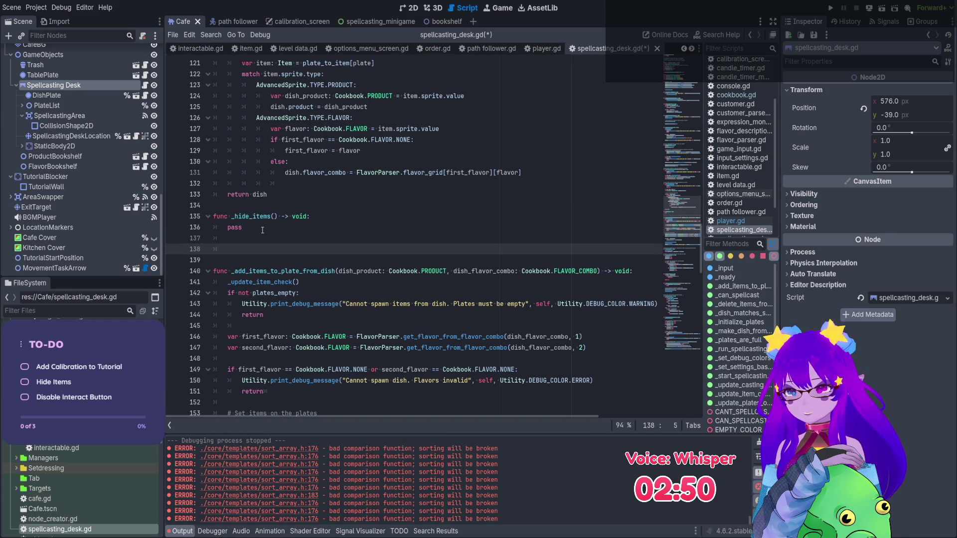
{"action": "key", "text": "ctrl+v"}
{"action": "left_click", "coordinate": [255, 249]}
{"action": "key", "text": "BackSpace"}
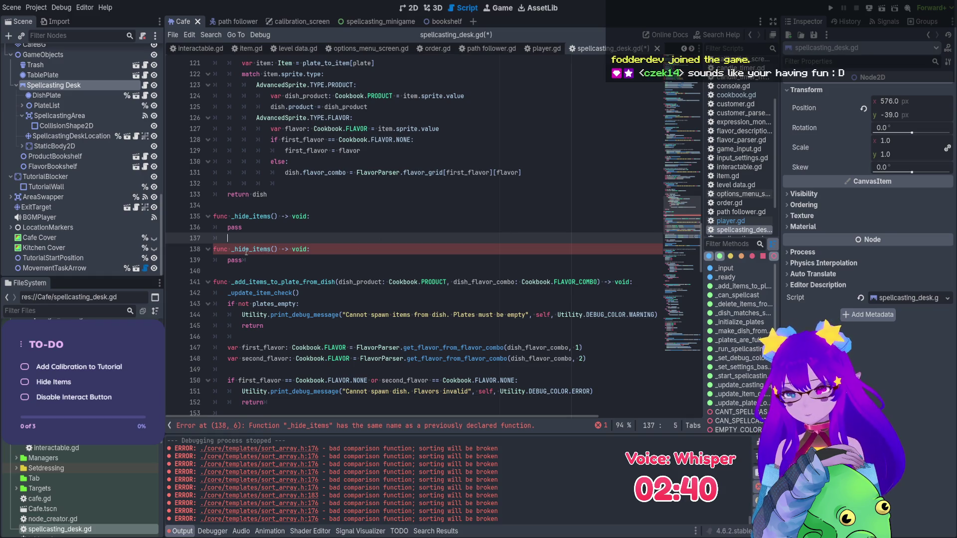
{"action": "left_click", "coordinate": [242, 250]}
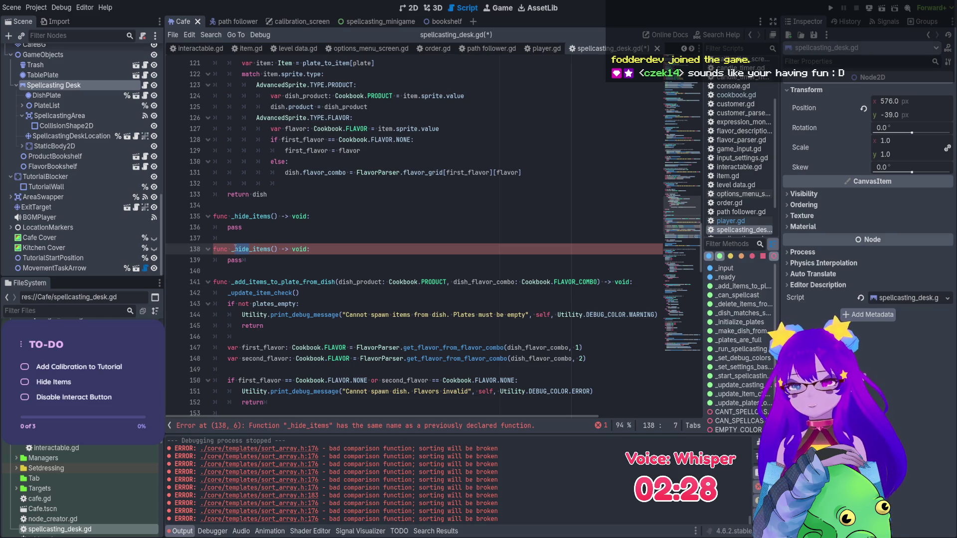
- Rename the duplicate stub to _show_items
{"action": "type", "text": "show"}
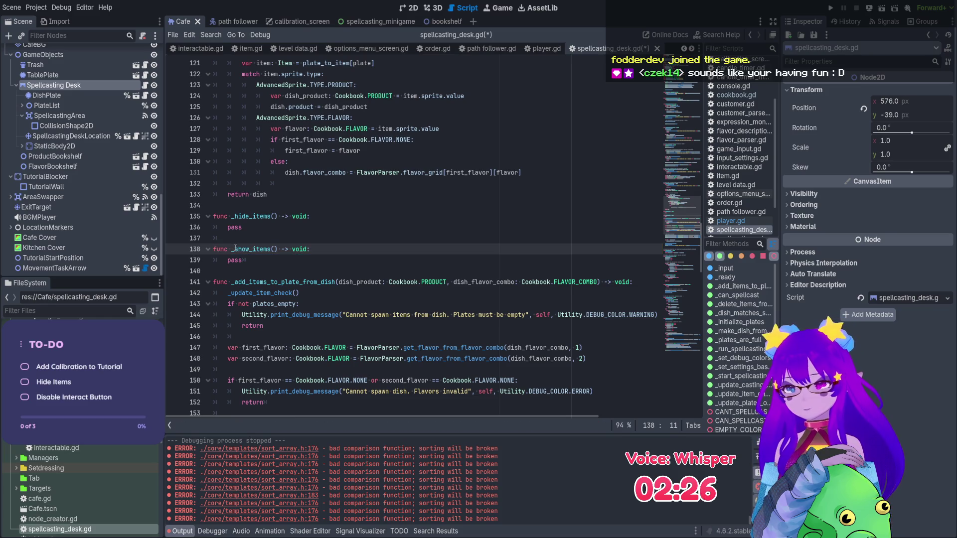
{"action": "left_click_drag", "start_coordinate": [256, 260], "coordinate": [212, 206]}
{"action": "scroll", "coordinate": [251, 120], "scroll_direction": "up", "scroll_amount": 20}
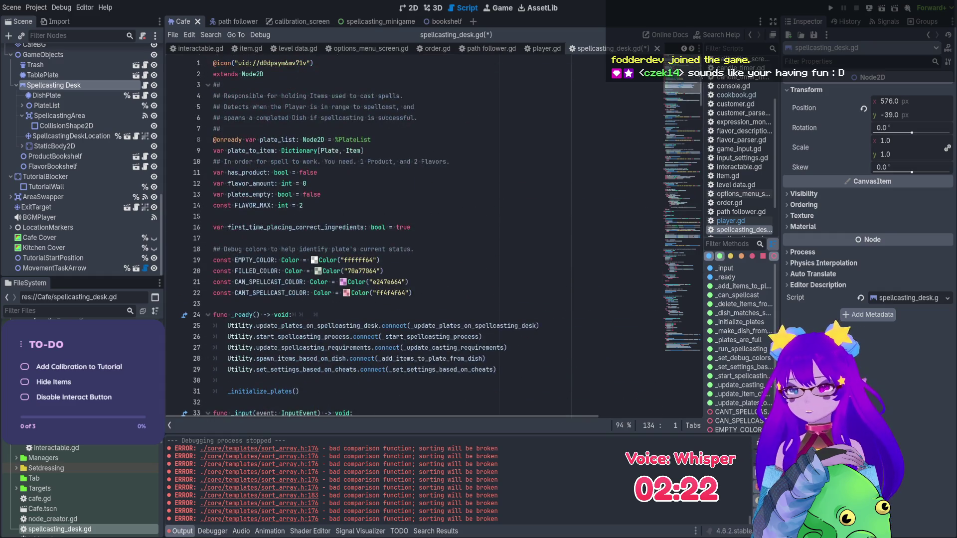
{"action": "double_click", "coordinate": [291, 139]}
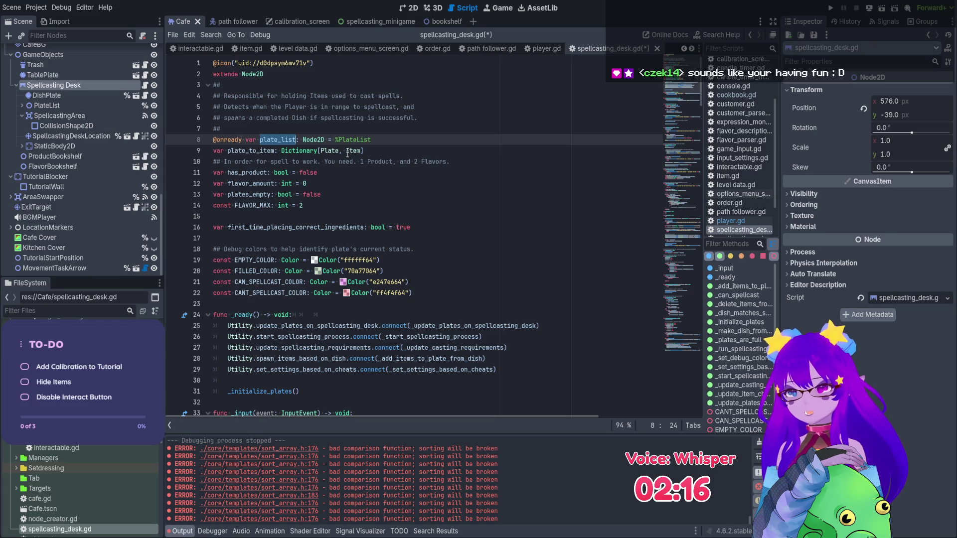
{"action": "double_click", "coordinate": [253, 154]}
- Save spellcasting_desk.gd and jump down to the dish-spawning code via the minimap
{"action": "key", "text": "ctrl+s"}
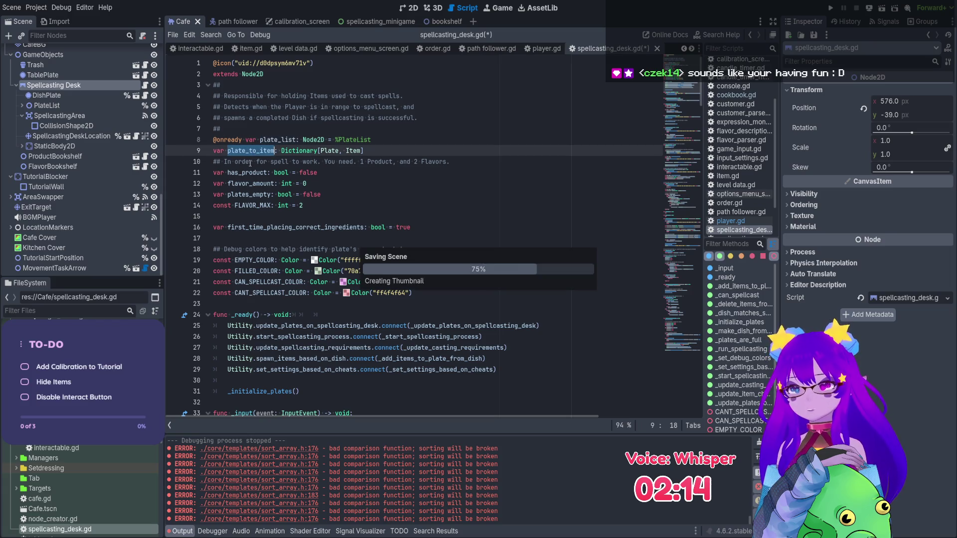
{"action": "left_click", "coordinate": [682, 256]}
{"action": "left_click_drag", "start_coordinate": [682, 255], "coordinate": [680, 277]}
{"action": "scroll", "coordinate": [679, 277], "scroll_direction": "up", "scroll_amount": 8}
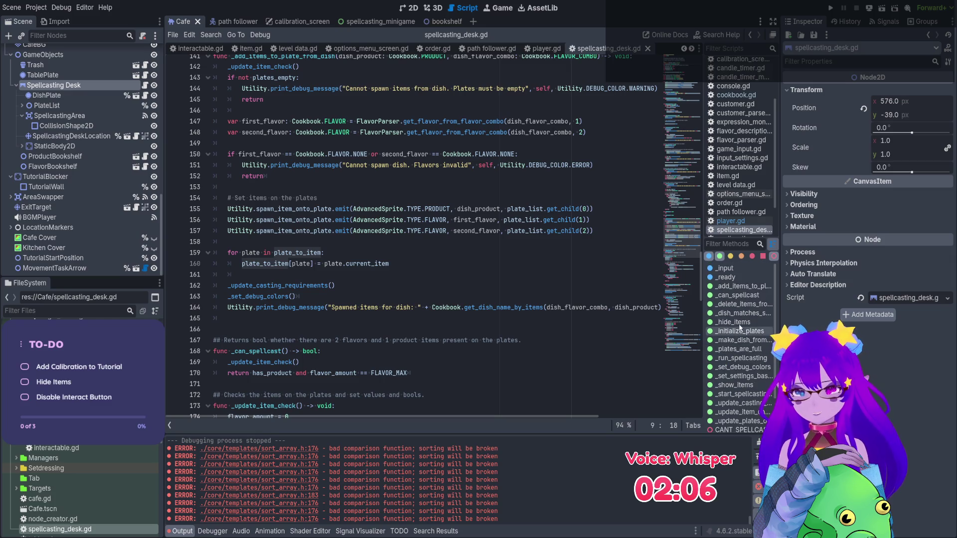
- Replace pass in _show_items with the loop header 'for plate in plate_to_item:'
{"action": "left_click", "coordinate": [732, 322]}
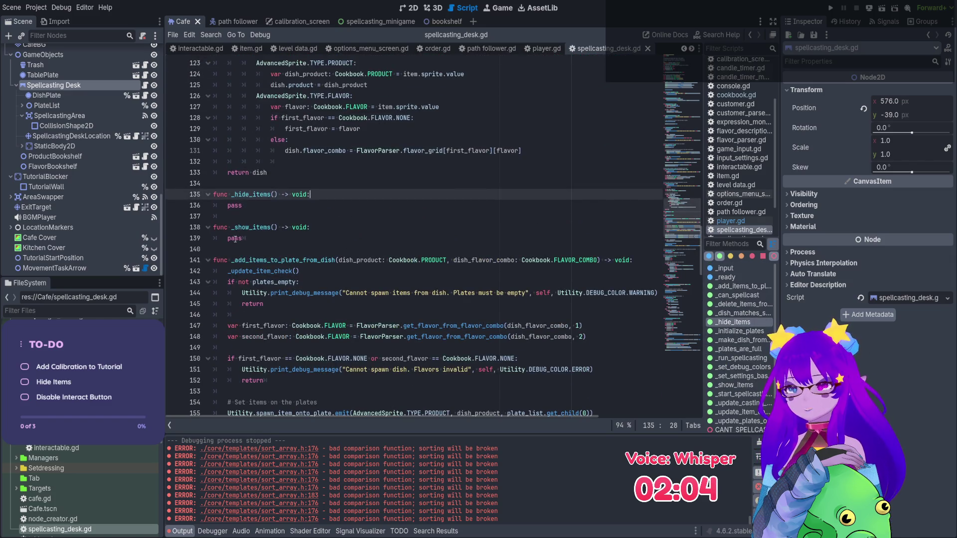
{"action": "double_click", "coordinate": [235, 238]}
{"action": "type", "text": "for plate_to_item"}
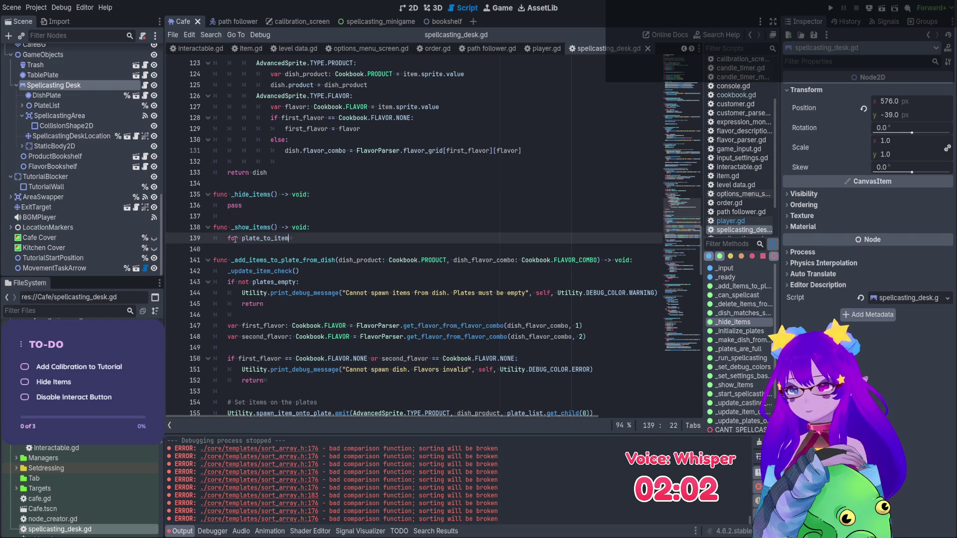
{"action": "scroll", "coordinate": [235, 239], "scroll_direction": "up", "scroll_amount": 1}
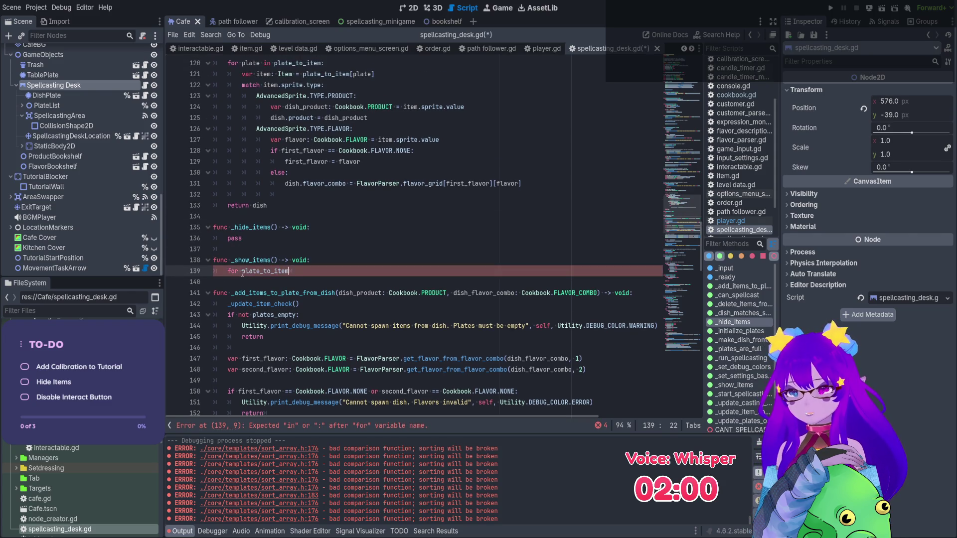
{"action": "type", "text": "play"}
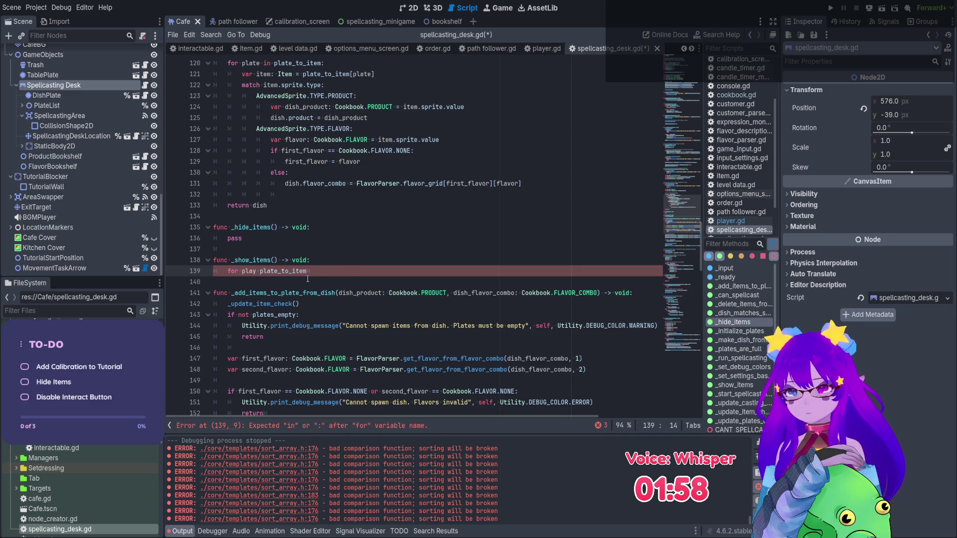
{"action": "key", "text": "BackSpace"}
{"action": "key", "text": "BackSpace"}
{"action": "type", "text": "te "}
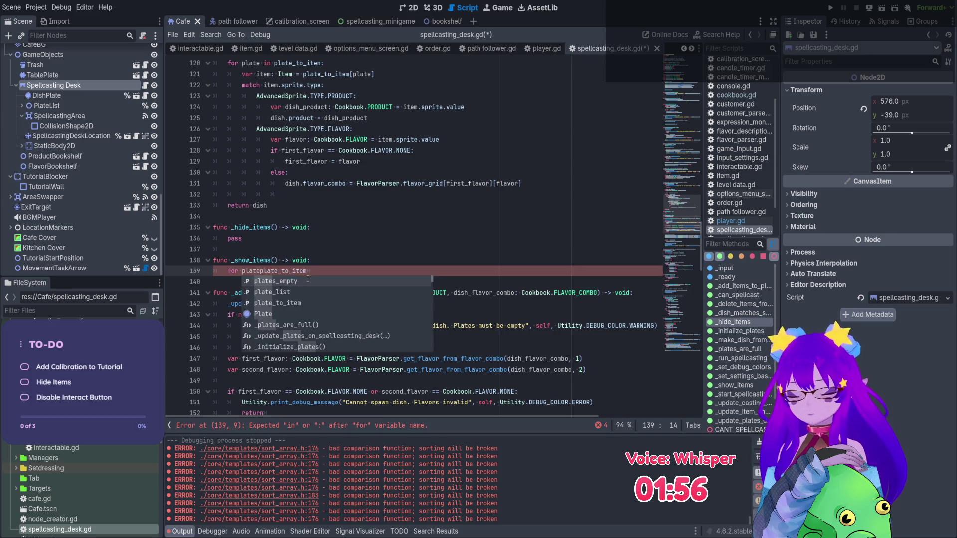
{"action": "type", "text": "in"}
{"action": "key", "text": "Right"}
{"action": "key", "text": "Right"}
{"action": "key", "text": "Right"}
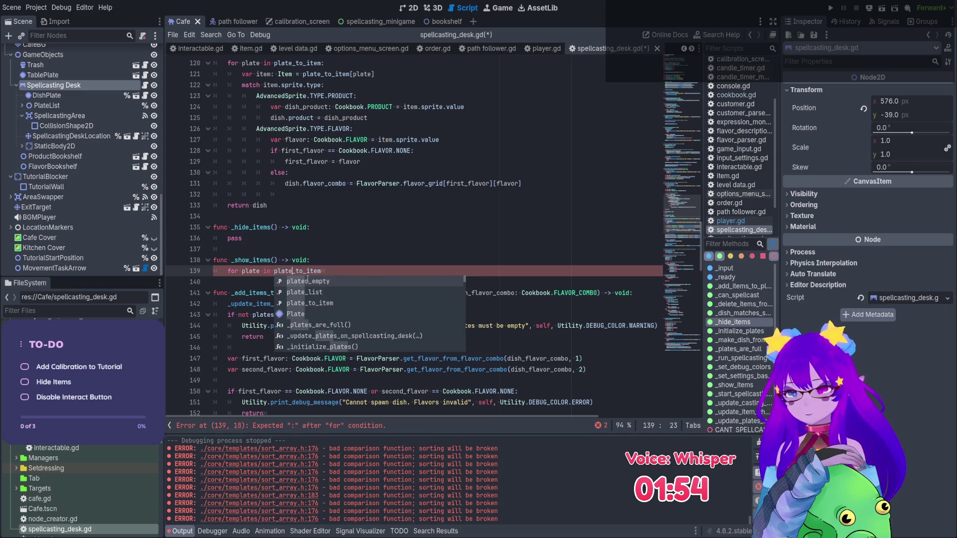
{"action": "key", "text": "Right"}
{"action": "key", "text": "Right"}
{"action": "key", "text": "Right"}
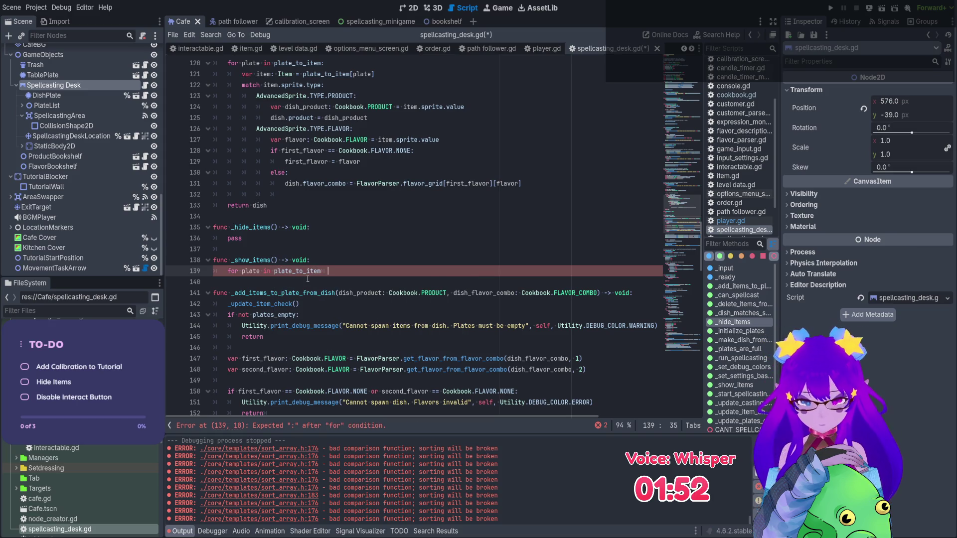
{"action": "type", "text": ":"}
- Add the loop body 'plate_to_item[plate].visible = false'
{"action": "key", "text": "Return"}
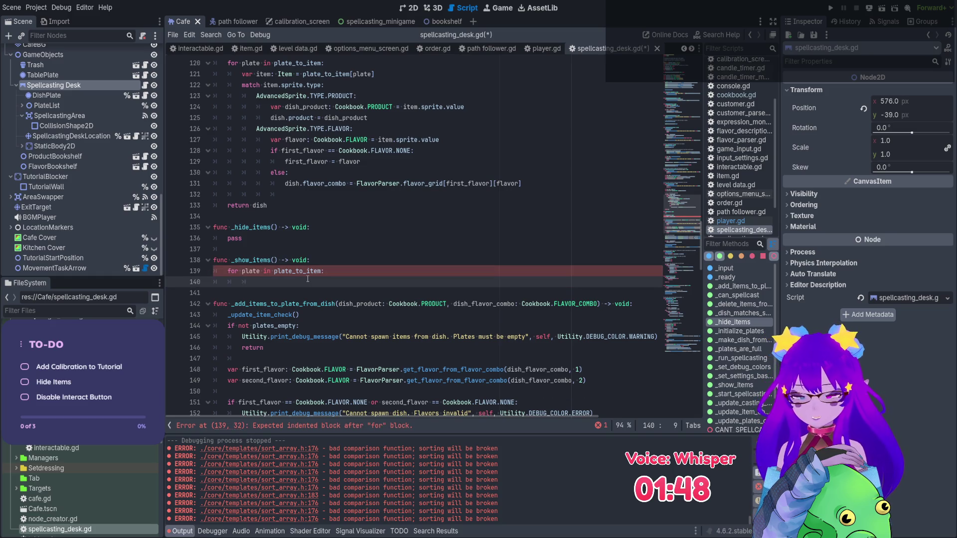
{"action": "key", "text": "Tab"}
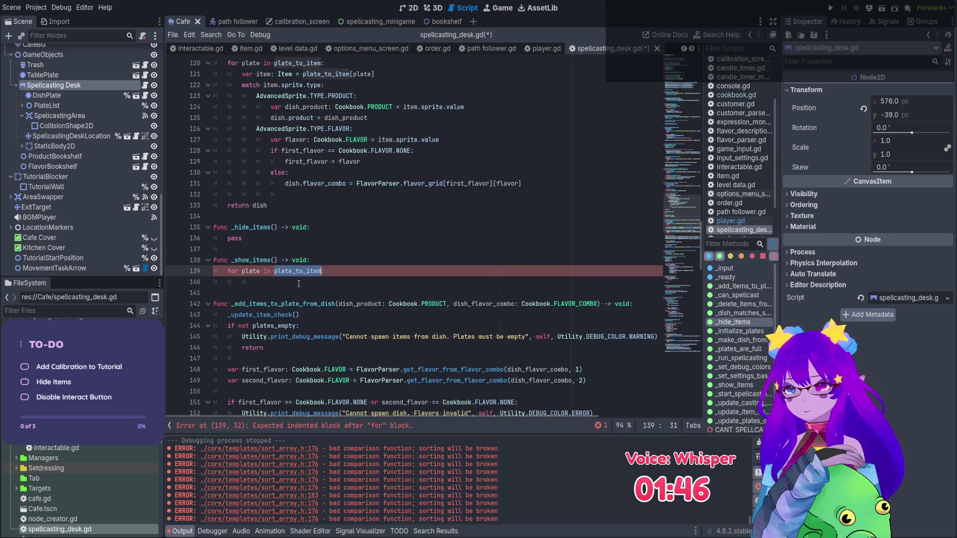
{"action": "type", "text": "plate_to_item"}
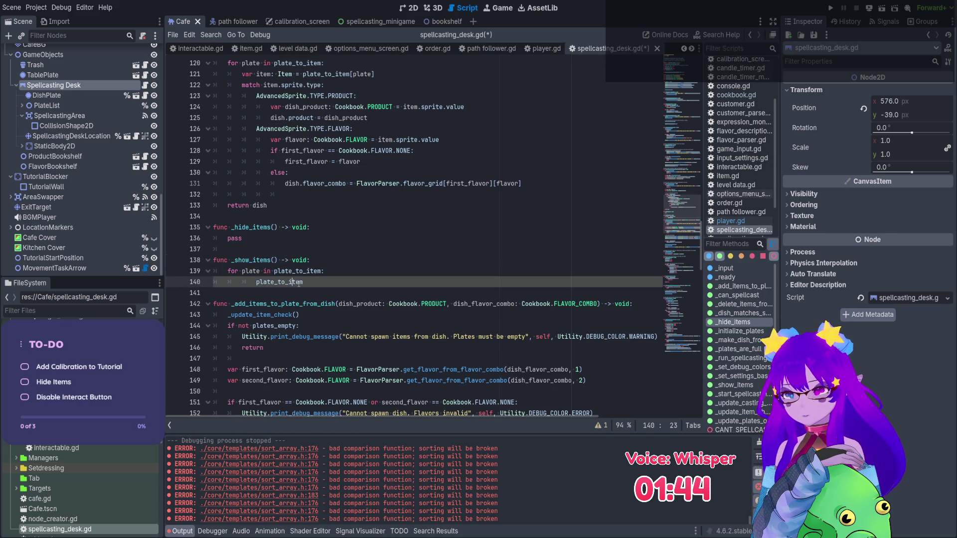
{"action": "key", "text": "Left"}
{"action": "key", "text": "Left"}
{"action": "key", "text": "Left"}
{"action": "key", "text": "Left"}
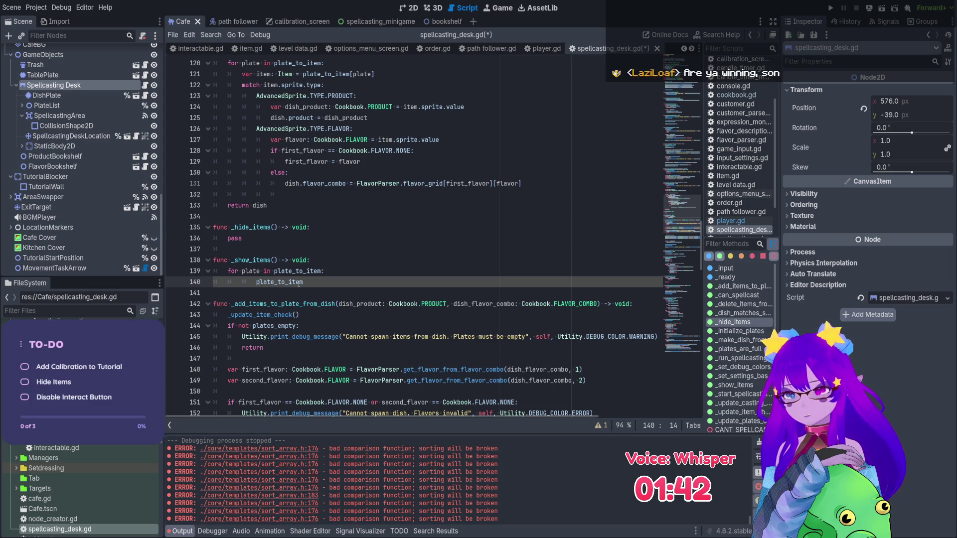
{"action": "key", "text": "BackSpace"}
{"action": "left_click", "coordinate": [294, 283]}
{"action": "type", "text": "[plate"}
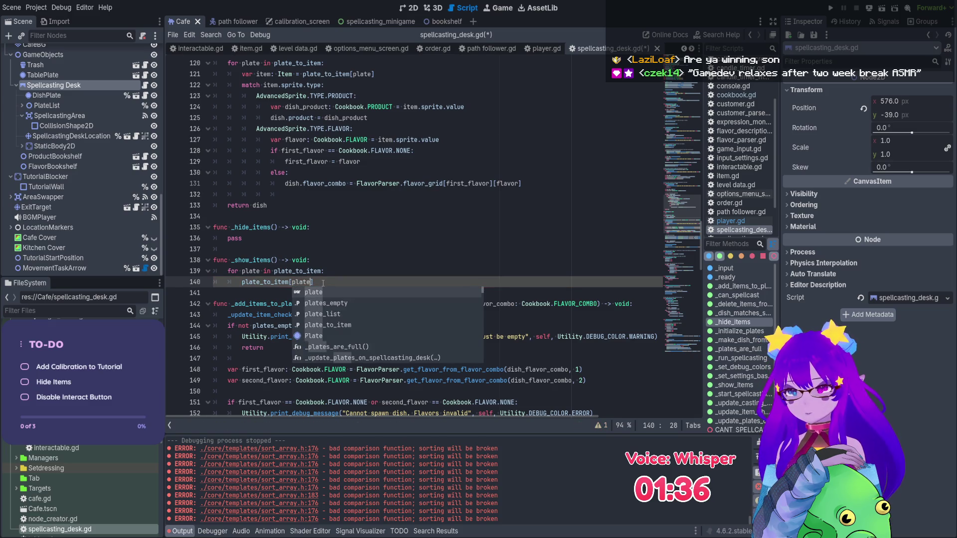
{"action": "type", "text": "].visible = fa"}
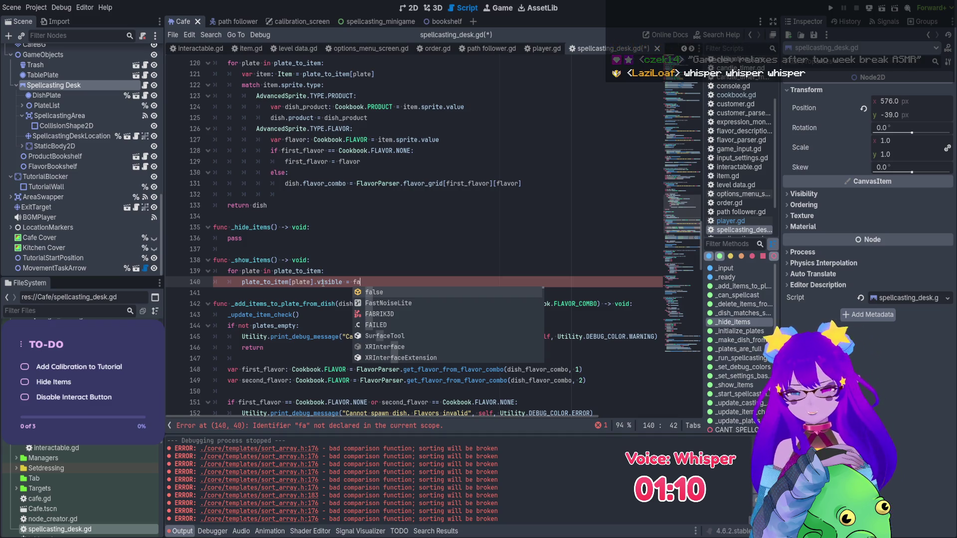
{"action": "type", "text": "lse"}
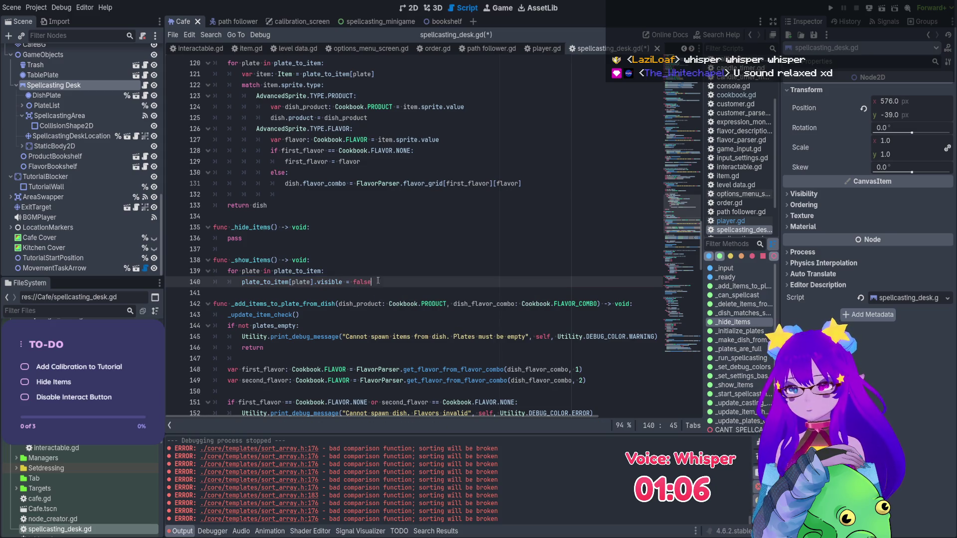
{"action": "left_click", "coordinate": [214, 260], "text": "shift"}
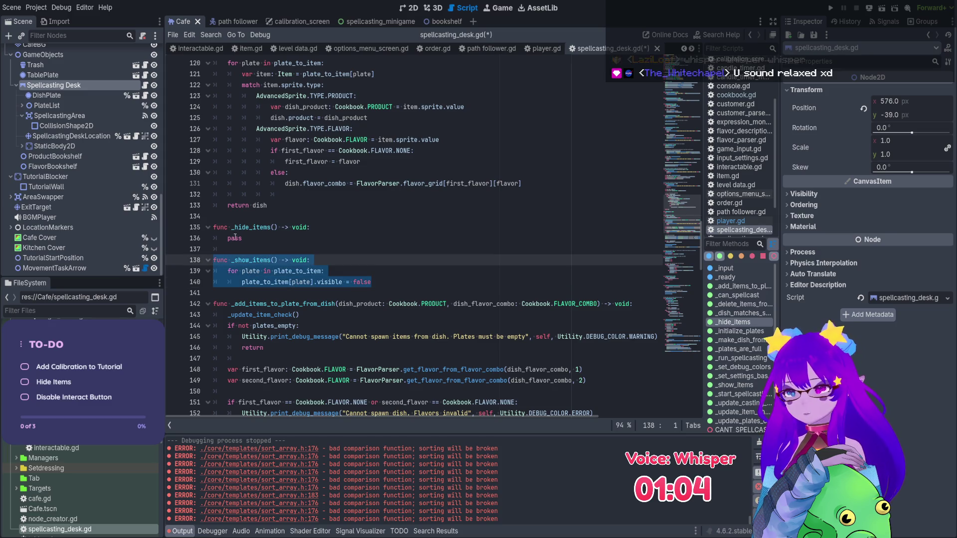
- Start a new function header 'func _set_item_visibility()' below _show_items
{"action": "mouse_move", "coordinate": [221, 219]}
{"action": "left_mouse_down"}
{"action": "mouse_move", "coordinate": [259, 249]}
{"action": "mouse_move", "coordinate": [403, 287]}
{"action": "left_mouse_up"}
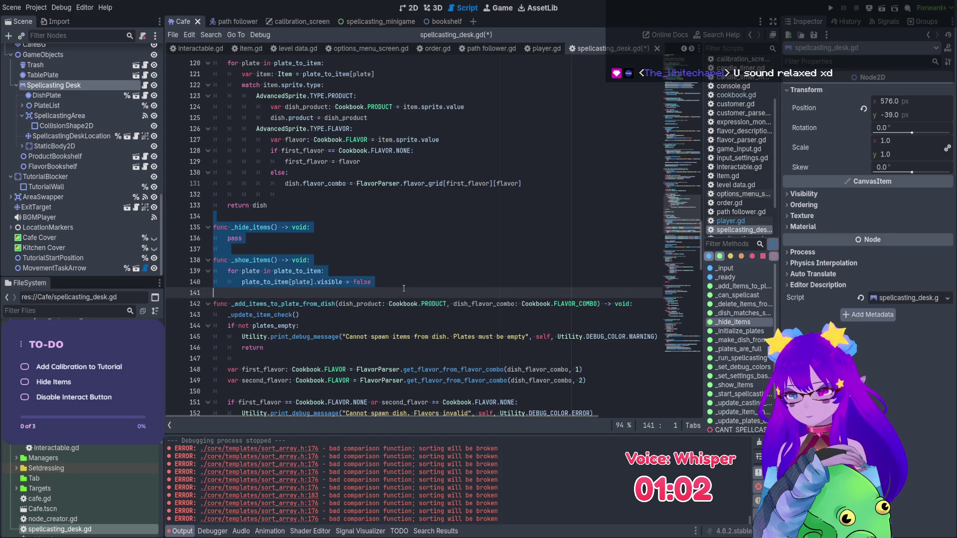
{"action": "left_click", "coordinate": [403, 287]}
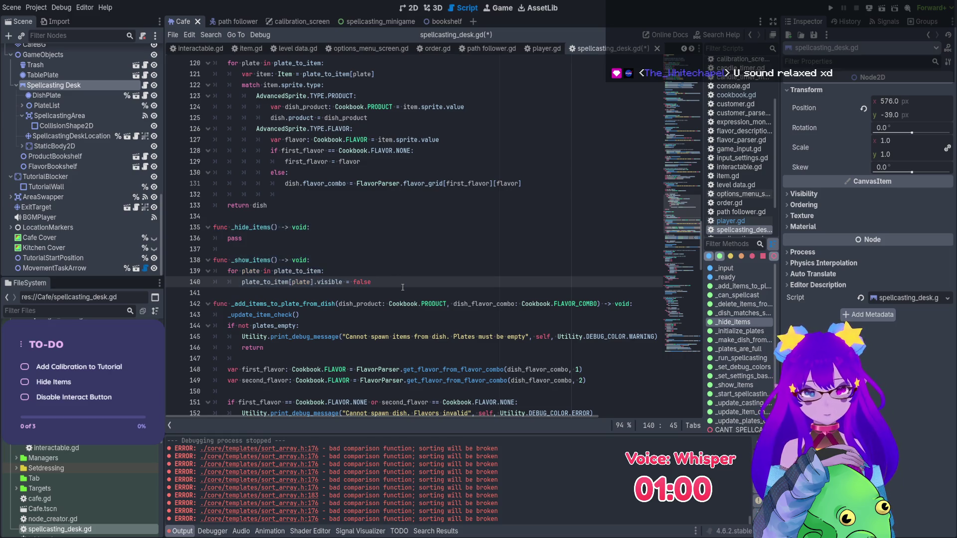
{"action": "key", "text": "Return"}
{"action": "key", "text": "Return"}
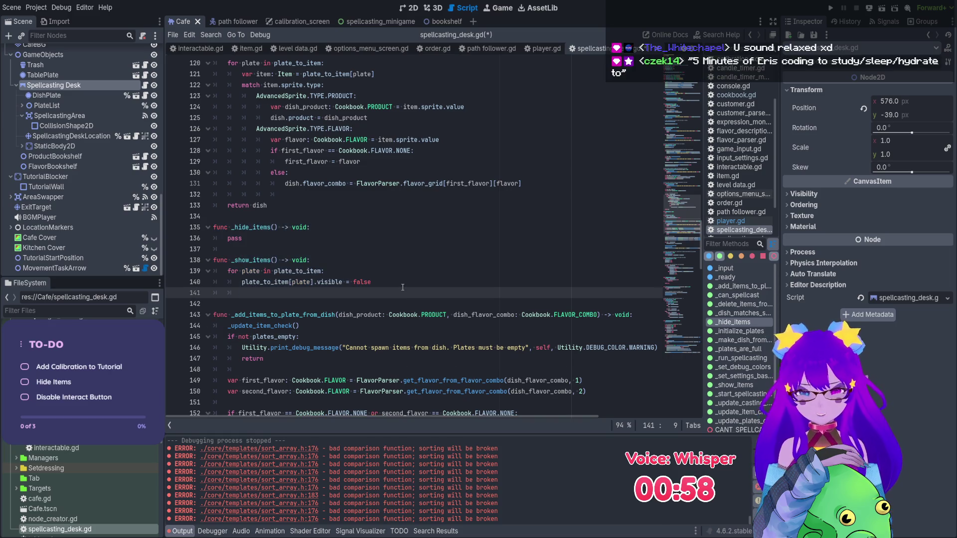
{"action": "key", "text": "BackSpace"}
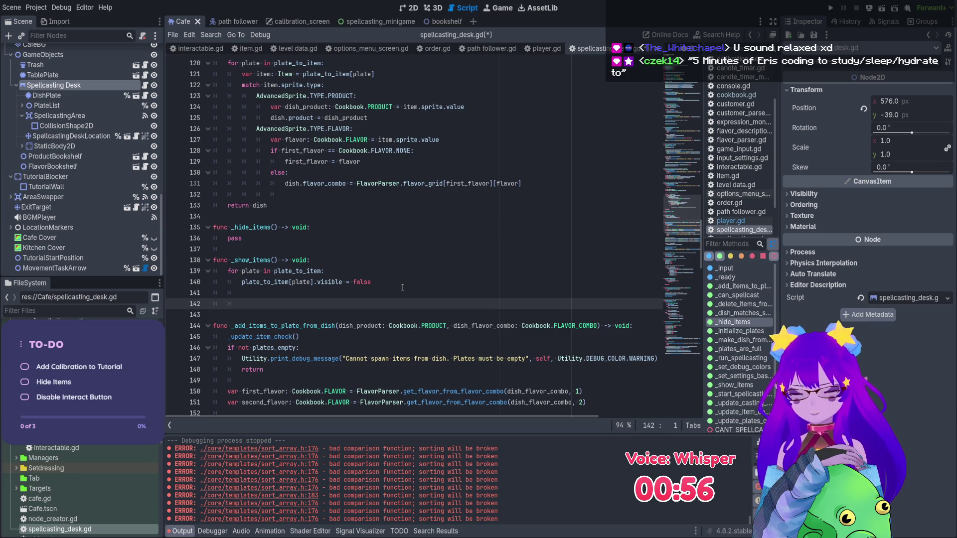
{"action": "type", "text": "fu"}
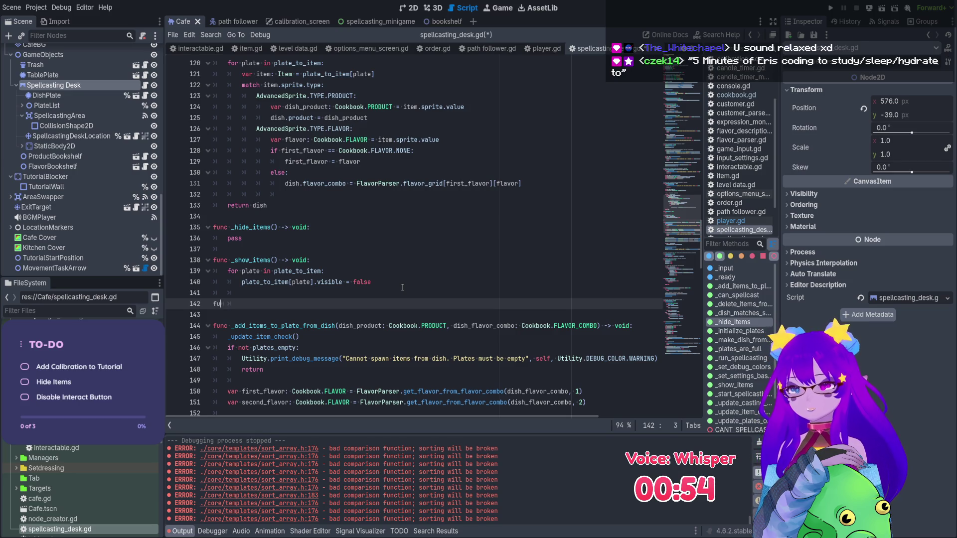
{"action": "type", "text": "nc _se"}
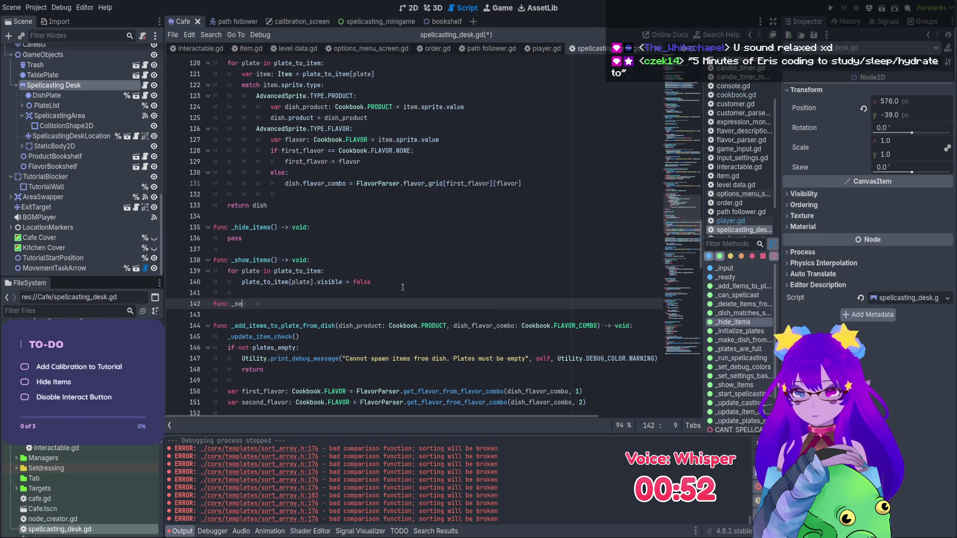
{"action": "type", "text": "t_"}
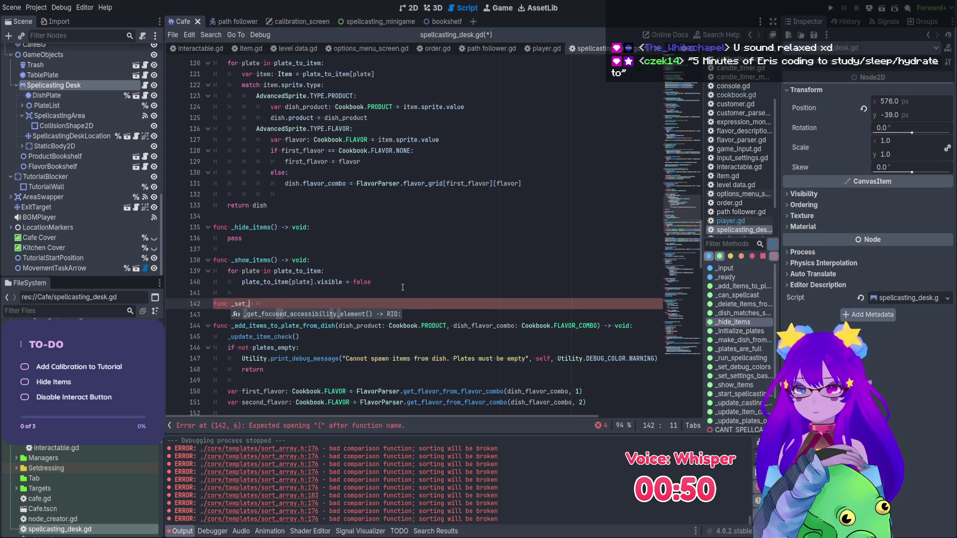
{"action": "type", "text": "visibility()"}
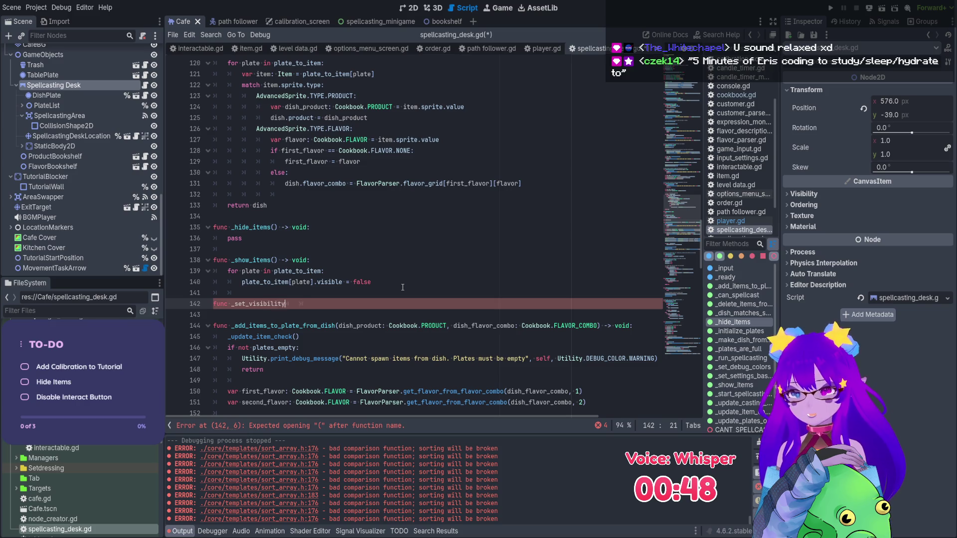
{"action": "key", "text": "Left"}
{"action": "key", "text": "Left"}
{"action": "key", "text": "Left"}
{"action": "key", "text": "Left"}
{"action": "key", "text": "Left"}
{"action": "key", "text": "Left"}
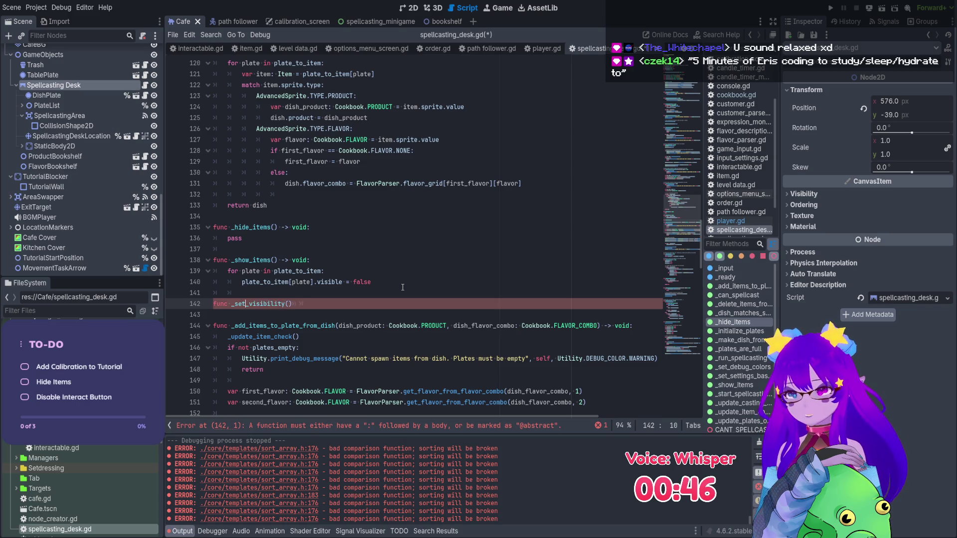
{"action": "type", "text": "_item"}
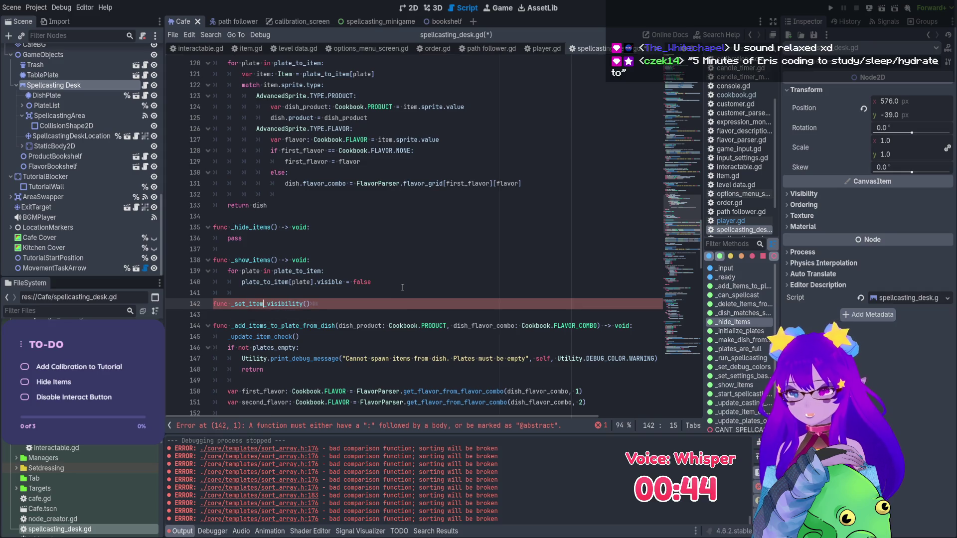
- Paste the plate loop into _set_item_visibility and give it a 'do_show: bool' parameter
{"action": "key", "text": "End"}
{"action": "key", "text": "Return"}
{"action": "type", "text": "for plate in plate_to_item: \t\tplate_to_item[plate].visible = false"}
{"action": "key", "text": "Up"}
{"action": "key", "text": "Up"}
{"action": "key", "text": "End"}
{"action": "key", "text": "Left"}
{"action": "type", "text": "do_show\""}
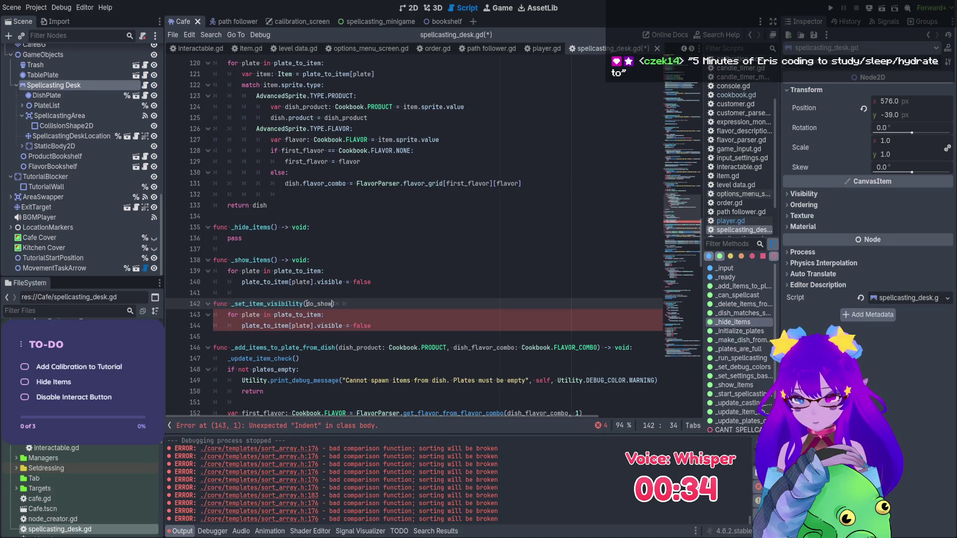
{"action": "key", "text": "BackSpace"}
{"action": "type", "text": ": bool"}
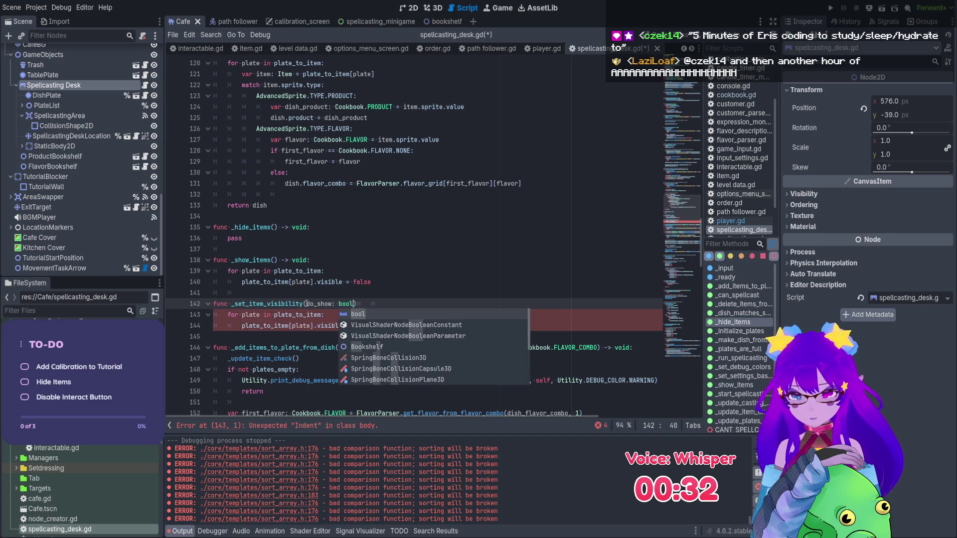
- Add '-> void:' to the _set_item_visibility header and replace false with do_show
{"action": "left_click_drag", "start_coordinate": [310, 260], "coordinate": [278, 259]}
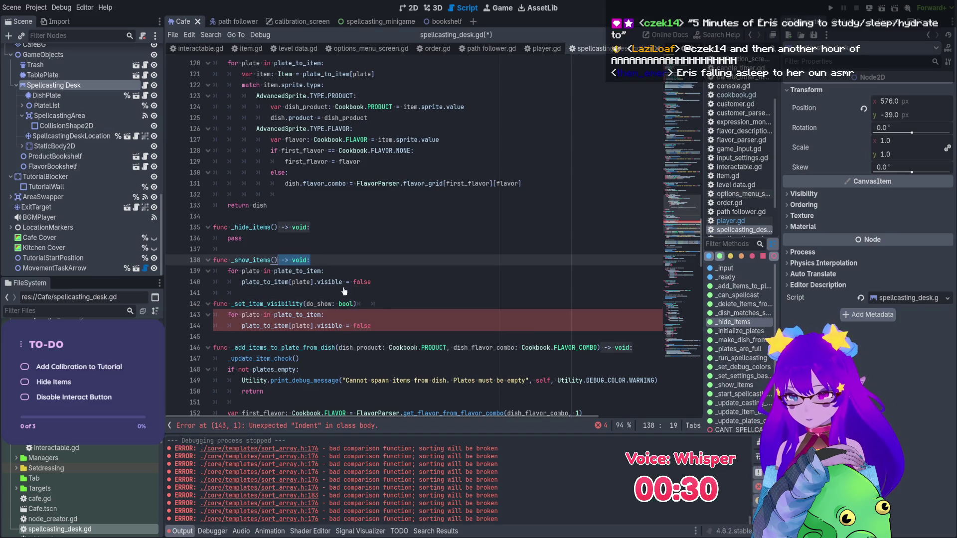
{"action": "key", "text": "ctrl+c"}
{"action": "left_click", "coordinate": [374, 305]}
{"action": "key", "text": "ctrl+v"}
{"action": "double_click", "coordinate": [319, 303]}
{"action": "key", "text": "ctrl+c"}
{"action": "double_click", "coordinate": [363, 325]}
{"action": "key", "text": "ctrl+v"}
{"action": "left_click_drag", "start_coordinate": [372, 282], "coordinate": [206, 227]}
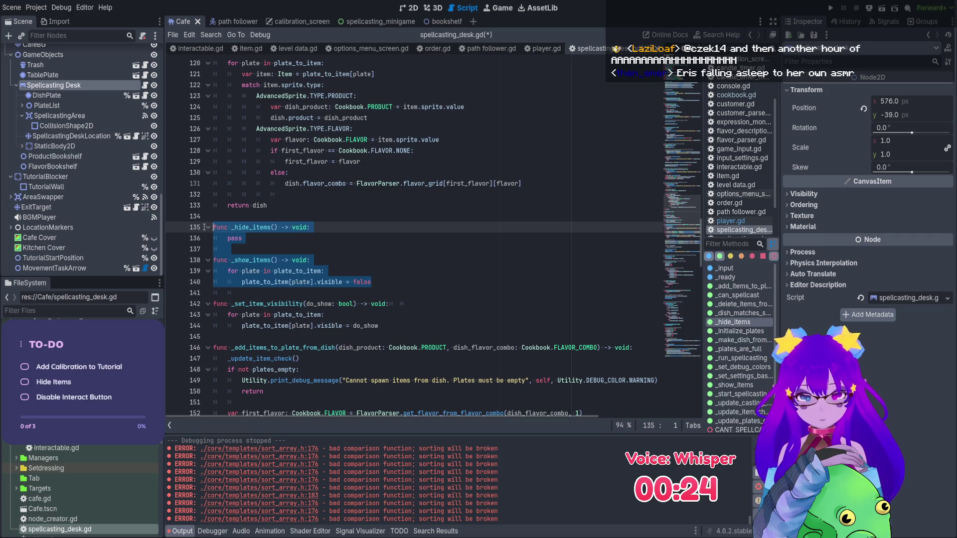
- Delete the old _hide_items and _show_items functions and save the script
{"action": "key", "text": "BackSpace"}
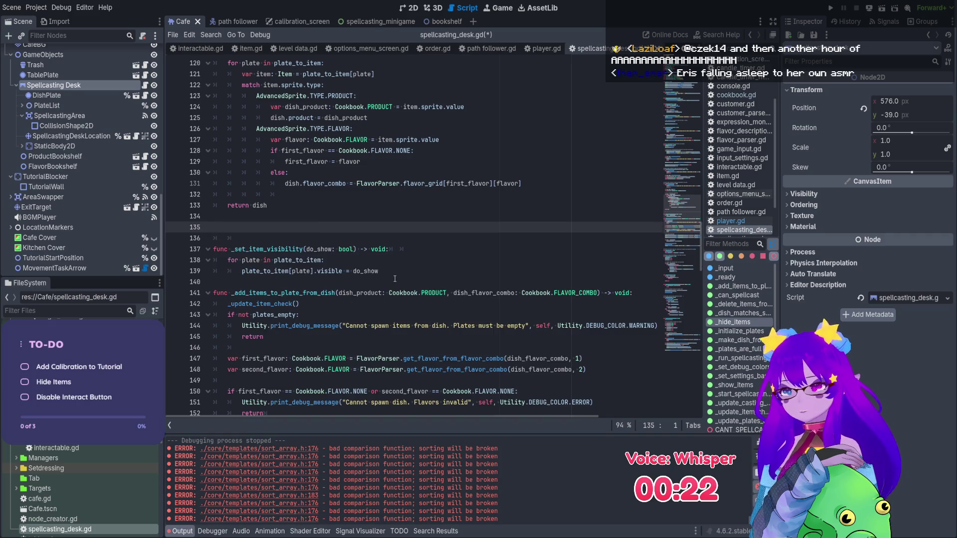
{"action": "key", "text": "BackSpace"}
{"action": "key", "text": "BackSpace"}
{"action": "triple_click", "coordinate": [402, 246]}
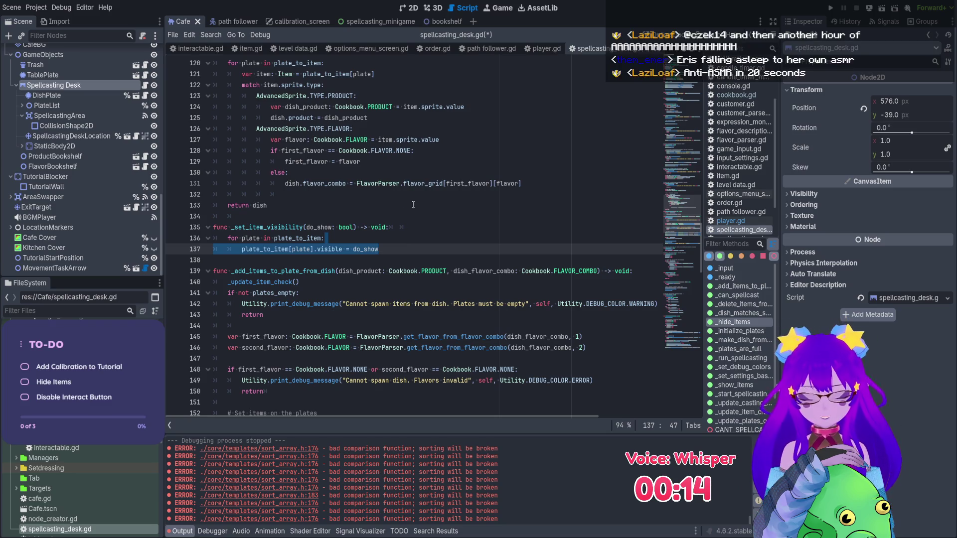
{"action": "key", "text": "ctrl+s"}
- Add blank lines around _set_item_visibility, save, and jump to the script's top
{"action": "left_click", "coordinate": [367, 214]}
{"action": "key", "text": "Return"}
{"action": "left_click", "coordinate": [299, 268]}
{"action": "key", "text": "Return"}
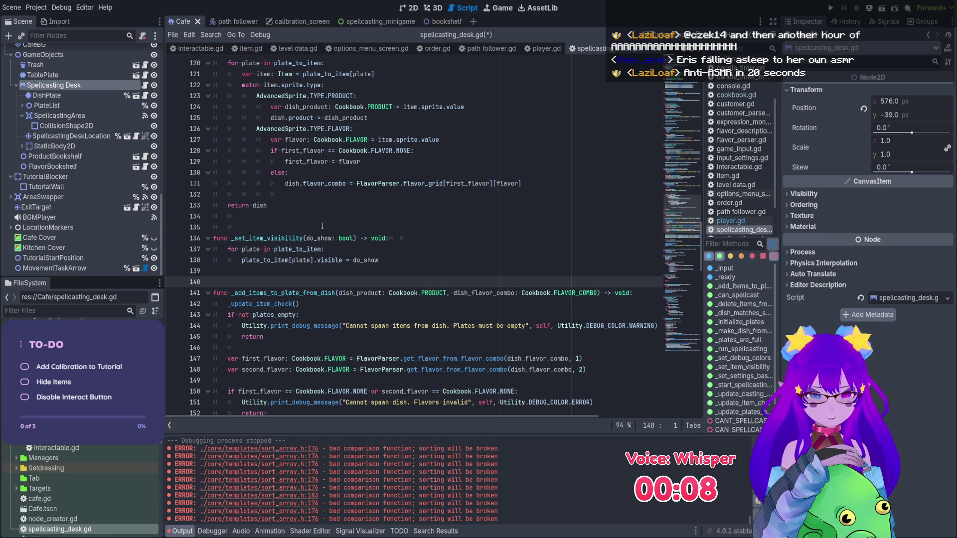
{"action": "triple_click", "coordinate": [272, 240]}
{"action": "key", "text": "ctrl+s"}
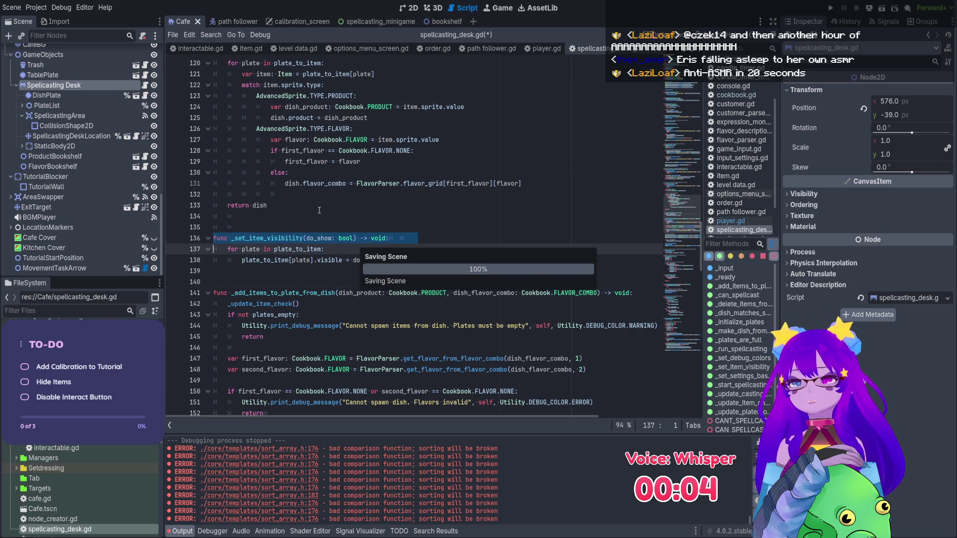
{"action": "double_click", "coordinate": [273, 239]}
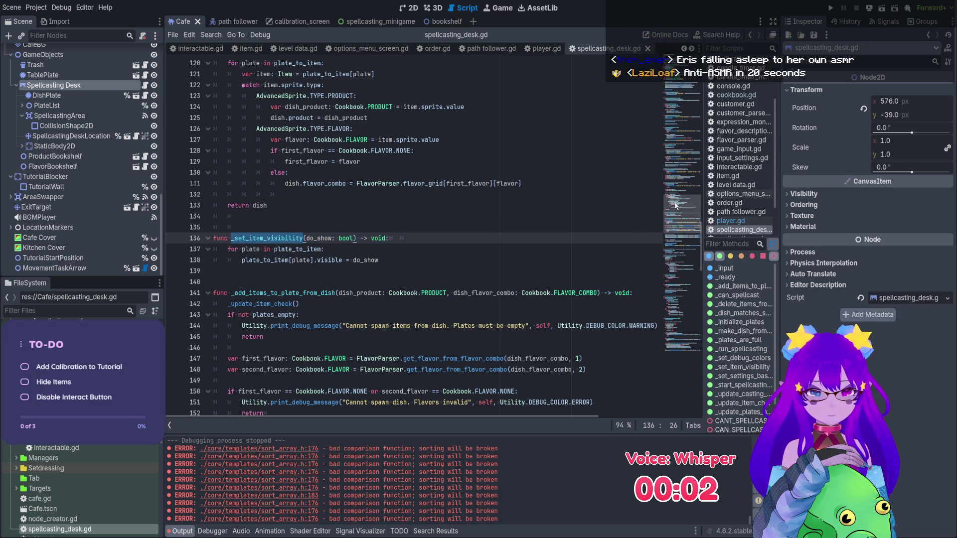
{"action": "left_click", "coordinate": [690, 155]}
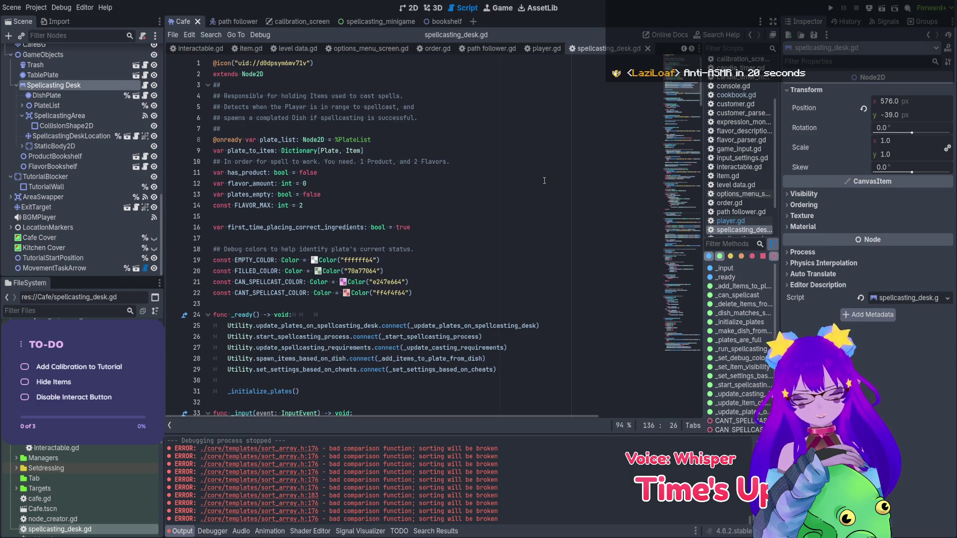
- Type 'Utility.set_spellcasting_table_item_visibility' on a new line in _ready
{"action": "scroll", "coordinate": [544, 180], "scroll_direction": "down", "scroll_amount": 3}
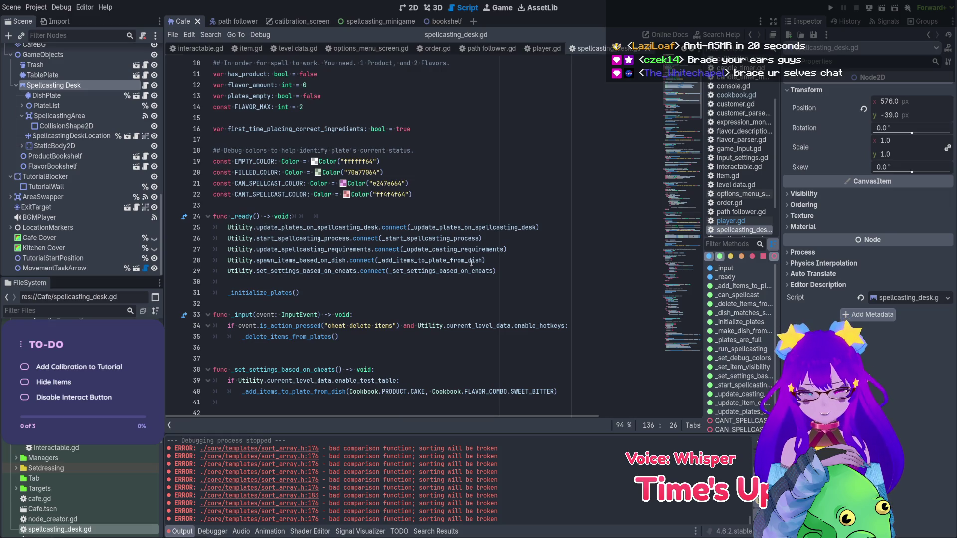
{"action": "left_click", "coordinate": [501, 270]}
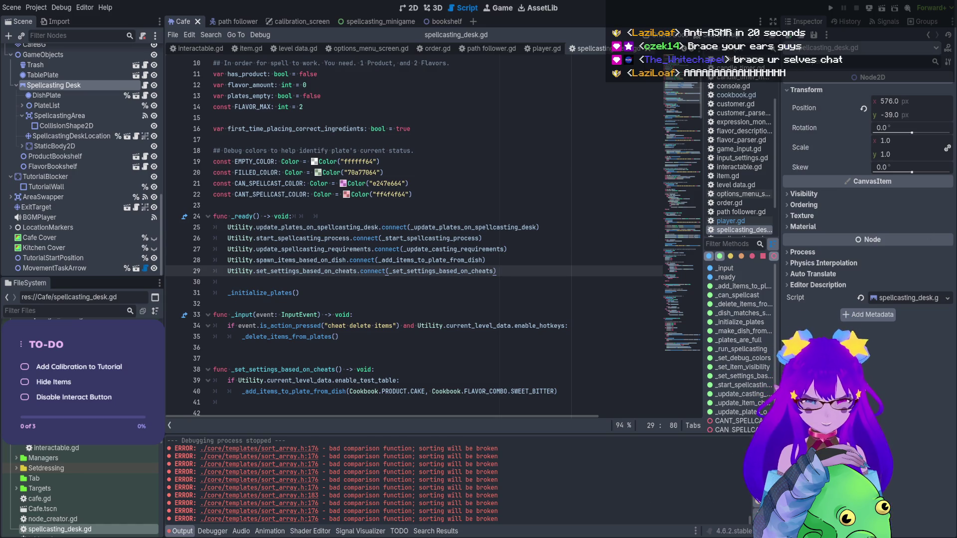
{"action": "left_click", "coordinate": [432, 286]}
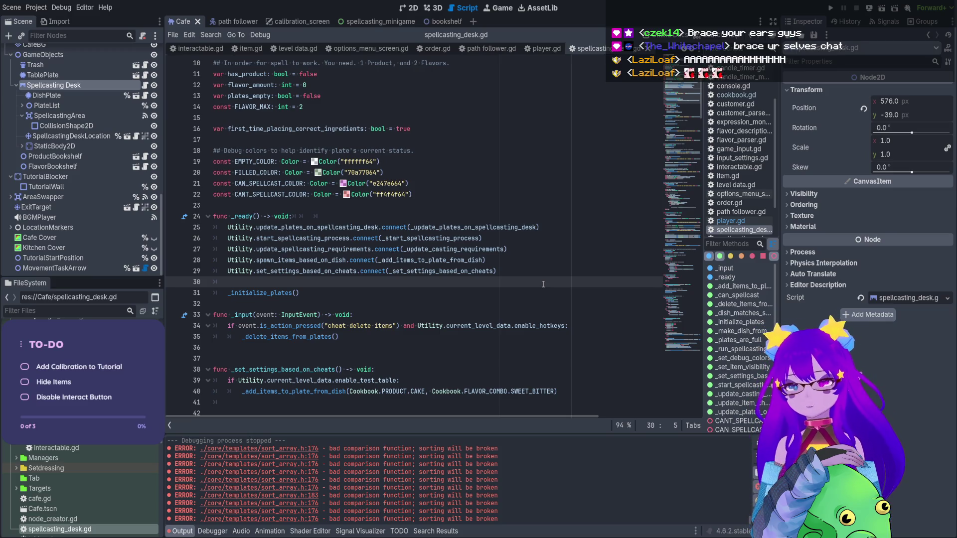
{"action": "key", "text": "Return"}
{"action": "key", "text": "Up"}
{"action": "type", "text": "Utility._set_item_visibility"}
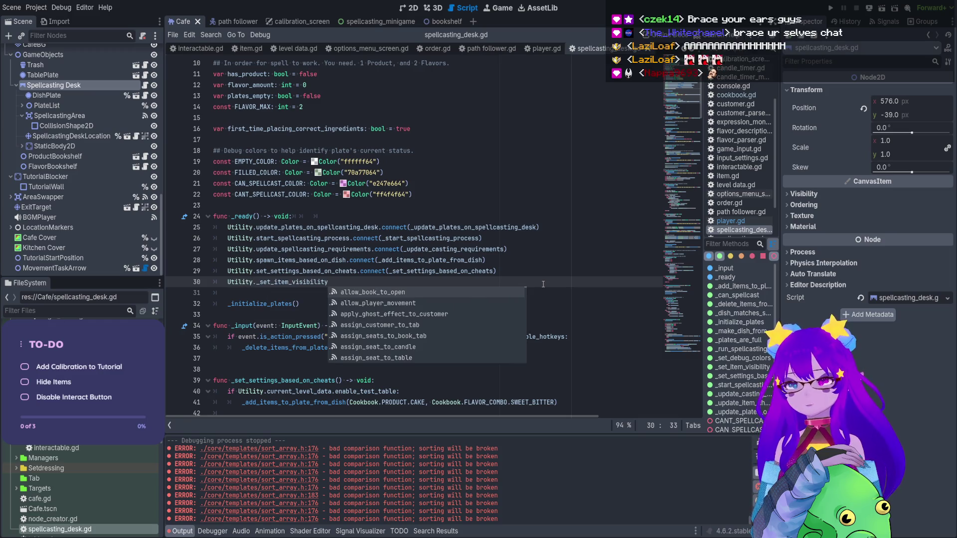
{"action": "key", "text": "Left"}
{"action": "key", "text": "Left"}
{"action": "key", "text": "Left"}
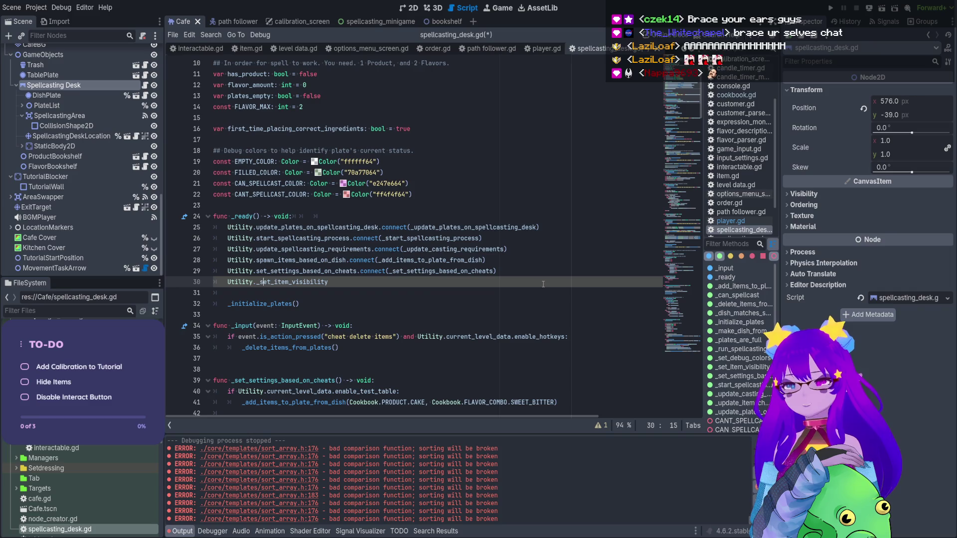
{"action": "key", "text": "BackSpace"}
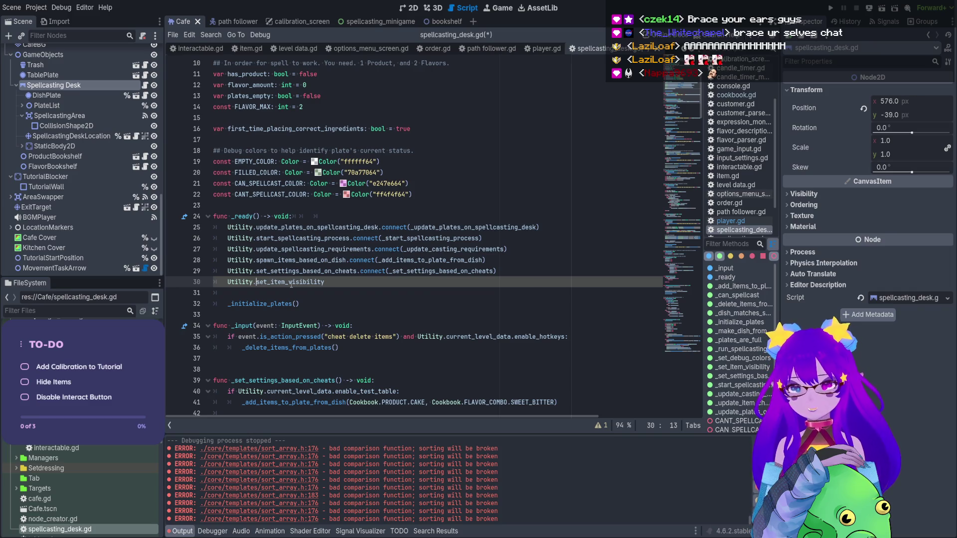
{"action": "left_click", "coordinate": [286, 282]}
{"action": "type", "text": "_"}
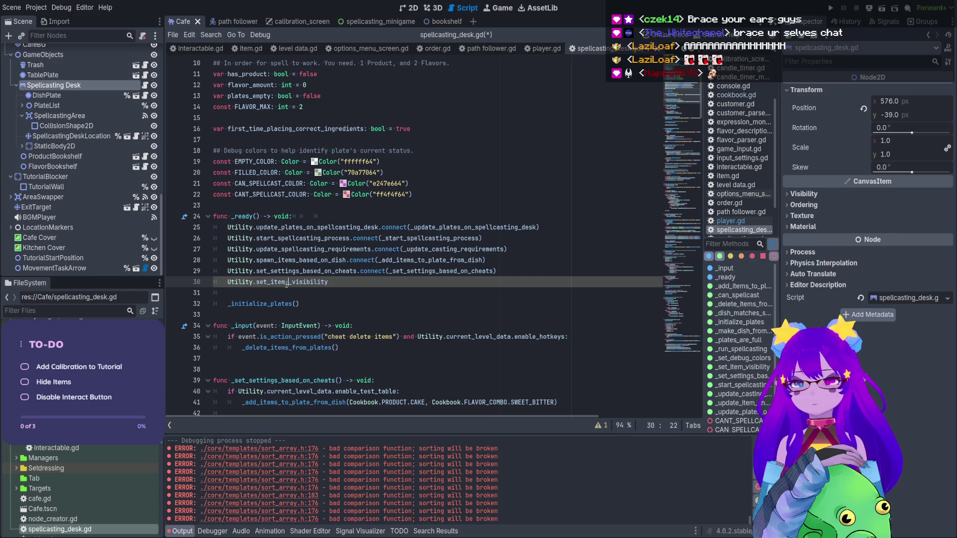
{"action": "key", "text": "BackSpace"}
{"action": "key", "text": "BackSpace"}
{"action": "key", "text": "BackSpace"}
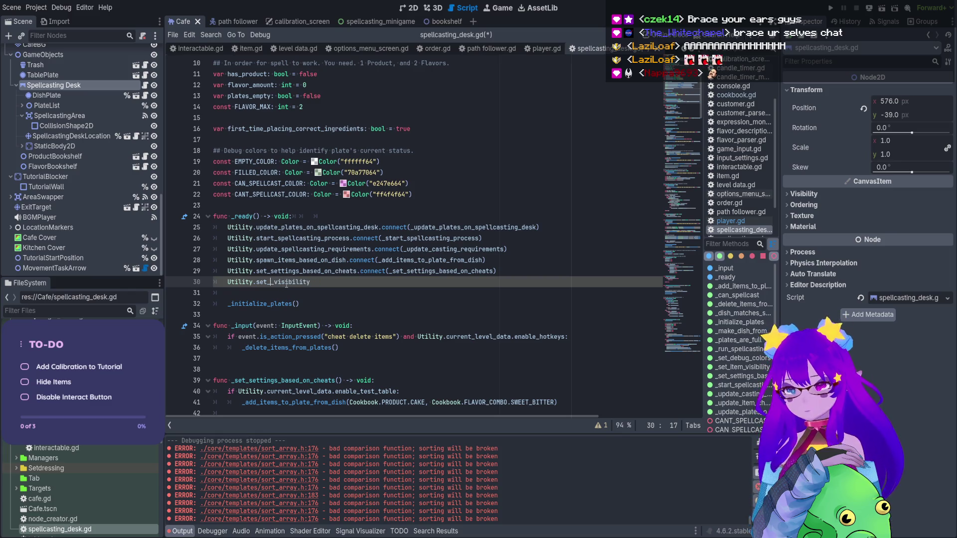
{"action": "type", "text": "spell"}
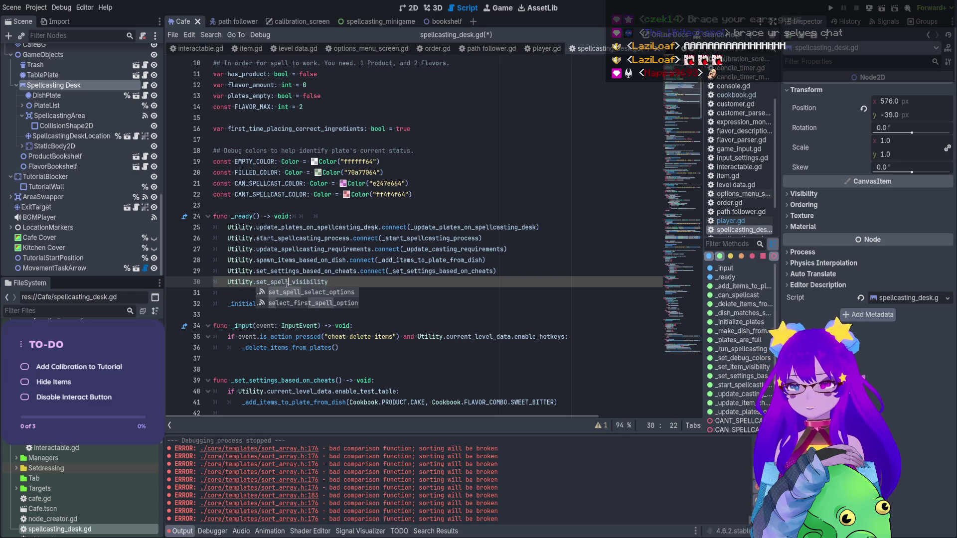
{"action": "type", "text": "casting_table_item"}
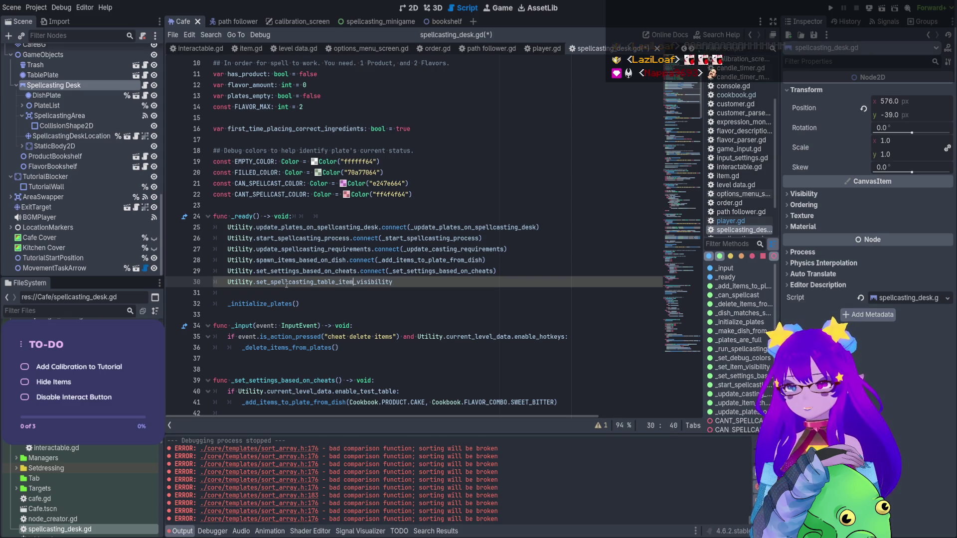
- Append '.connect(_set_item_visibility)', save, and open the Utility signal definitions in utility.gd
{"action": "left_click", "coordinate": [518, 280]}
{"action": "type", "text": ".connect("}
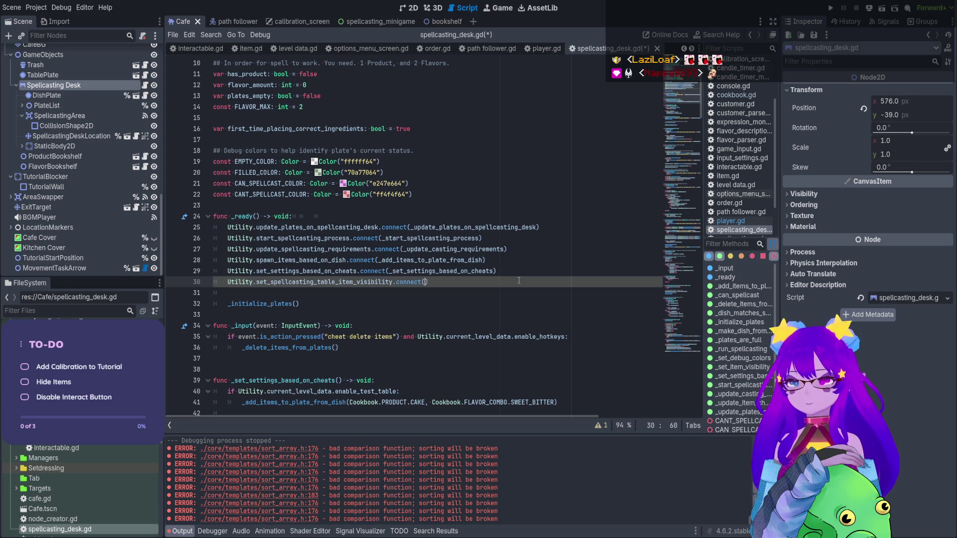
{"action": "type", "text": "_set_item_visibility"}
{"action": "key", "text": "ctrl+s"}
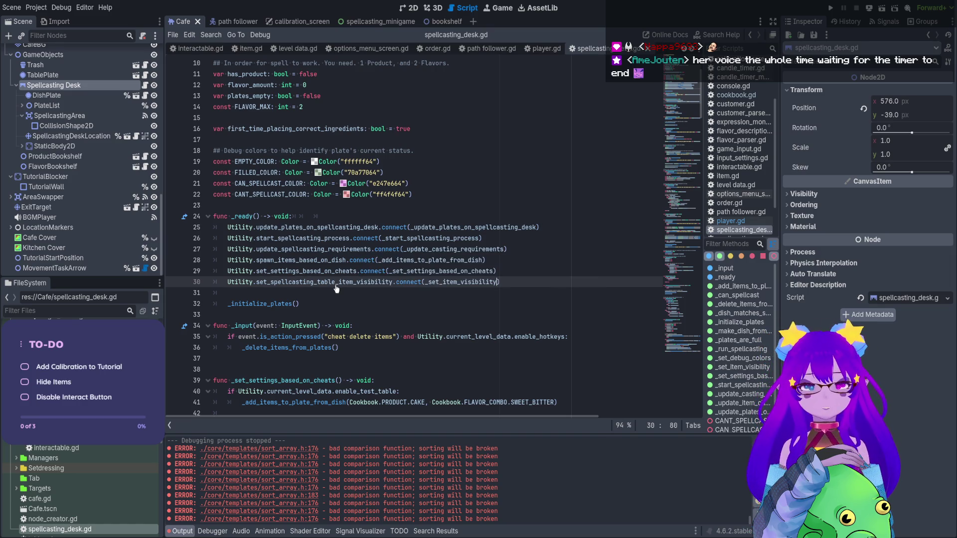
{"action": "double_click", "coordinate": [335, 282]}
{"action": "key", "text": "ctrl+s"}
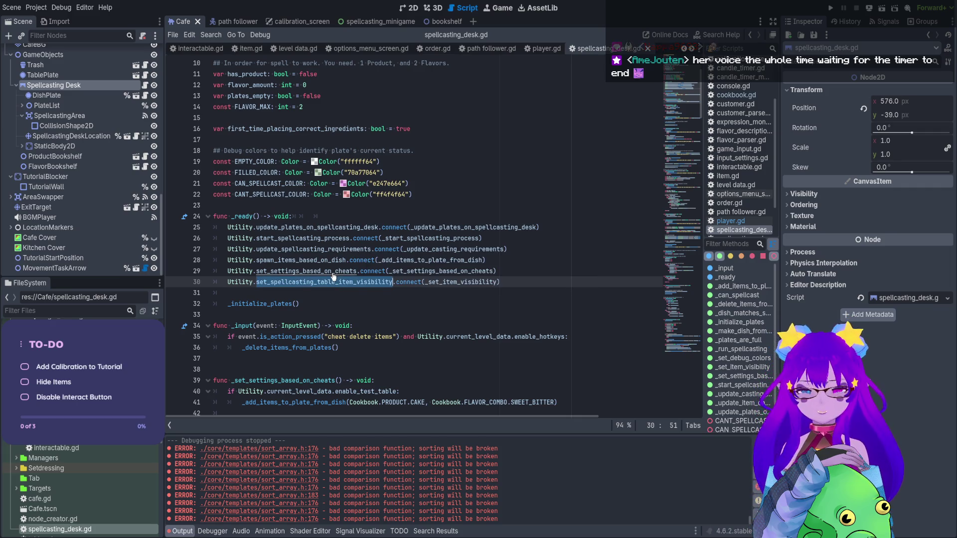
{"action": "left_click", "coordinate": [333, 271], "text": "ctrl"}
{"action": "scroll", "coordinate": [590, 221], "scroll_direction": "up", "scroll_amount": 3}
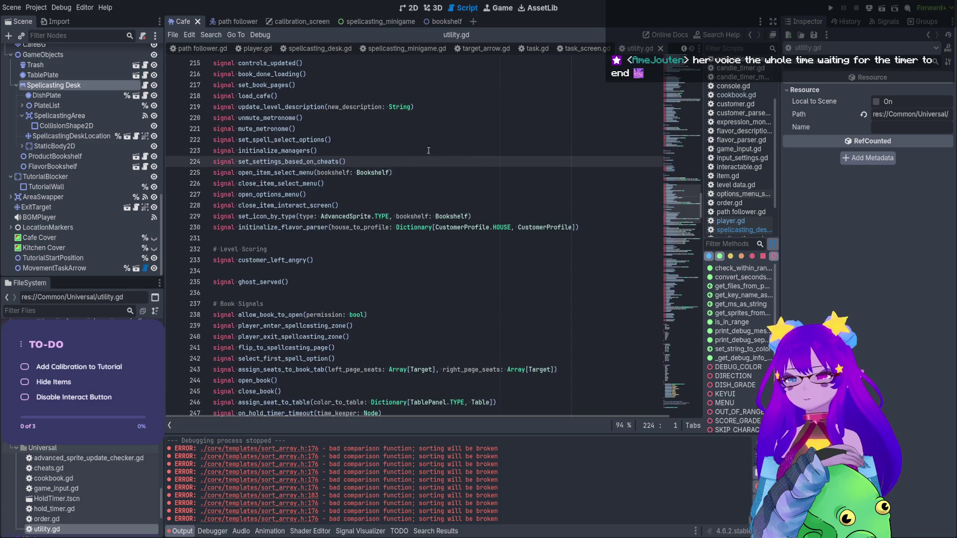
- Declare 'signal set_spellcasting_table_item_visibility(do_show: bool)' under the item signals and save utility.gd
{"action": "left_click_drag", "start_coordinate": [590, 234], "coordinate": [589, 219]}
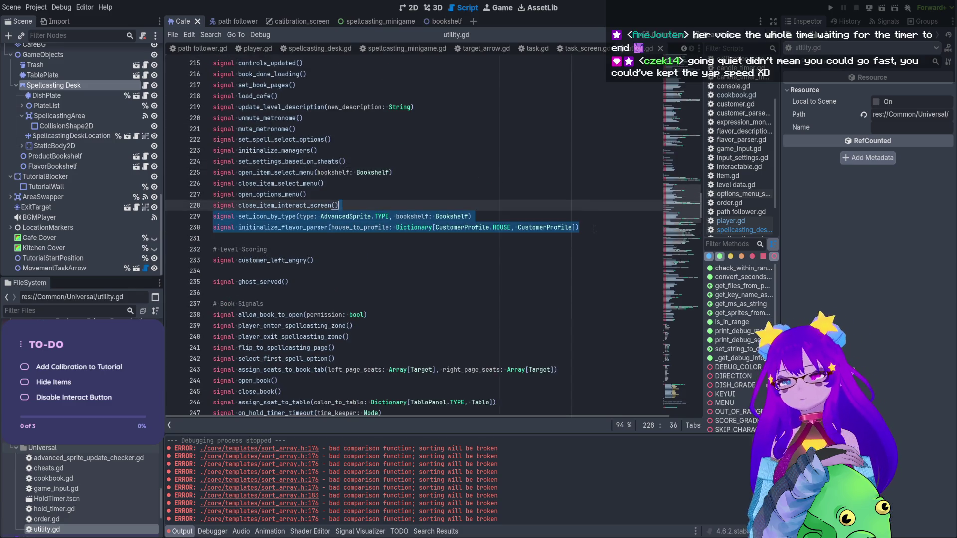
{"action": "left_click", "coordinate": [593, 229]}
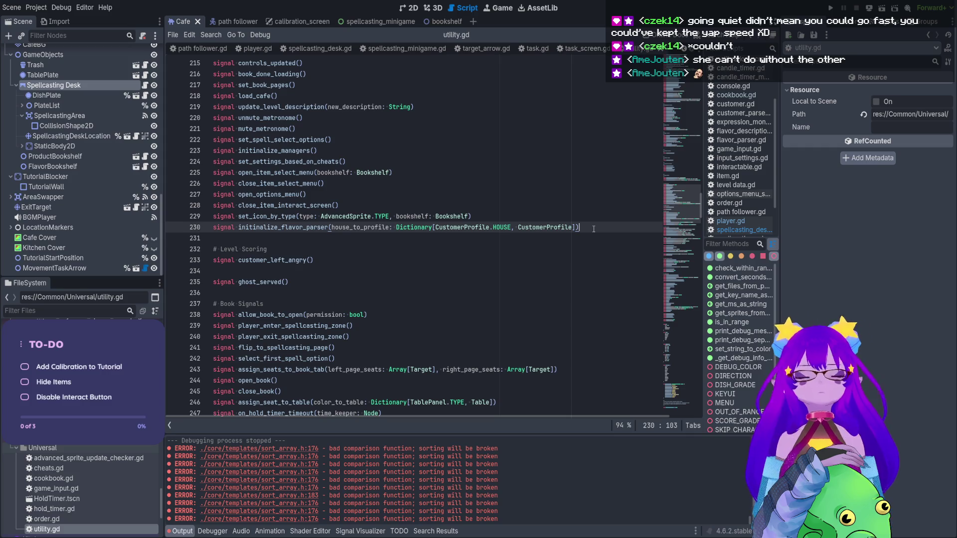
{"action": "key", "text": "Return"}
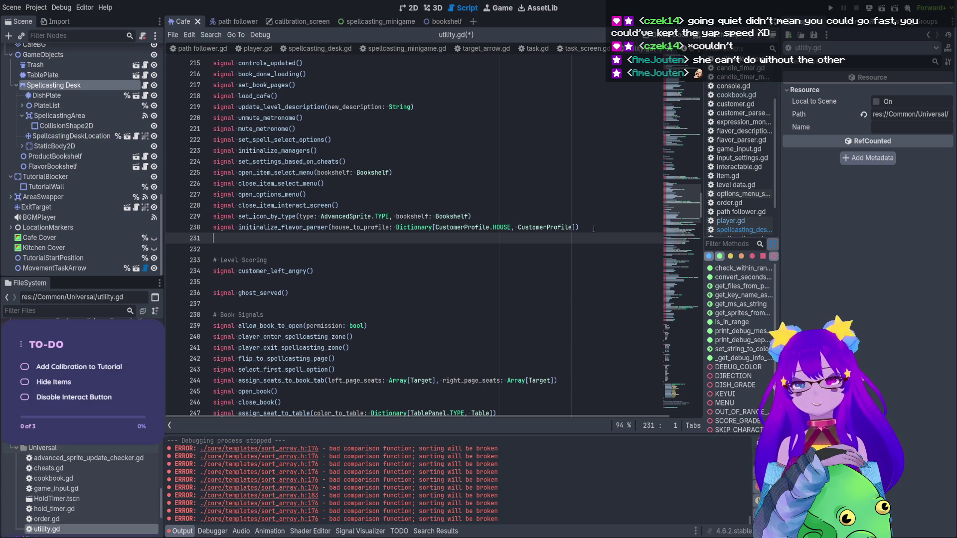
{"action": "key", "text": "BackSpace"}
{"action": "scroll", "coordinate": [435, 287], "scroll_direction": "up", "scroll_amount": 5}
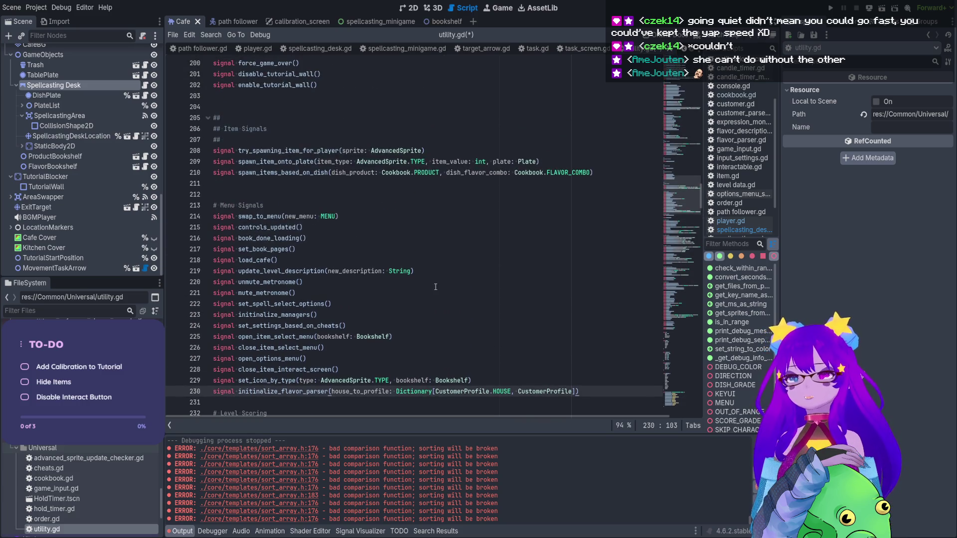
{"action": "scroll", "coordinate": [268, 240], "scroll_direction": "up", "scroll_amount": 5}
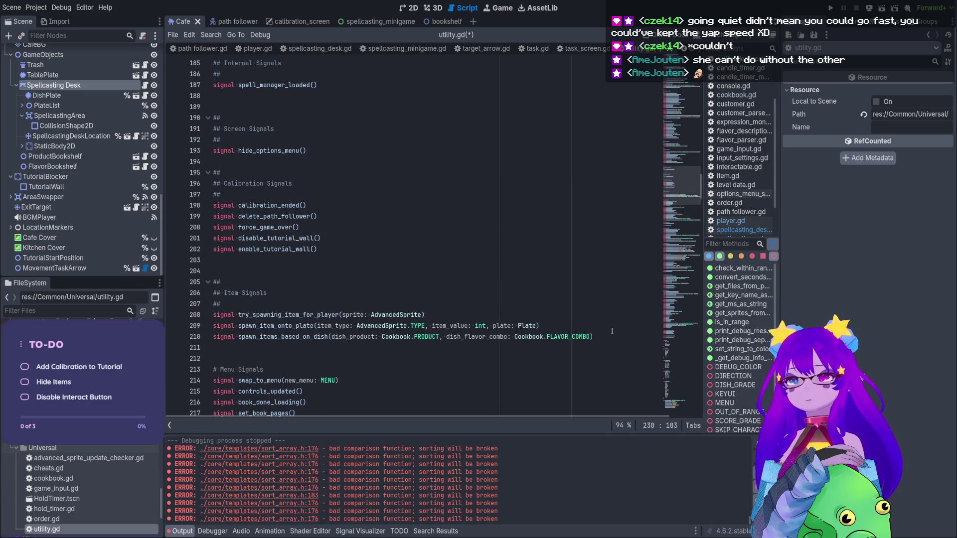
{"action": "left_click", "coordinate": [605, 336]}
{"action": "key", "text": "Return"}
{"action": "type", "text": "signal set_spellcasting_table_item_visibility"}
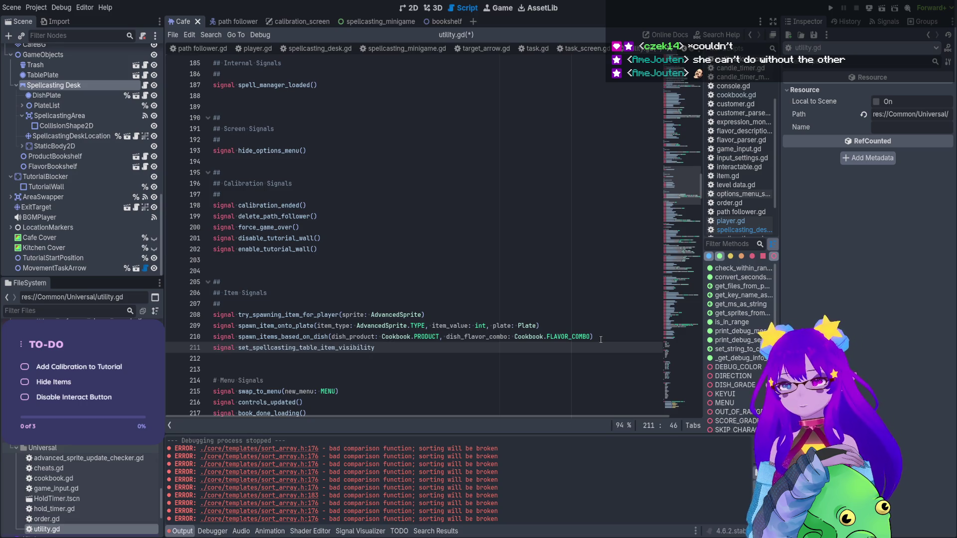
{"action": "type", "text": "(do"}
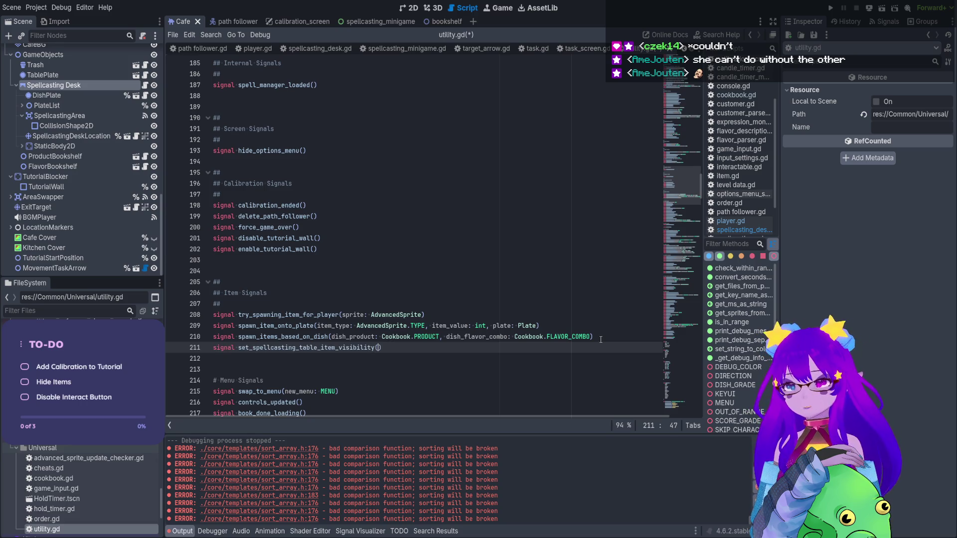
{"action": "type", "text": "_show: bi"}
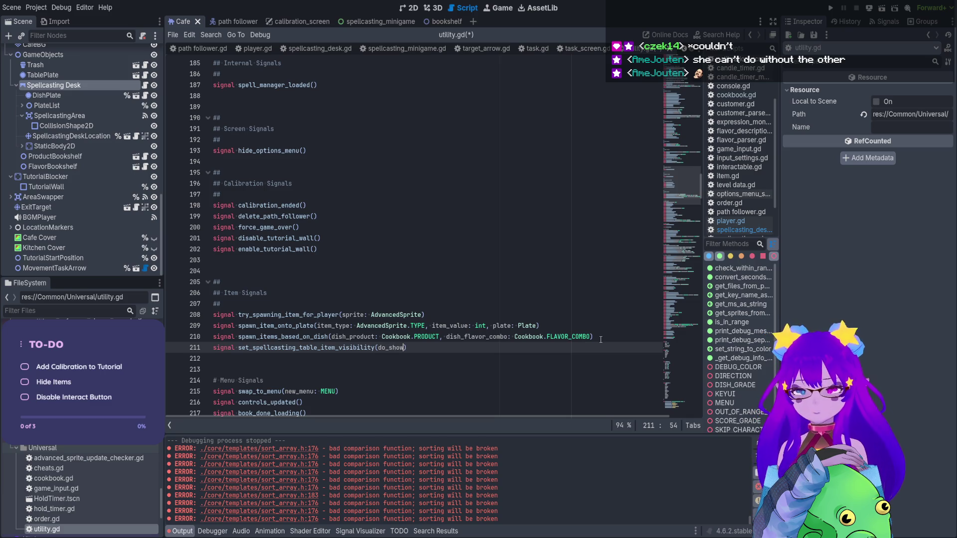
{"action": "key", "text": "BackSpace"}
{"action": "type", "text": "ool"}
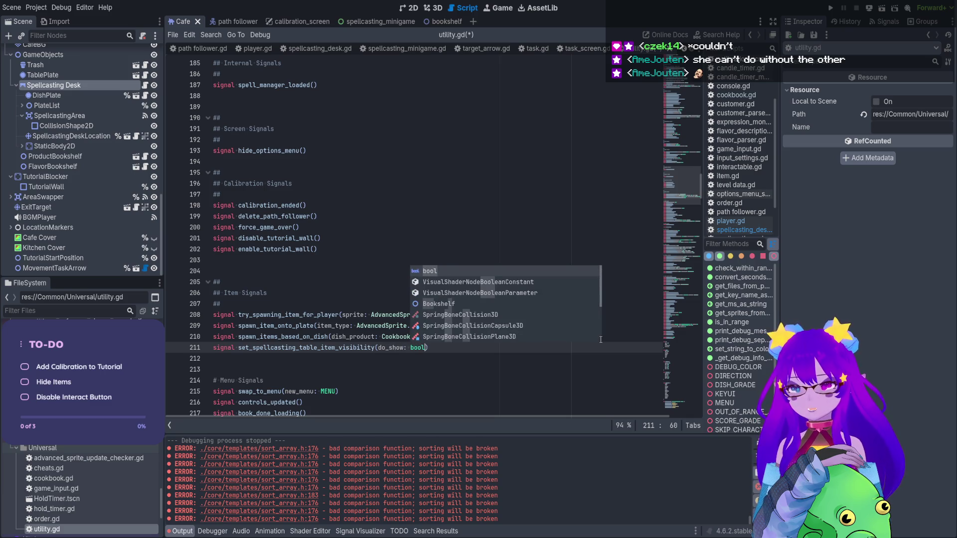
{"action": "key", "text": "ctrl+s"}
- Return to the Cafe scene's 2D view and pan the canvas
{"action": "double_click", "coordinate": [307, 348]}
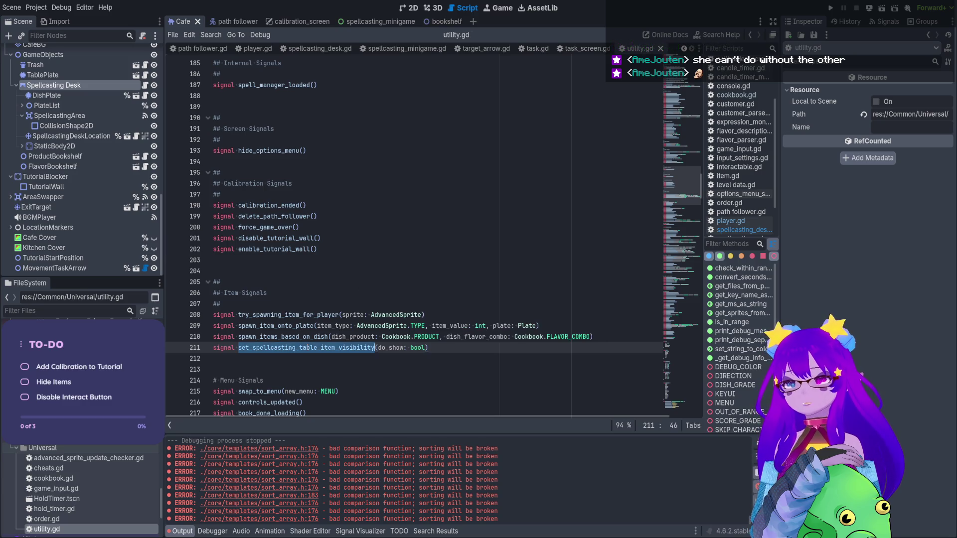
{"action": "key", "text": "ctrl+s"}
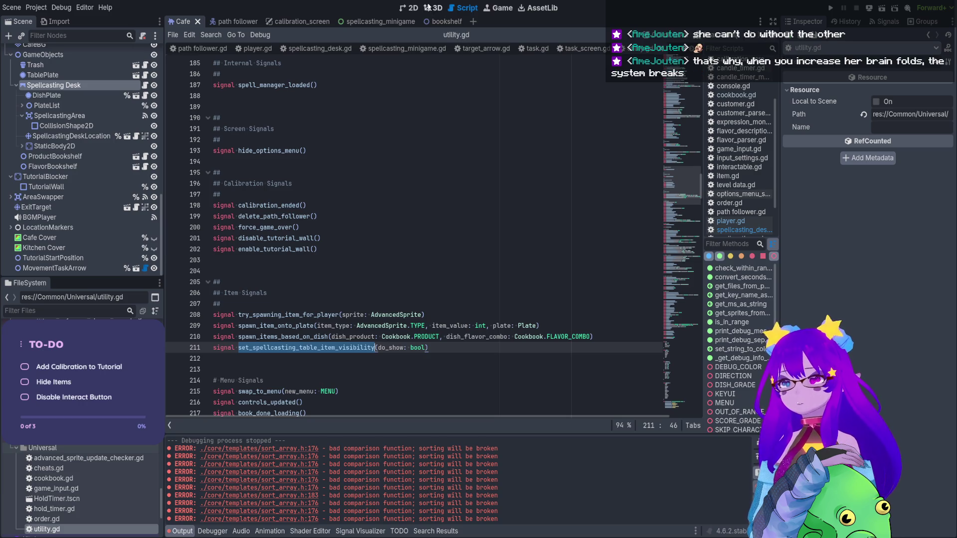
{"action": "left_click", "coordinate": [409, 8]}
{"action": "left_click_drag", "start_coordinate": [505, 213], "coordinate": [538, 242]}
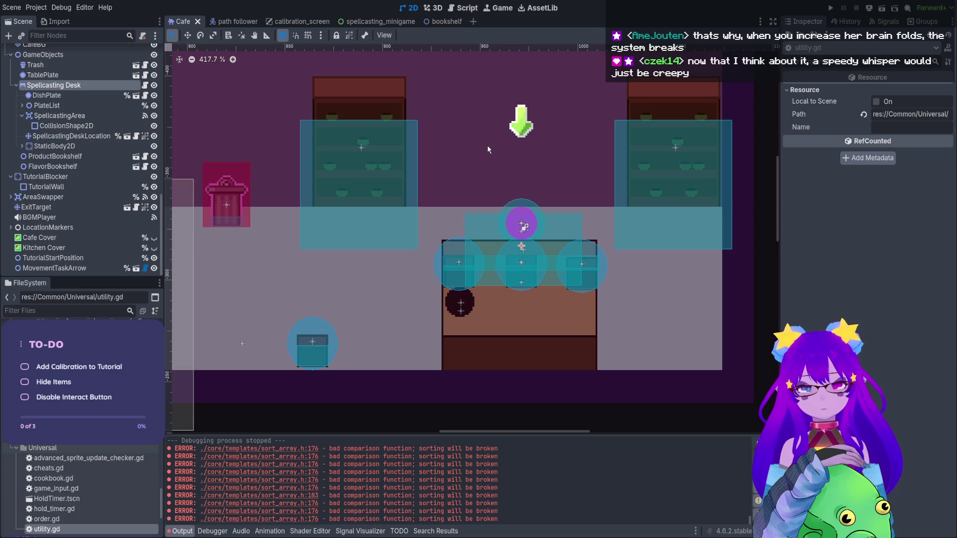
- Save the scene and open the Spellcasting Desk script to review its _ready signal connections
{"action": "left_click", "coordinate": [465, 10]}
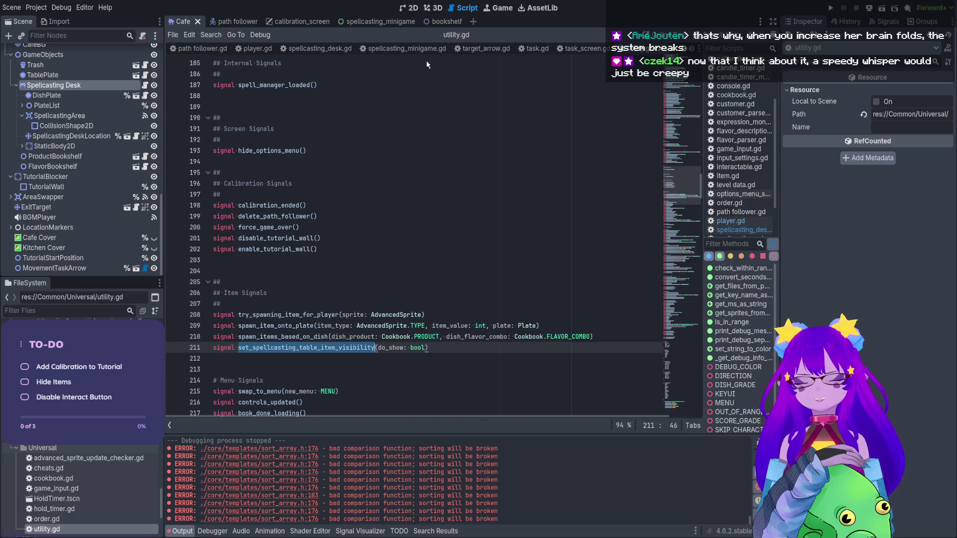
{"action": "key", "text": "ctrl+s"}
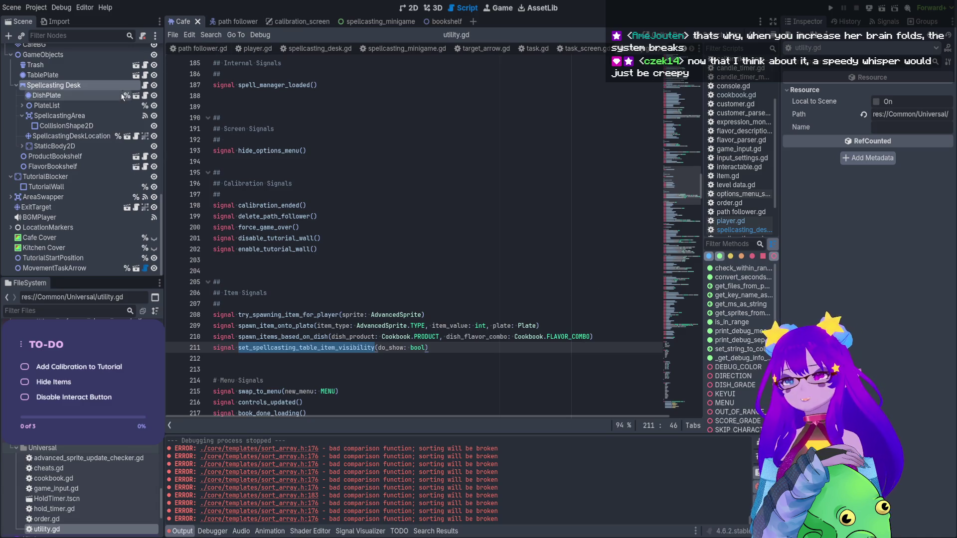
{"action": "left_click", "coordinate": [144, 86]}
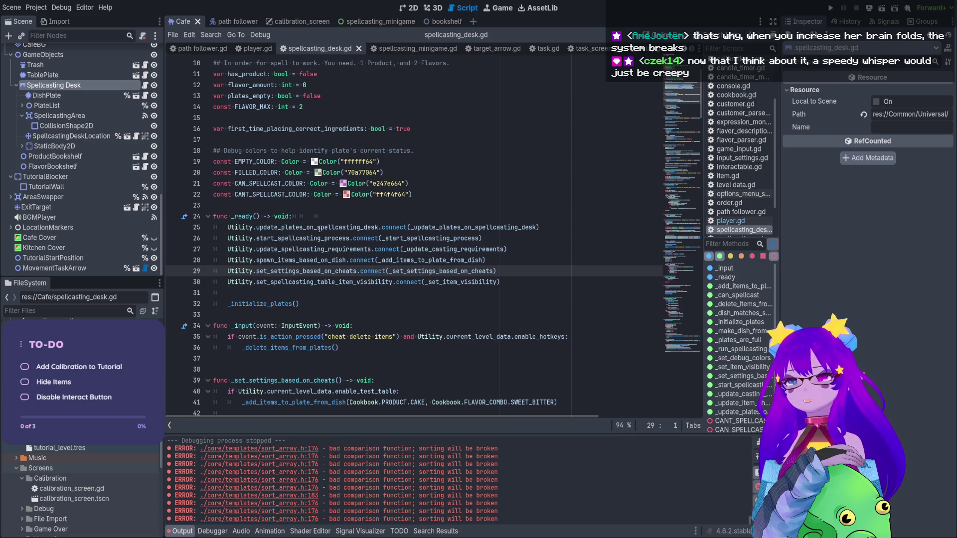
{"action": "left_click_drag", "start_coordinate": [318, 228], "coordinate": [314, 282]}
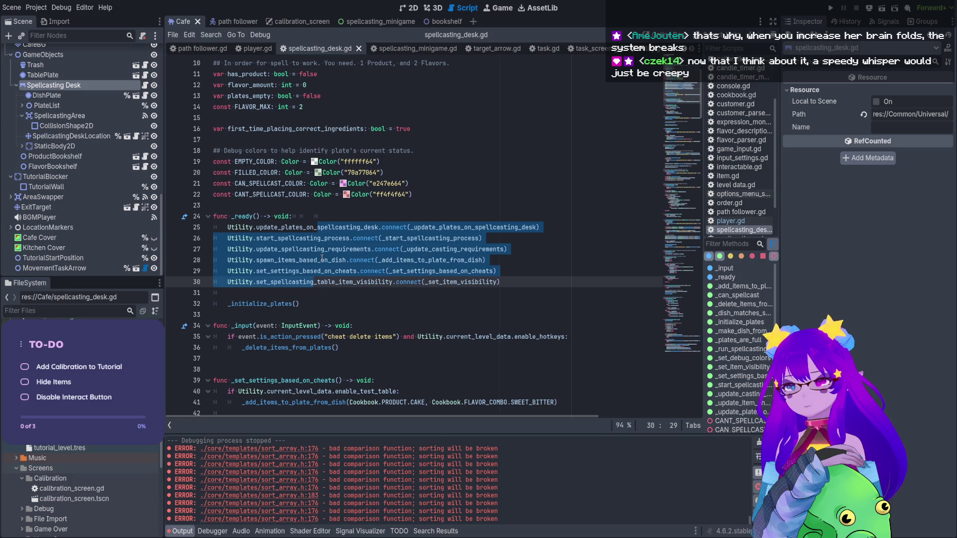
{"action": "scroll", "coordinate": [144, 51], "scroll_direction": "up", "scroll_amount": 10}
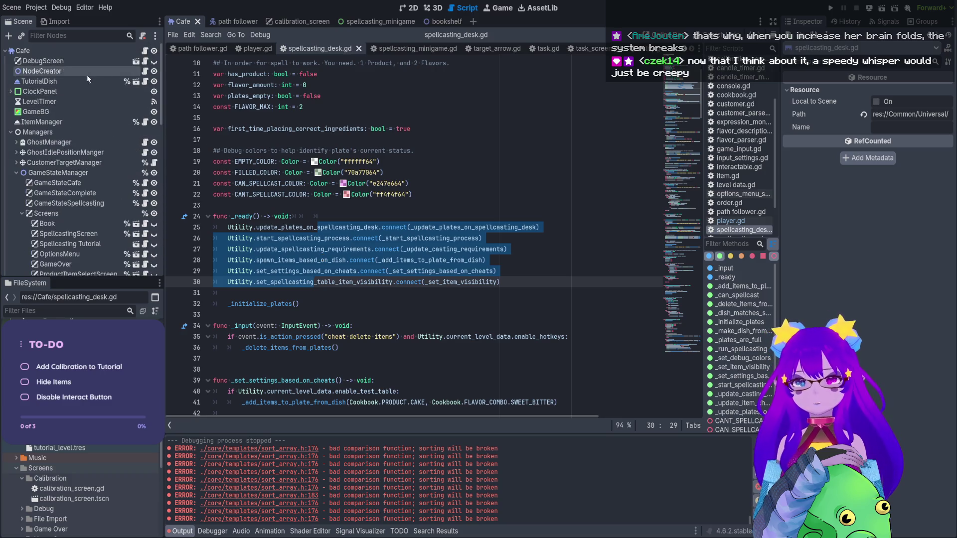
- In cafe.gd's _ready, select the set_settings_based_on_cheats emit line on line 91
{"action": "left_click", "coordinate": [145, 50]}
{"action": "scroll", "coordinate": [474, 216], "scroll_direction": "up", "scroll_amount": 5}
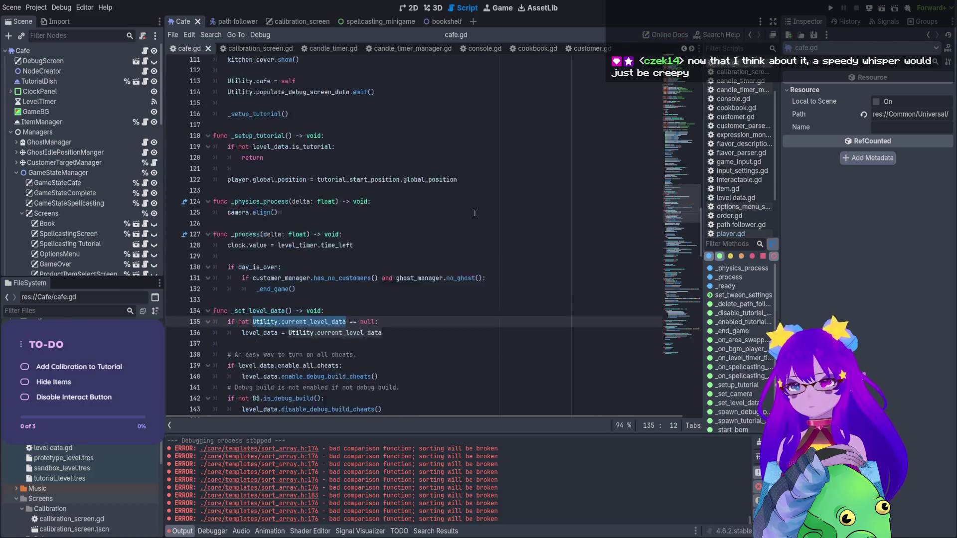
{"action": "scroll", "coordinate": [474, 215], "scroll_direction": "up", "scroll_amount": 8}
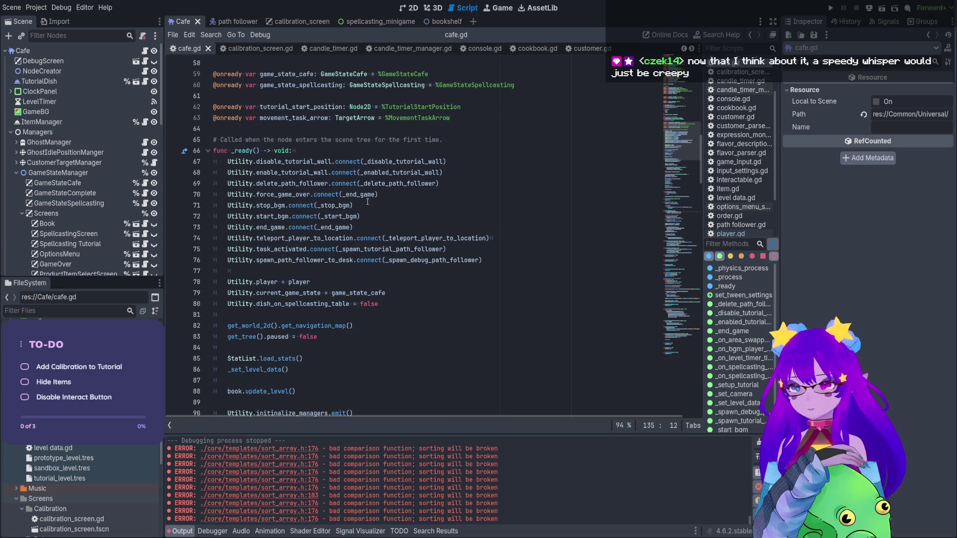
{"action": "scroll", "coordinate": [360, 191], "scroll_direction": "down", "scroll_amount": 7}
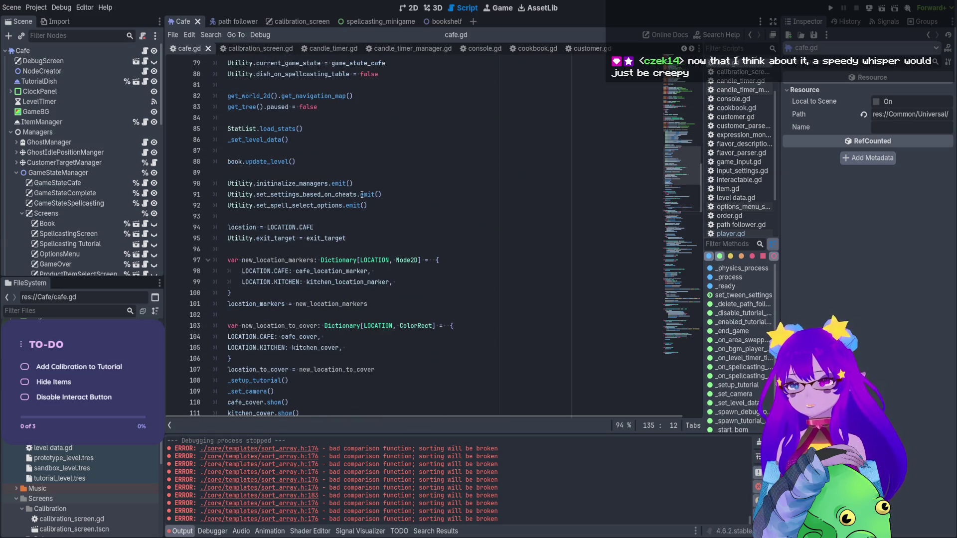
{"action": "double_click", "coordinate": [327, 185]}
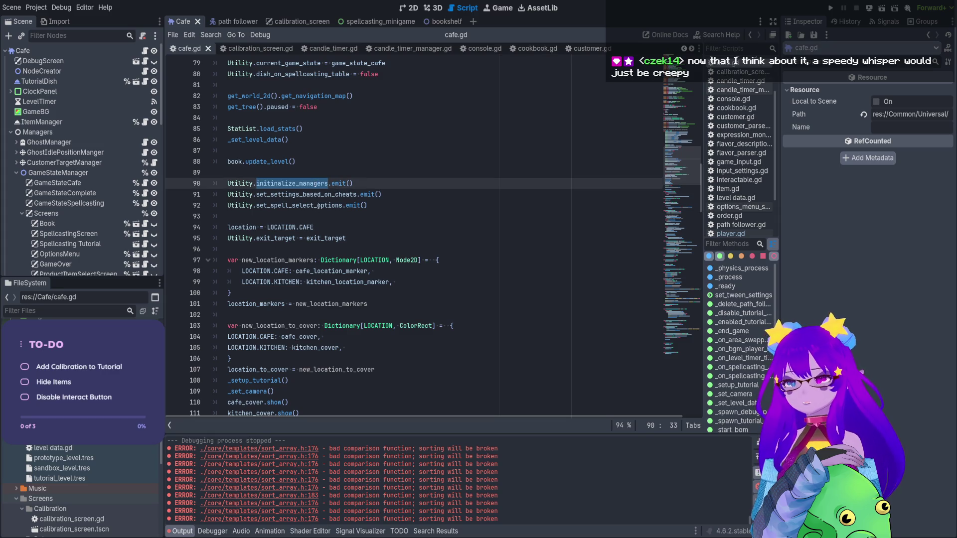
{"action": "double_click", "coordinate": [323, 194]}
{"action": "double_click", "coordinate": [329, 205]}
{"action": "left_click_drag", "start_coordinate": [381, 194], "coordinate": [227, 194]}
{"action": "key", "text": "ctrl+c"}
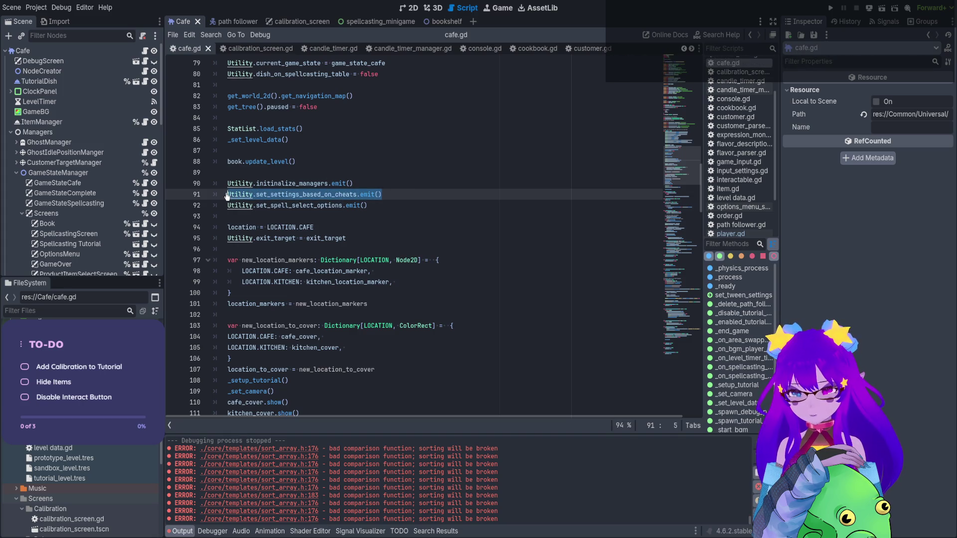
- Reopen spellcasting_desk.gd from the Spellcasting Desk node
{"action": "scroll", "coordinate": [111, 173], "scroll_direction": "down", "scroll_amount": 8}
{"action": "scroll", "coordinate": [114, 177], "scroll_direction": "down", "scroll_amount": 5}
{"action": "left_click", "coordinate": [144, 217]}
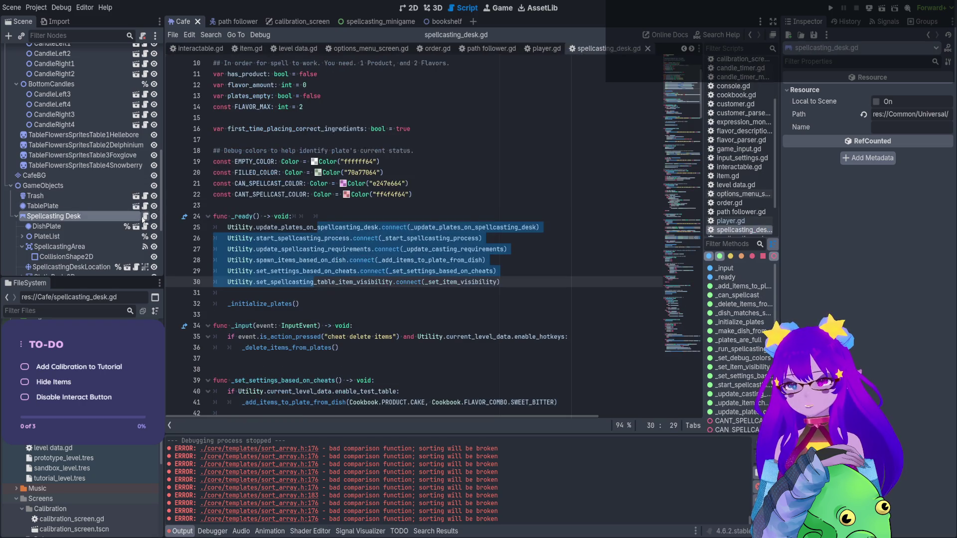
- Add line 31 as Utility.set_settings_based_on_cheats.connect() by pasting the emit call and replacing emit with connect
{"action": "left_click", "coordinate": [527, 280]}
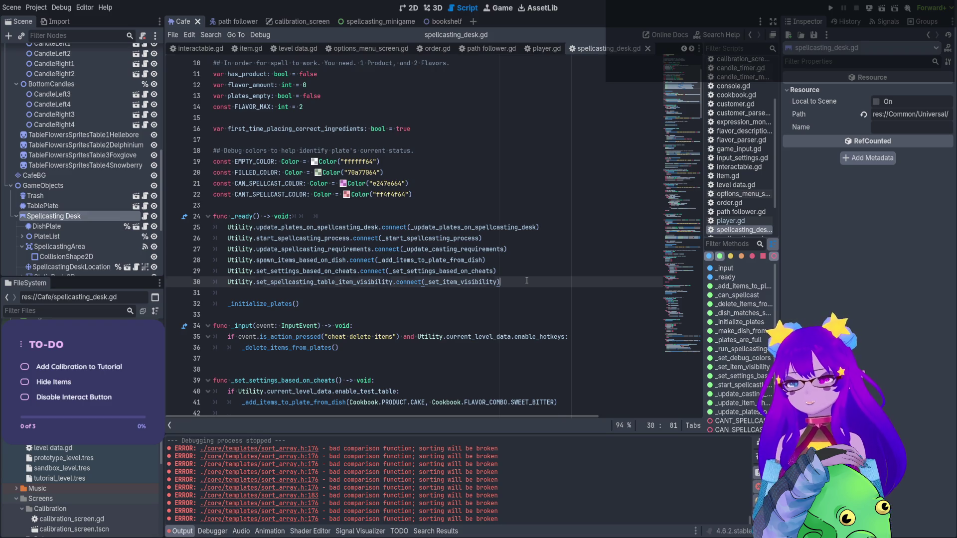
{"action": "key", "text": "Return"}
{"action": "type", "text": "Utility.Utility.set_settings_based_on_cheats.emit("}
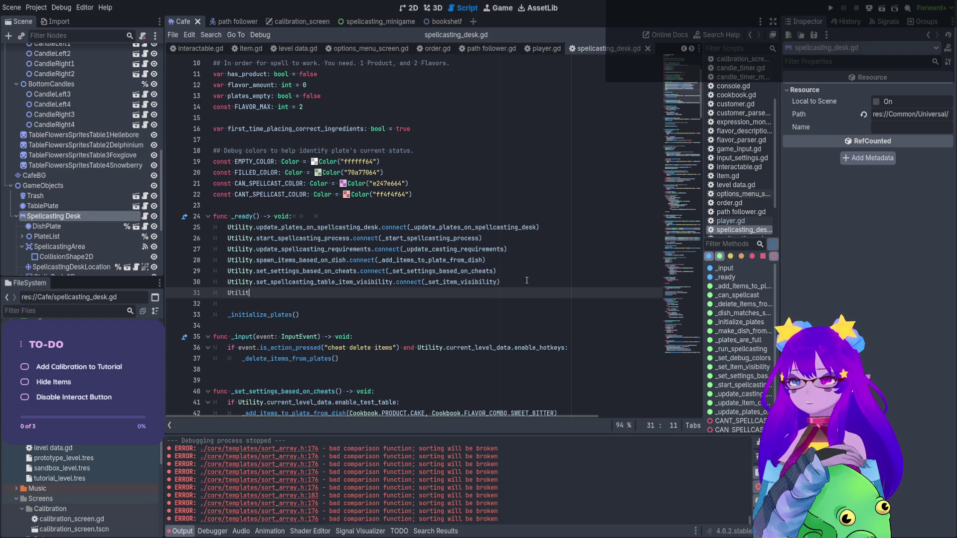
{"action": "key", "text": "ctrl+v"}
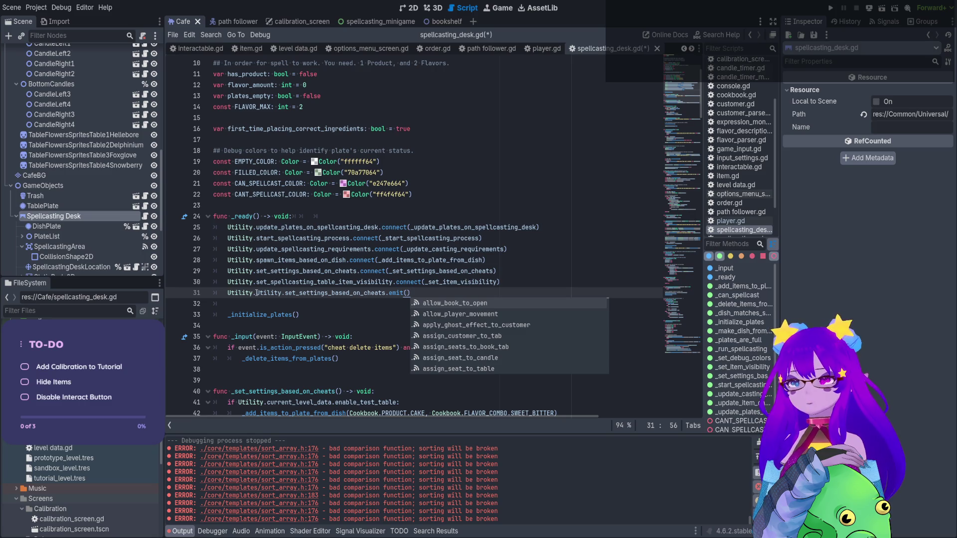
{"action": "key", "text": "Home"}
{"action": "key", "text": "shift+Right"}
{"action": "key", "text": "shift+Right"}
{"action": "key", "text": "shift+Right"}
{"action": "key", "text": "Delete"}
{"action": "double_click", "coordinate": [366, 293]}
{"action": "type", "text": "connect"}
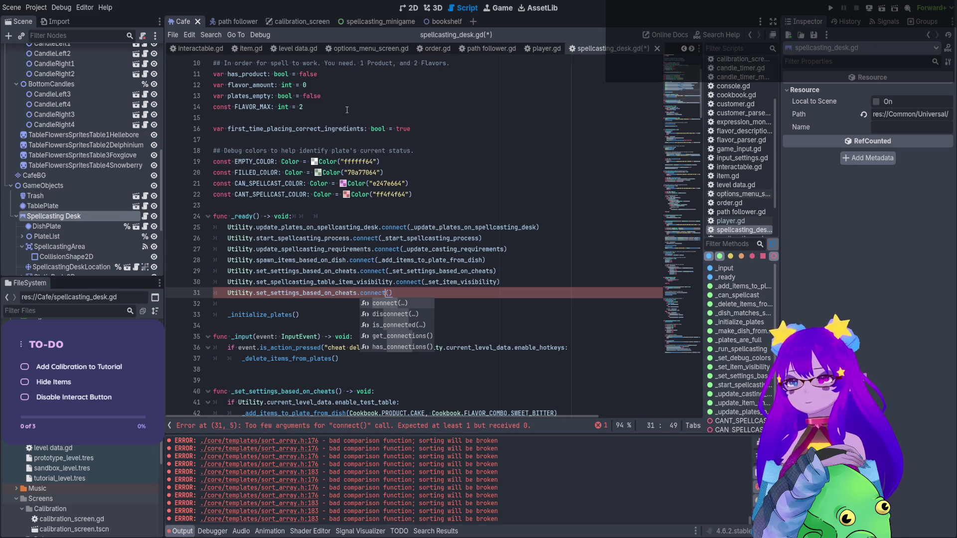
{"action": "scroll", "coordinate": [343, 115], "scroll_direction": "up", "scroll_amount": 3}
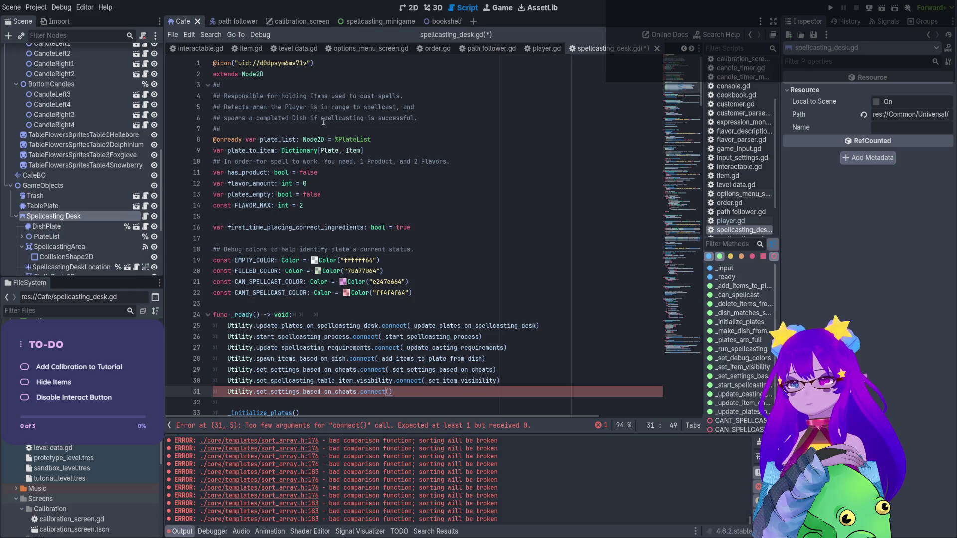
{"action": "scroll", "coordinate": [387, 248], "scroll_direction": "down", "scroll_amount": 3}
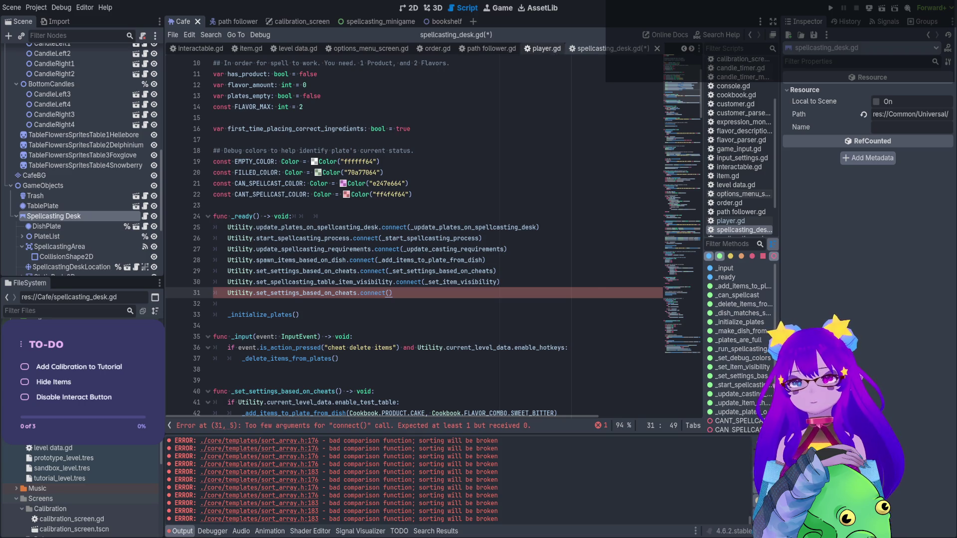
{"action": "left_click", "coordinate": [529, 48]}
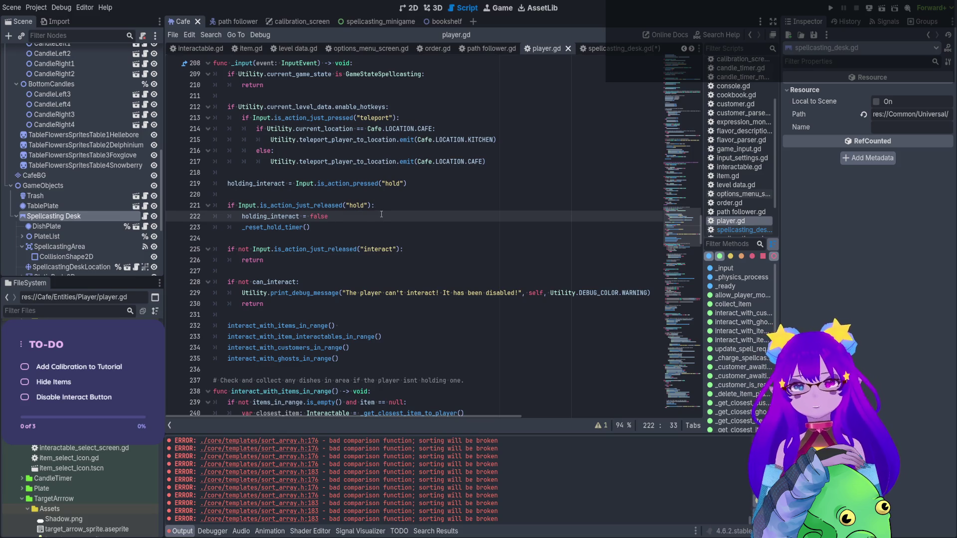
{"action": "scroll", "coordinate": [311, 215], "scroll_direction": "up", "scroll_amount": 15}
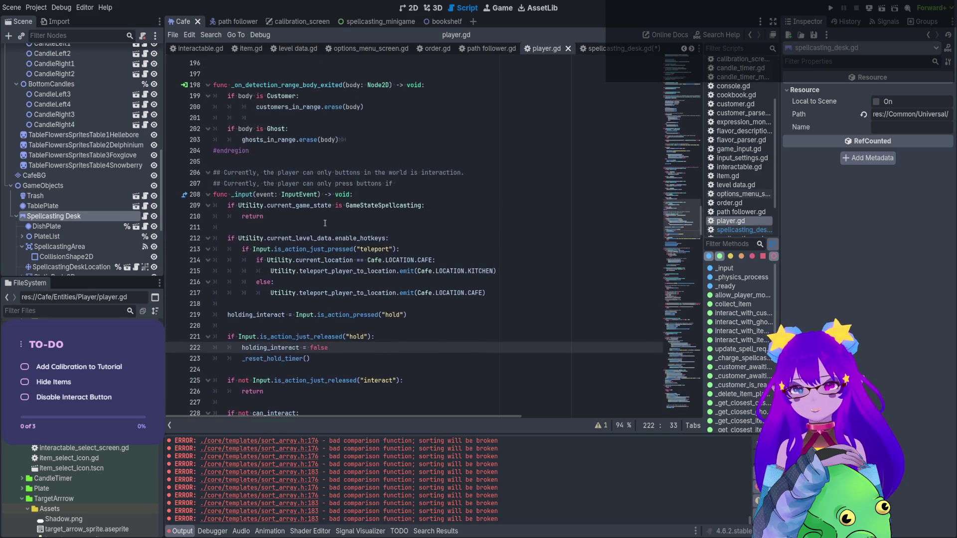
{"action": "scroll", "coordinate": [351, 218], "scroll_direction": "up", "scroll_amount": 20}
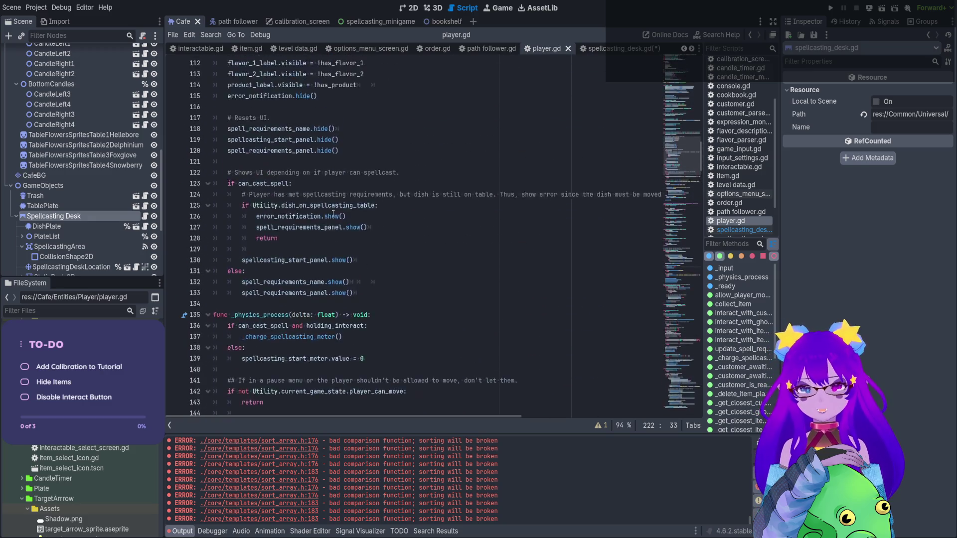
{"action": "scroll", "coordinate": [372, 212], "scroll_direction": "down", "scroll_amount": 5}
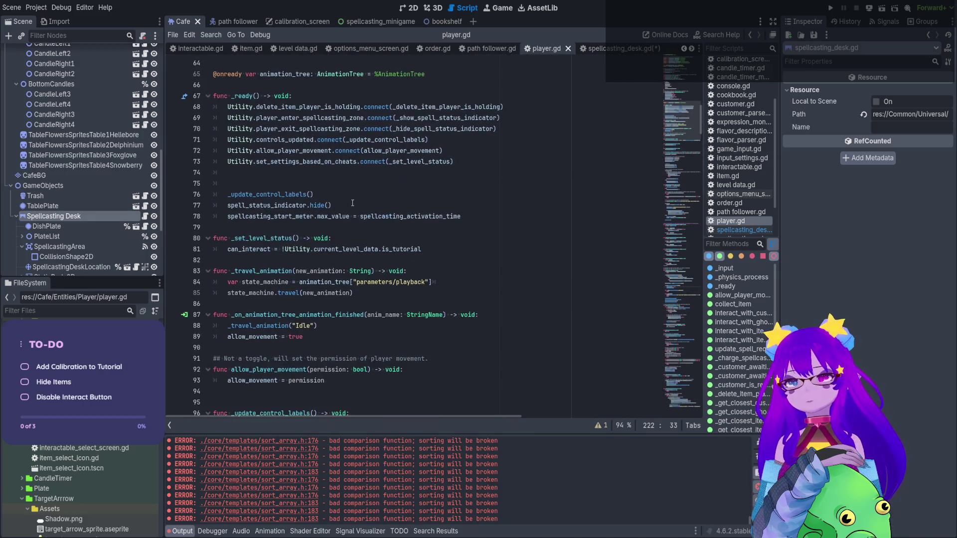
{"action": "mouse_move", "coordinate": [422, 216]}
{"action": "left_mouse_down"}
{"action": "mouse_move", "coordinate": [217, 182]}
{"action": "mouse_move", "coordinate": [207, 194]}
{"action": "mouse_move", "coordinate": [199, 131]}
{"action": "left_mouse_up"}
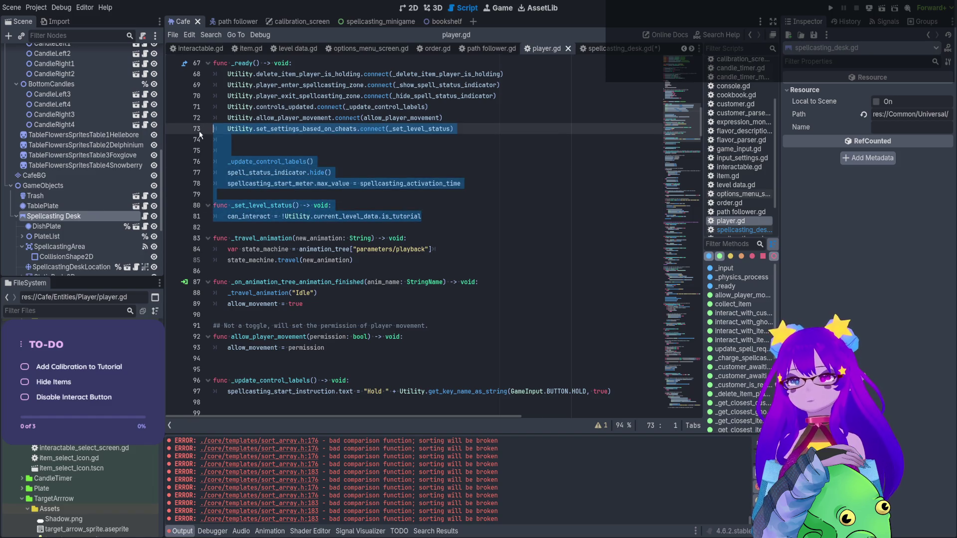
{"action": "key", "text": "ctrl+s"}
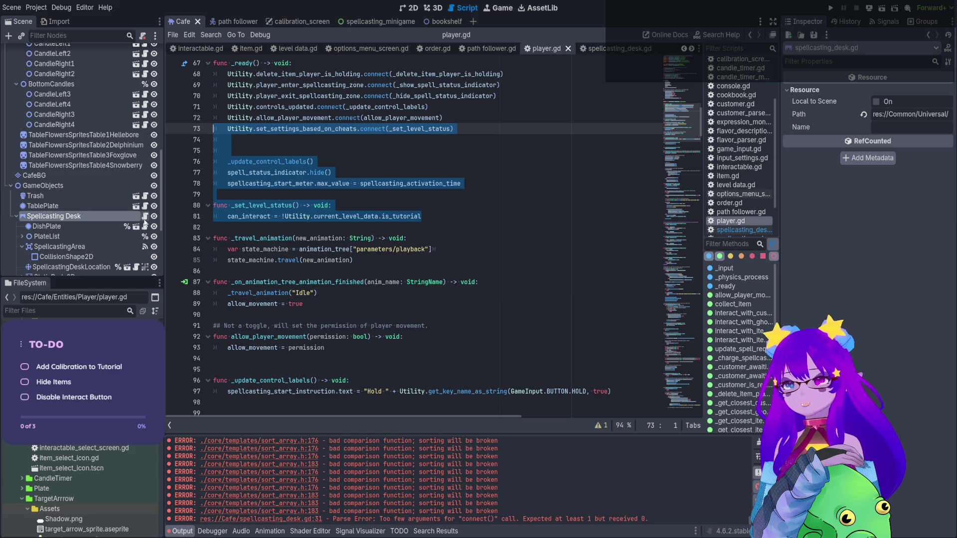
{"action": "left_click", "coordinate": [145, 219]}
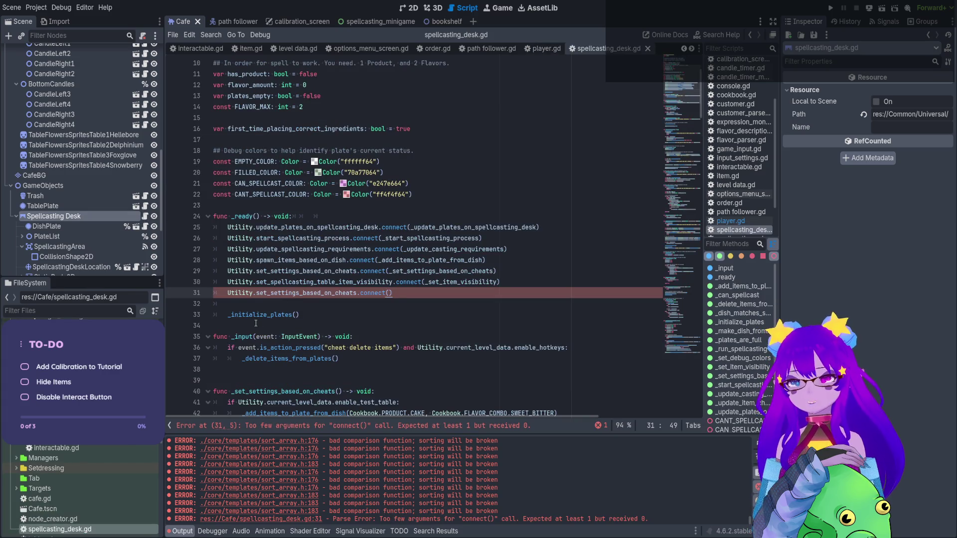
- Bring back the pasted _set_level_status function and select its name to find other uses
{"action": "key", "text": "ctrl+z"}
{"action": "key", "text": "ctrl+z"}
{"action": "key", "text": "ctrl+z"}
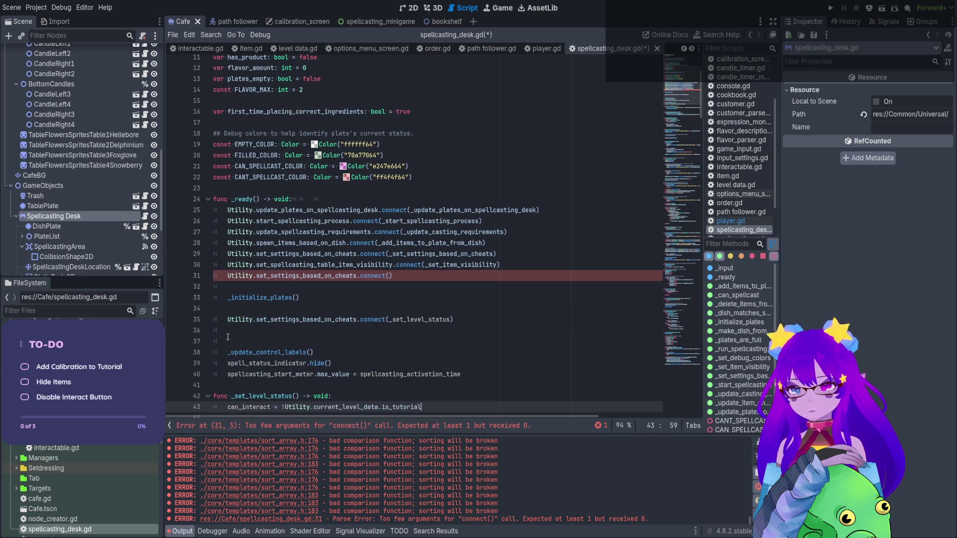
{"action": "scroll", "coordinate": [242, 310], "scroll_direction": "down", "scroll_amount": 1}
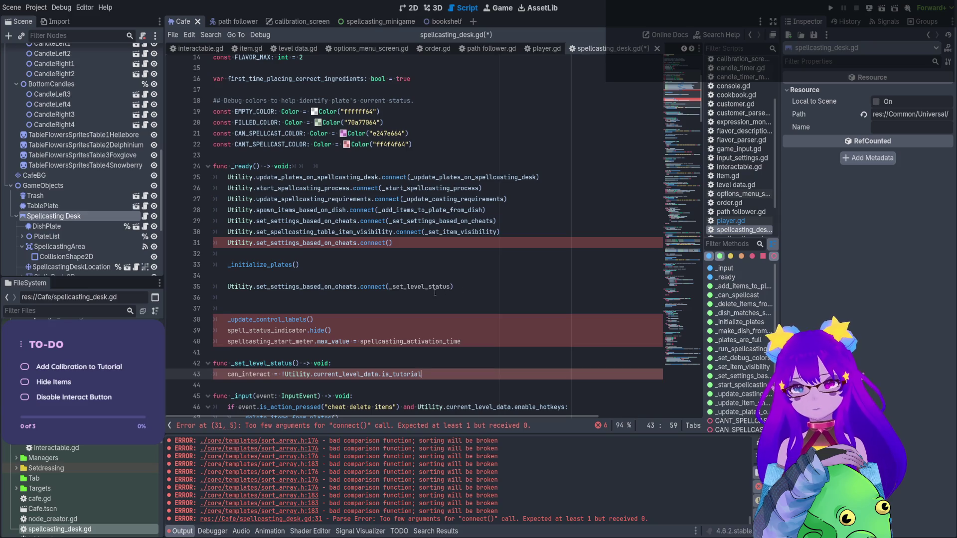
{"action": "left_click", "coordinate": [270, 362]}
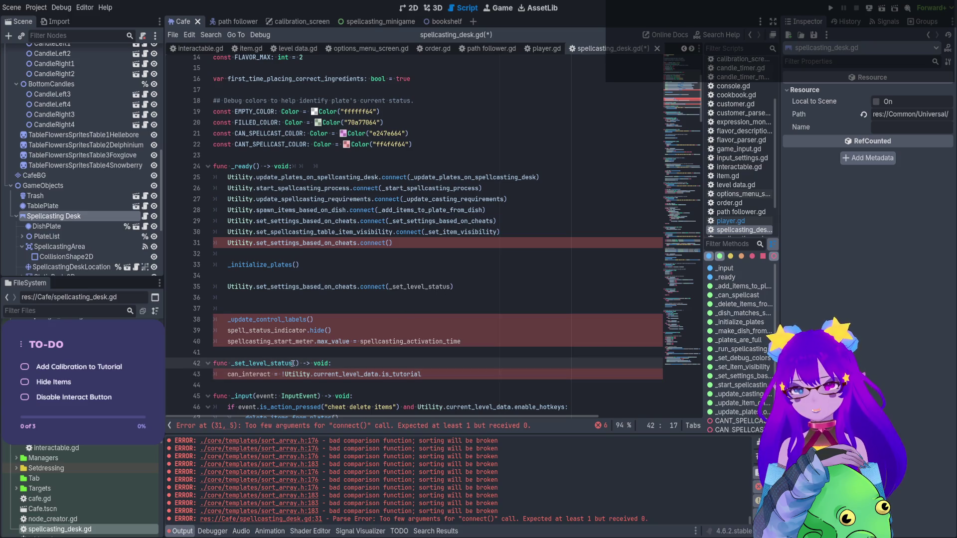
{"action": "double_click", "coordinate": [280, 363]}
- Remove the connect(_set_level_status) statement from line 35 and select the empty connect() on line 31
{"action": "double_click", "coordinate": [438, 288]}
{"action": "key", "text": "Right"}
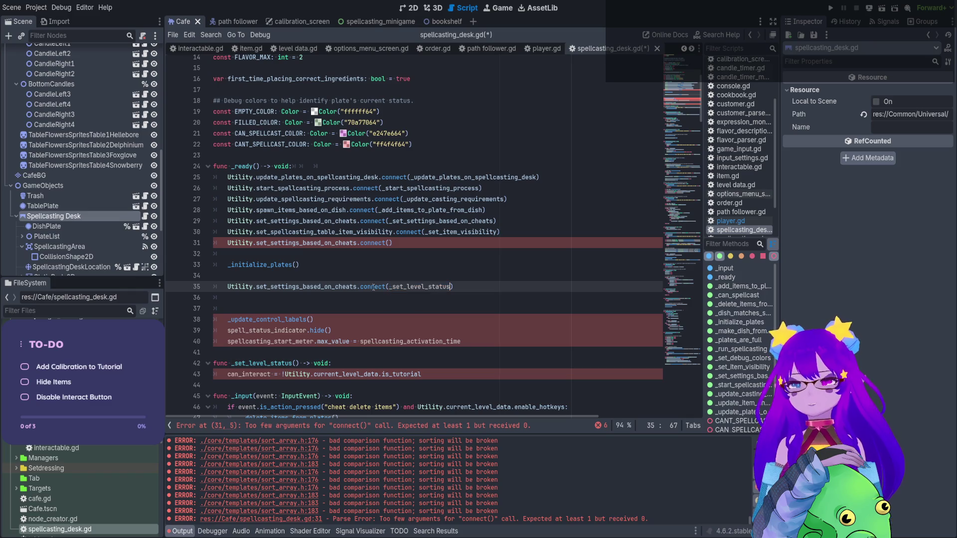
{"action": "left_click_drag", "start_coordinate": [480, 289], "coordinate": [213, 288]}
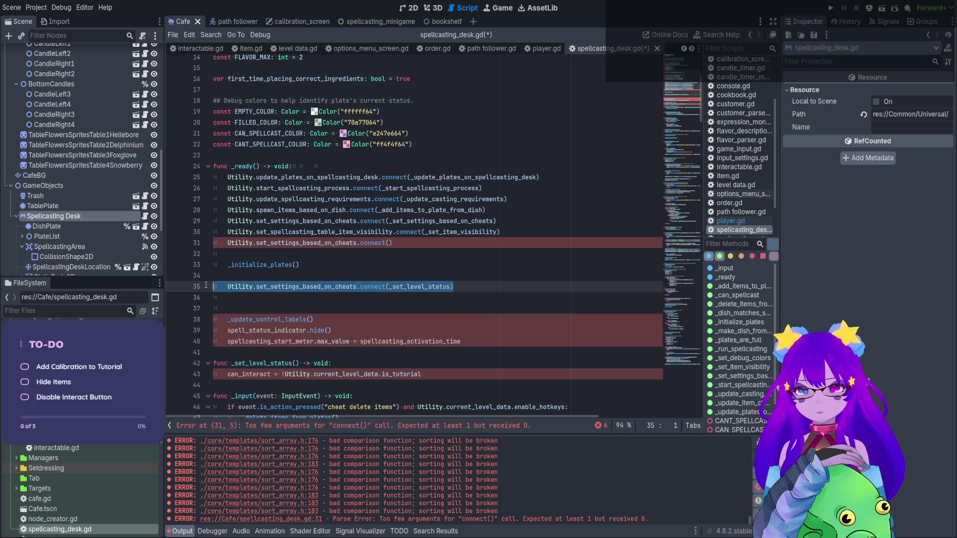
{"action": "key", "text": "BackSpace"}
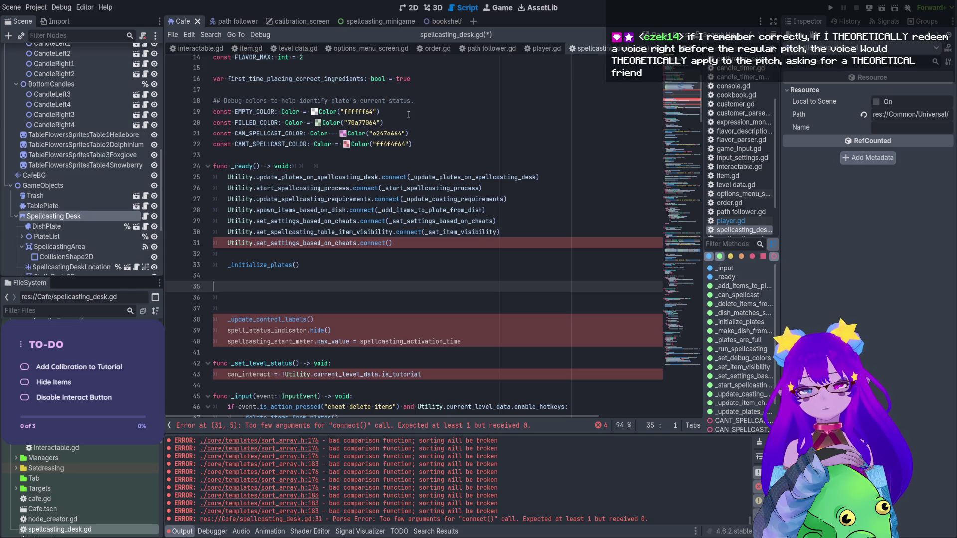
{"action": "left_click", "coordinate": [396, 246]}
{"action": "left_click_drag", "start_coordinate": [397, 246], "coordinate": [227, 243]}
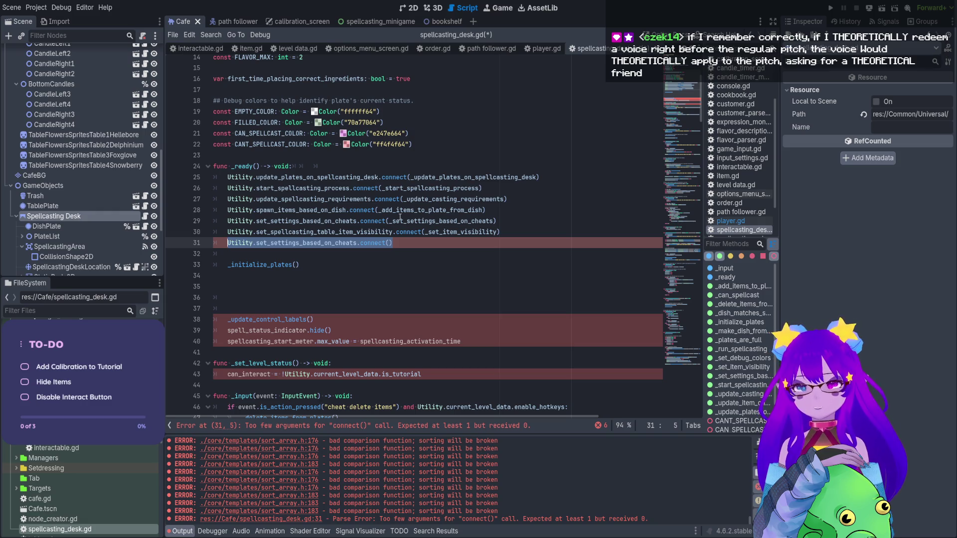
- Paste connect(_set_level_status) over line 31, remove its extra indentation, and save the script
{"action": "type", "text": "Utility.set_settings_based_on_cheats.connect(_set_level_status)"}
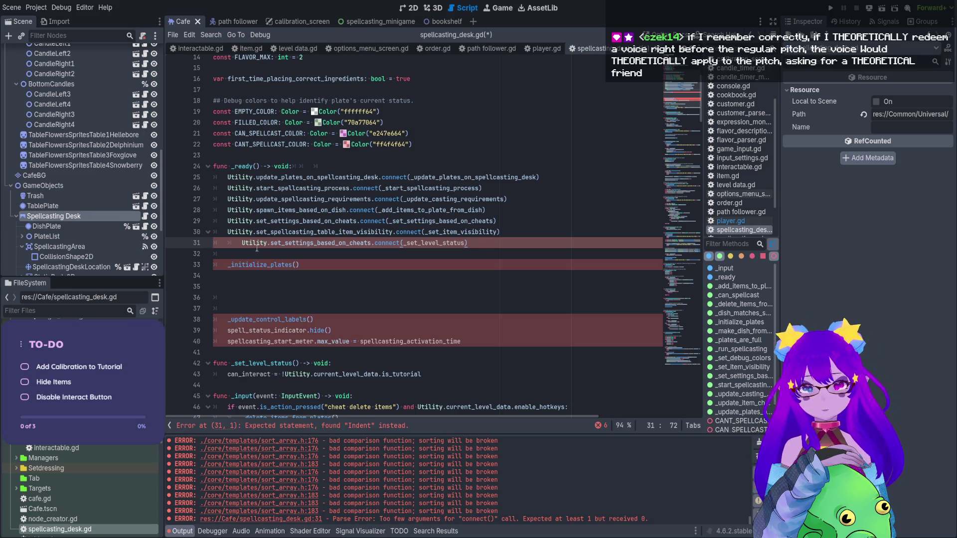
{"action": "left_click_drag", "start_coordinate": [241, 244], "coordinate": [227, 245]}
{"action": "key", "text": "BackSpace"}
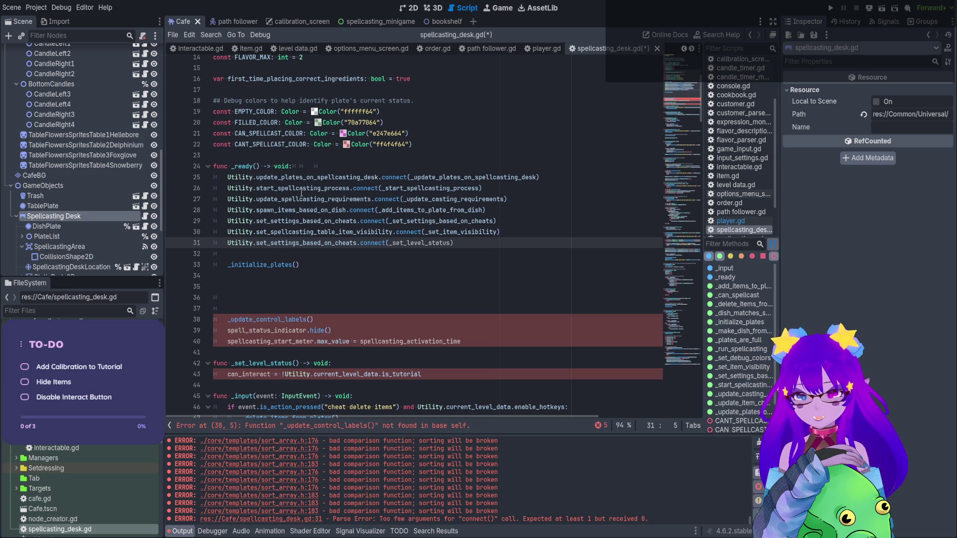
{"action": "left_click", "coordinate": [422, 243]}
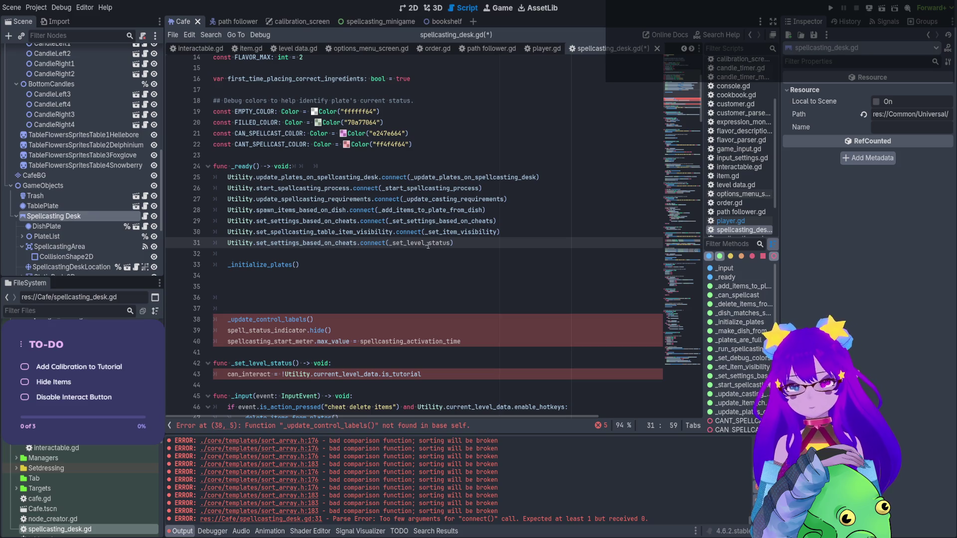
{"action": "double_click", "coordinate": [428, 244]}
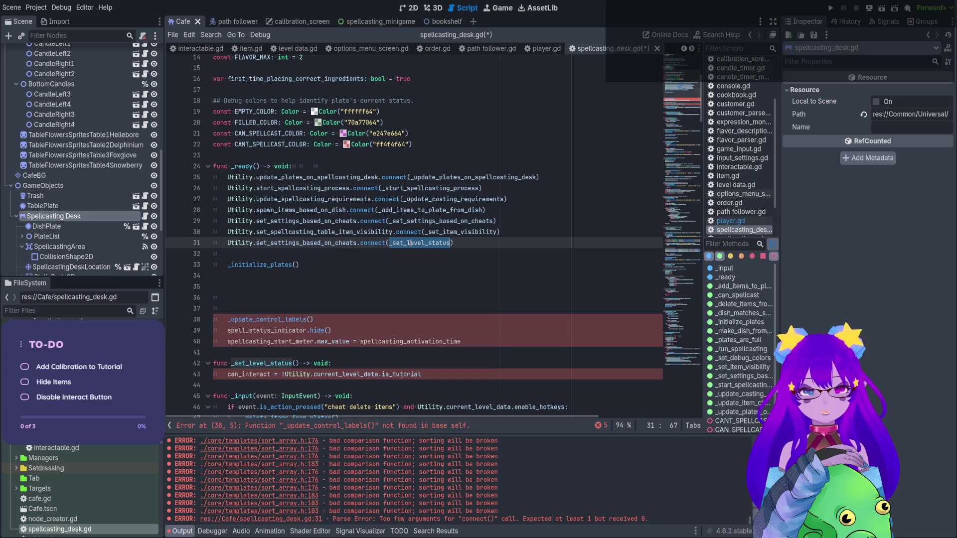
{"action": "key", "text": "ctrl+s"}
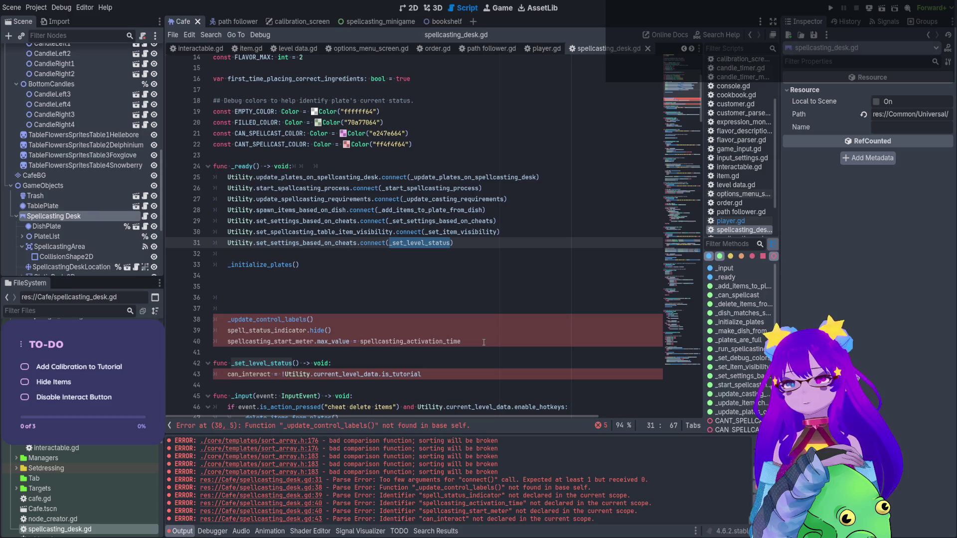
- Undo the recent edits and delete the duplicate _initialize_plates() call
{"action": "left_click", "coordinate": [441, 368]}
{"action": "mouse_move", "coordinate": [433, 373]}
{"action": "left_mouse_down"}
{"action": "mouse_move", "coordinate": [259, 311]}
{"action": "mouse_move", "coordinate": [204, 243]}
{"action": "left_mouse_up"}
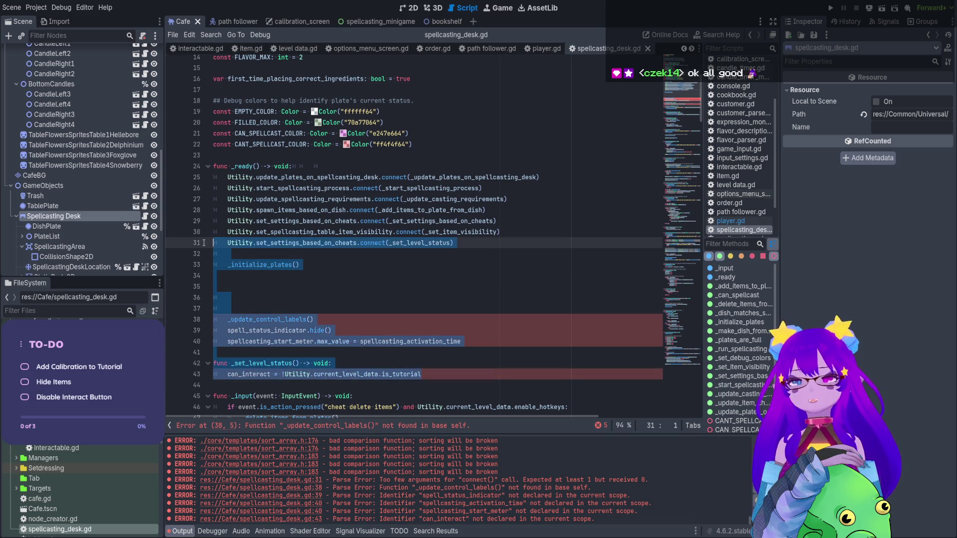
{"action": "key", "text": "ctrl+z"}
{"action": "key", "text": "ctrl+z"}
{"action": "key", "text": "ctrl+z"}
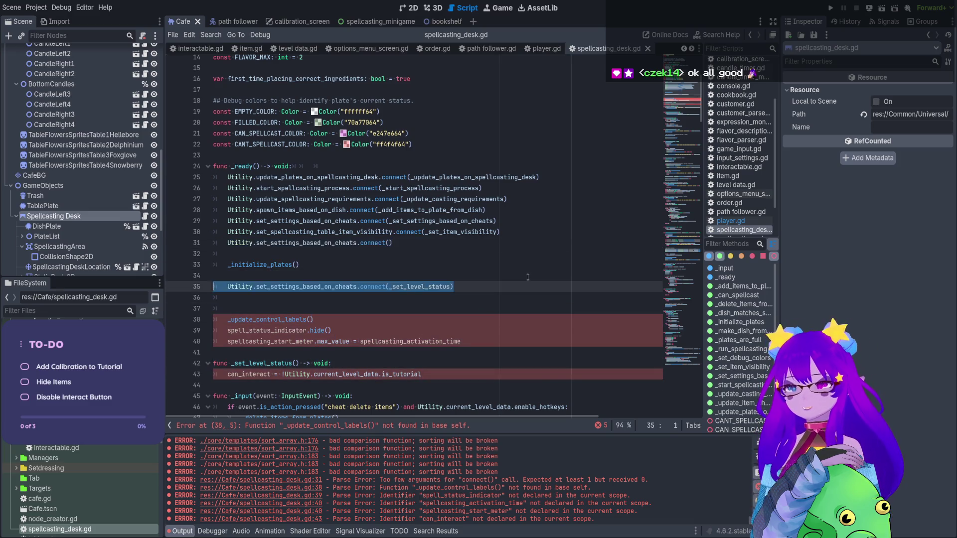
{"action": "key", "text": "ctrl+z"}
{"action": "key", "text": "ctrl+z"}
{"action": "key", "text": "ctrl+z"}
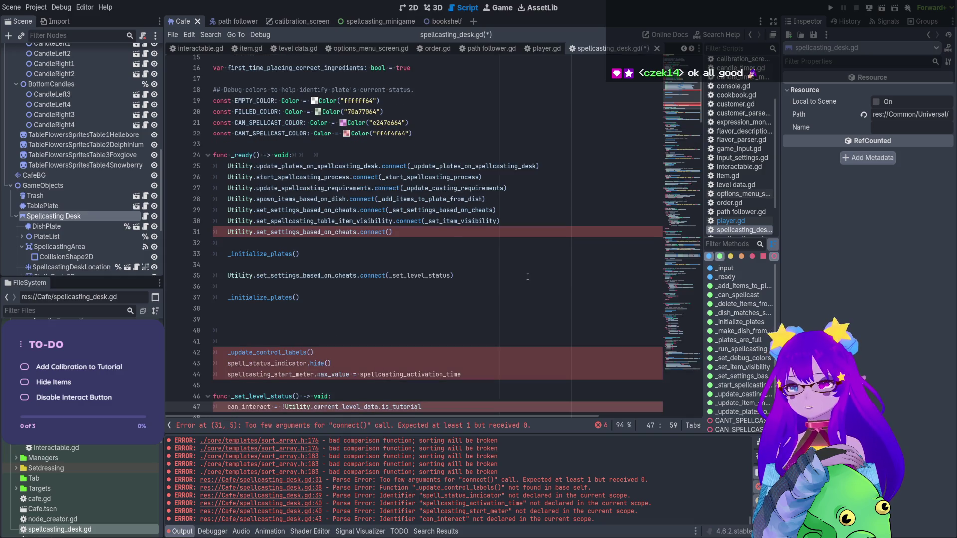
{"action": "mouse_move", "coordinate": [215, 319]}
{"action": "left_mouse_down"}
{"action": "mouse_move", "coordinate": [195, 249]}
{"action": "mouse_move", "coordinate": [188, 285]}
{"action": "left_mouse_up"}
{"action": "key", "text": "BackSpace"}
- Delete the empty connect() line and move connect(_set_level_status) below the other connect calls, indented
{"action": "left_click", "coordinate": [258, 246]}
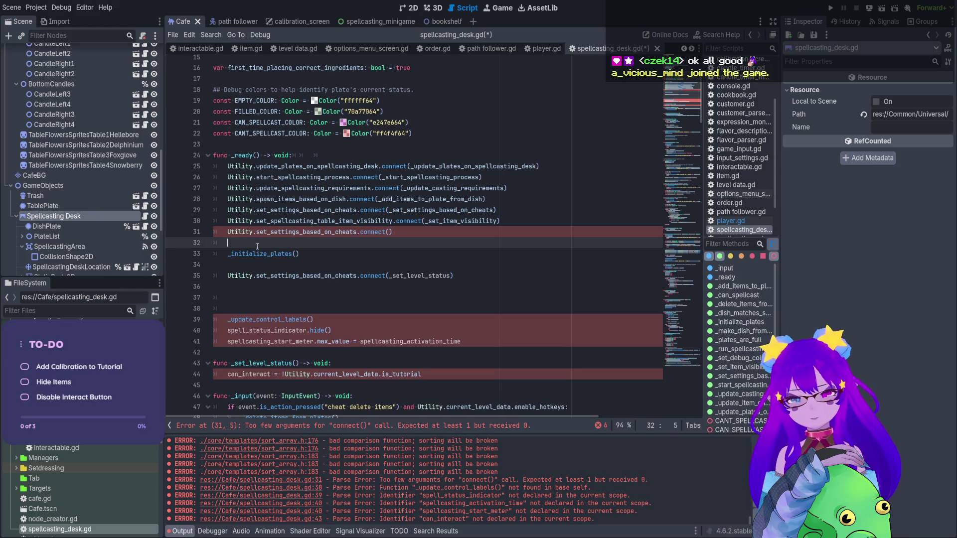
{"action": "left_click_drag", "start_coordinate": [221, 241], "coordinate": [194, 233]}
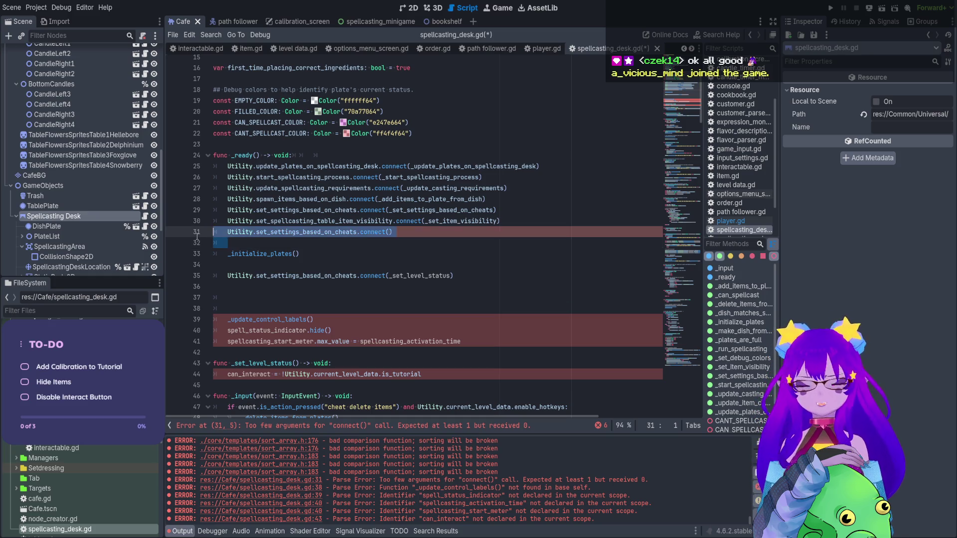
{"action": "key", "text": "BackSpace"}
{"action": "left_click_drag", "start_coordinate": [453, 264], "coordinate": [222, 263]}
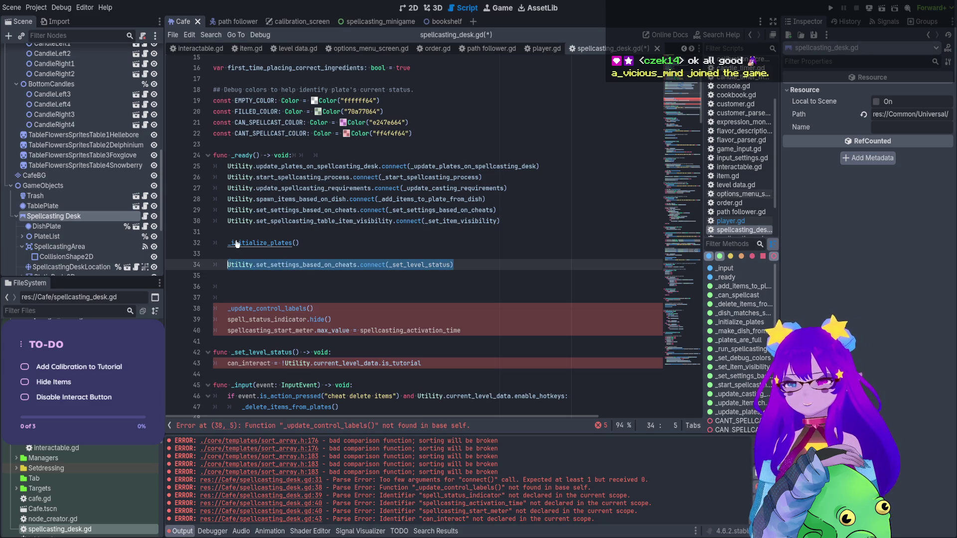
{"action": "key", "text": "ctrl+x"}
{"action": "left_click", "coordinate": [218, 231]}
{"action": "key", "text": "ctrl+v"}
{"action": "key", "text": "Tab"}
- Delete the leftover _update_control_labels block and select the !Utility.current_level_data.is_tutorial expression on line 37
{"action": "key", "text": "End"}
{"action": "key", "text": "Return"}
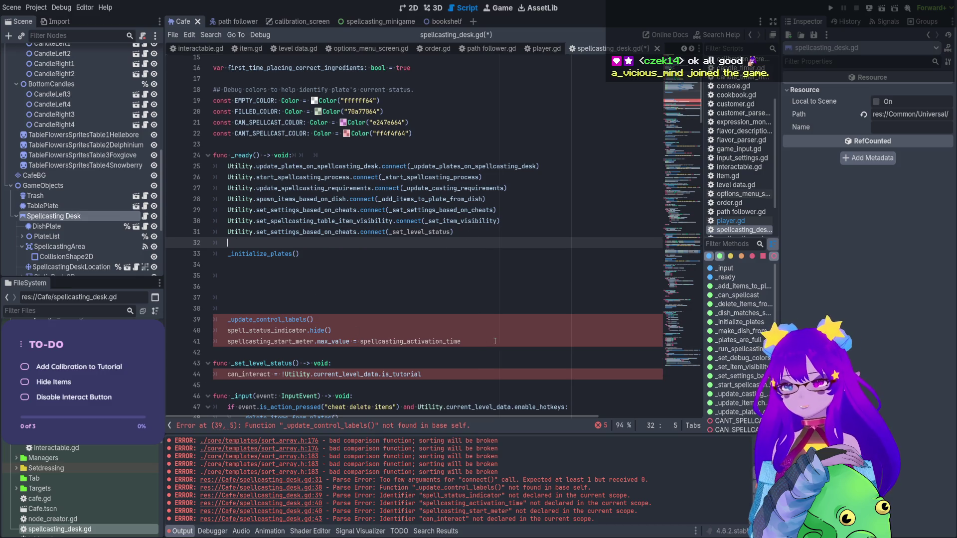
{"action": "left_click_drag", "start_coordinate": [495, 341], "coordinate": [311, 278]}
{"action": "key", "text": "BackSpace"}
{"action": "key", "text": "BackSpace"}
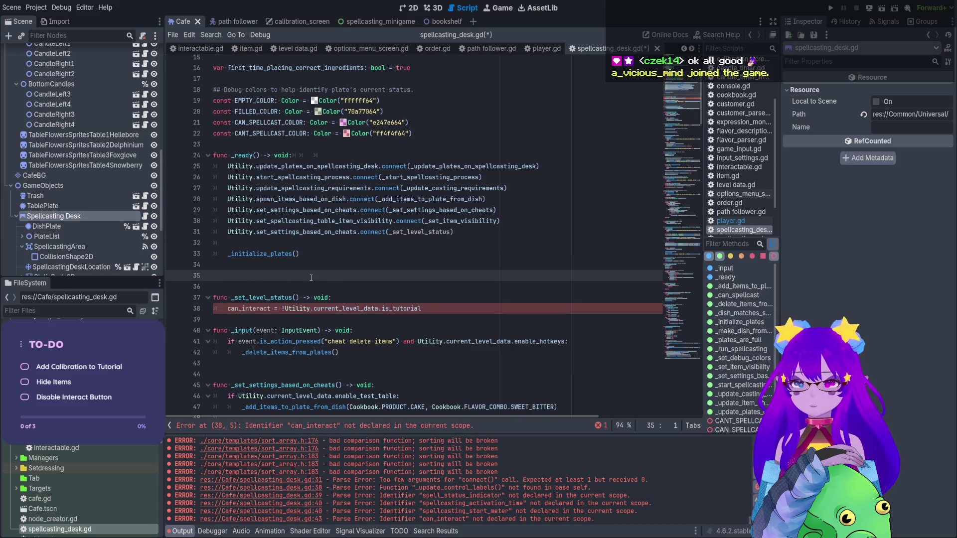
{"action": "key", "text": "BackSpace"}
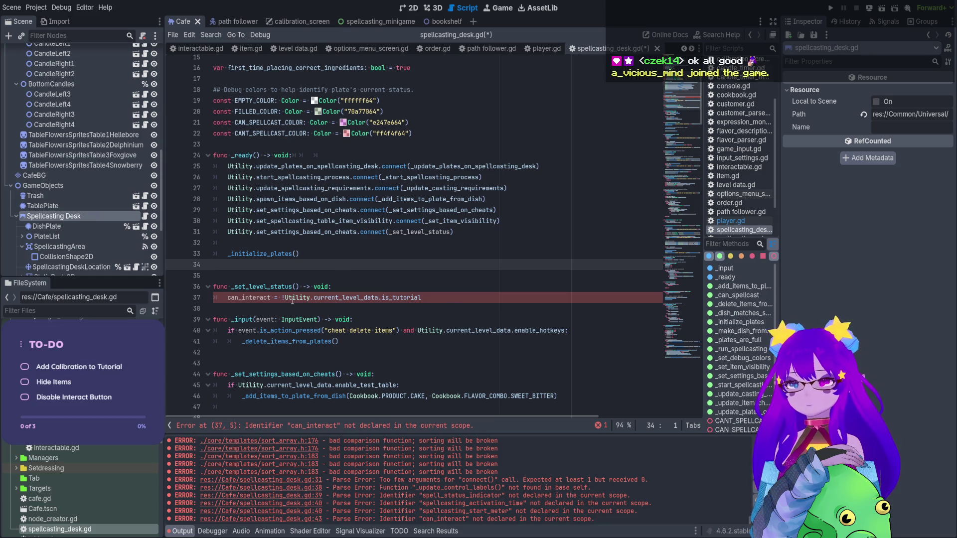
{"action": "left_click_drag", "start_coordinate": [422, 297], "coordinate": [367, 298]}
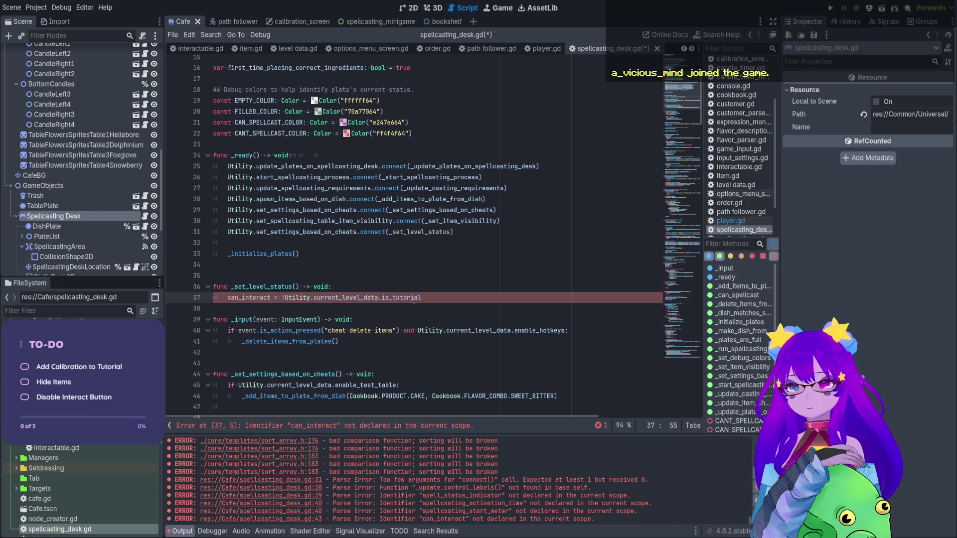
{"action": "left_click_drag", "start_coordinate": [420, 297], "coordinate": [281, 298]}
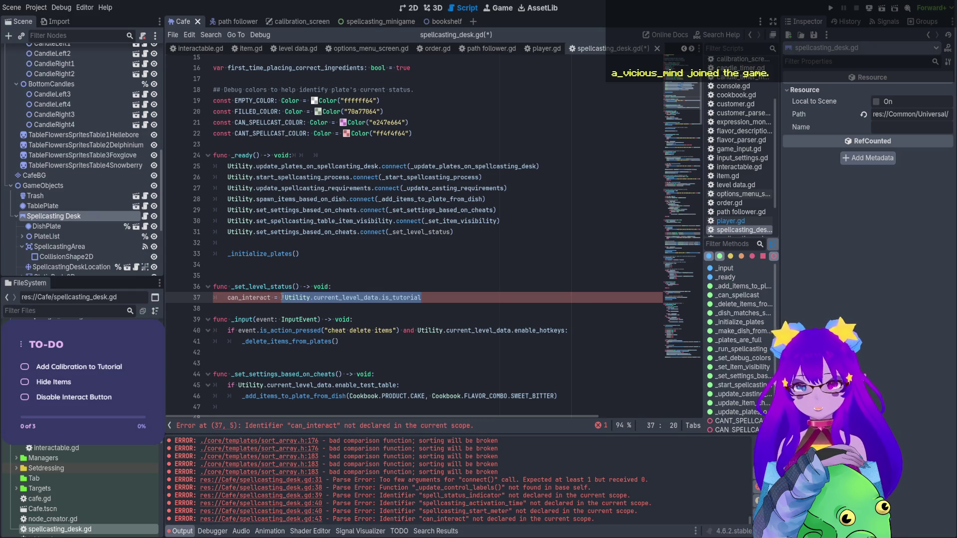
- Rewrite line 37 as _set_item_visibility(!Utility.current_level_data.is_tutorial) using autocomplete
{"action": "key", "text": "BackSpace"}
{"action": "left_click", "coordinate": [230, 297]}
{"action": "left_click", "coordinate": [226, 298]}
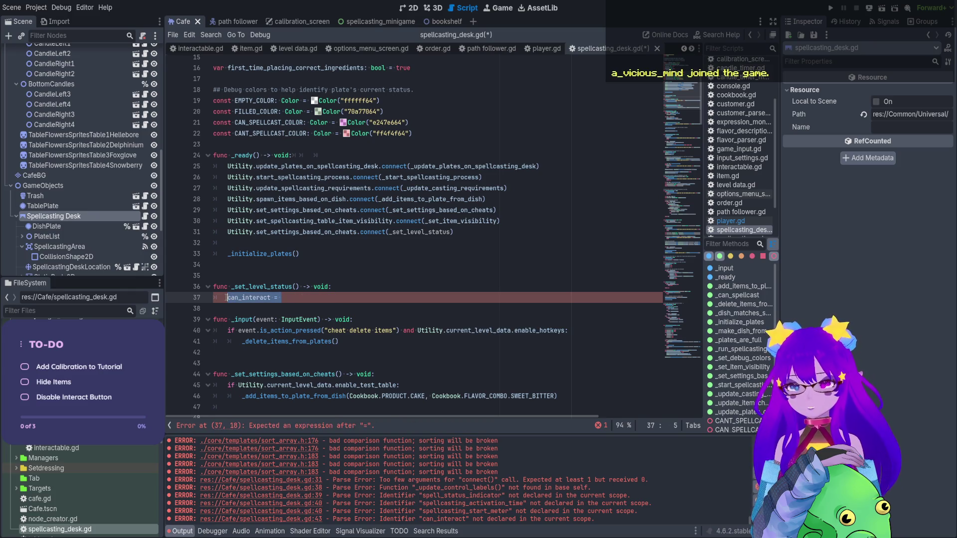
{"action": "type", "text": "show"}
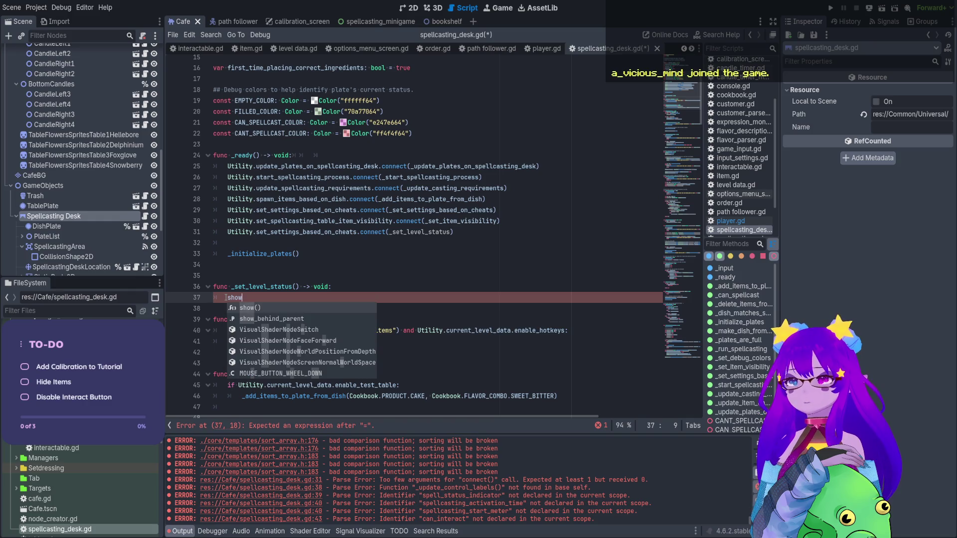
{"action": "key", "text": "BackSpace"}
{"action": "key", "text": "BackSpace"}
{"action": "key", "text": "BackSpace"}
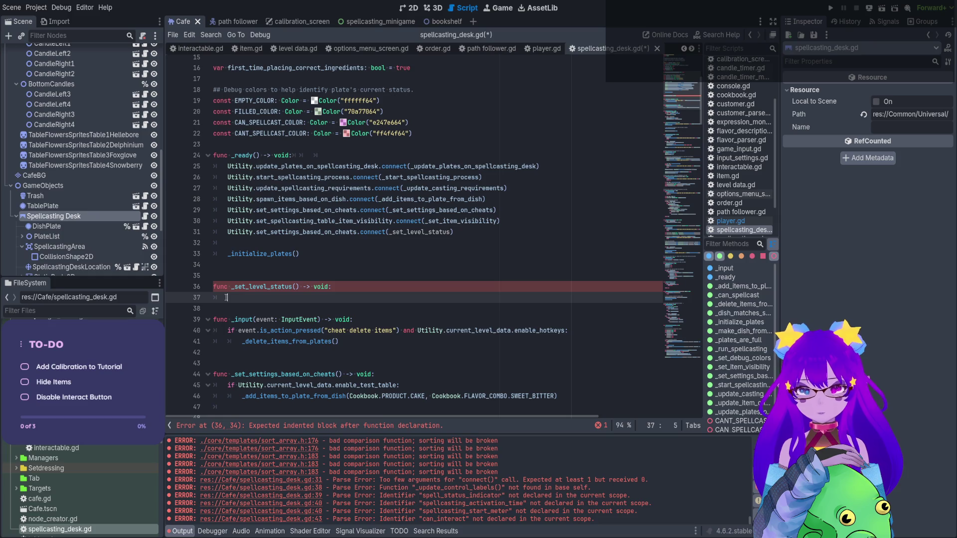
{"action": "type", "text": "_set"}
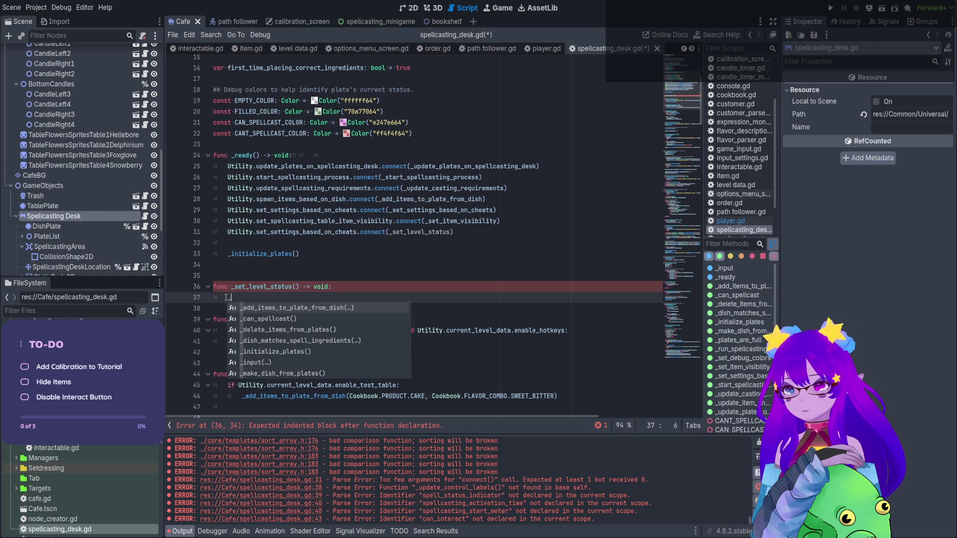
{"action": "key", "text": "Down"}
{"action": "key", "text": "Return"}
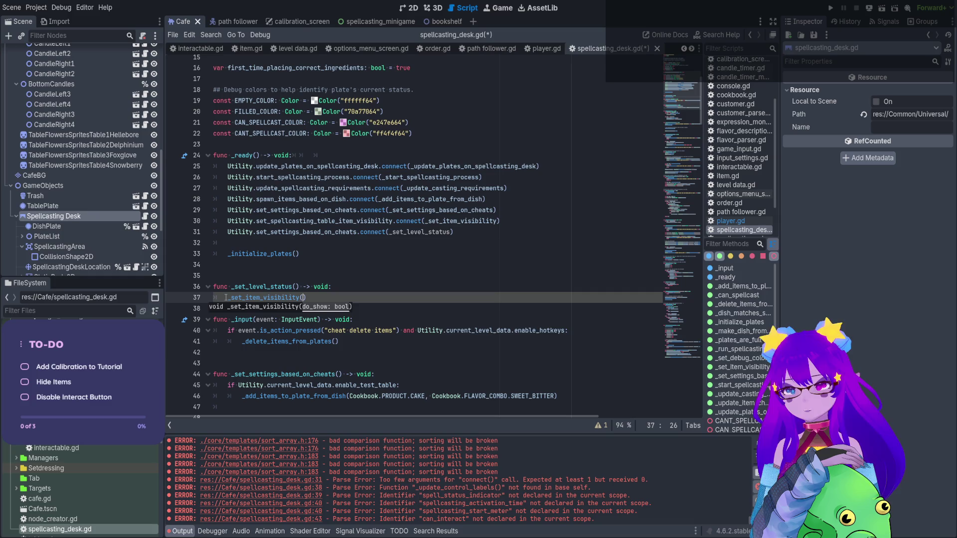
{"action": "type", "text": "!Utility.current_level_data.is_tutorial"}
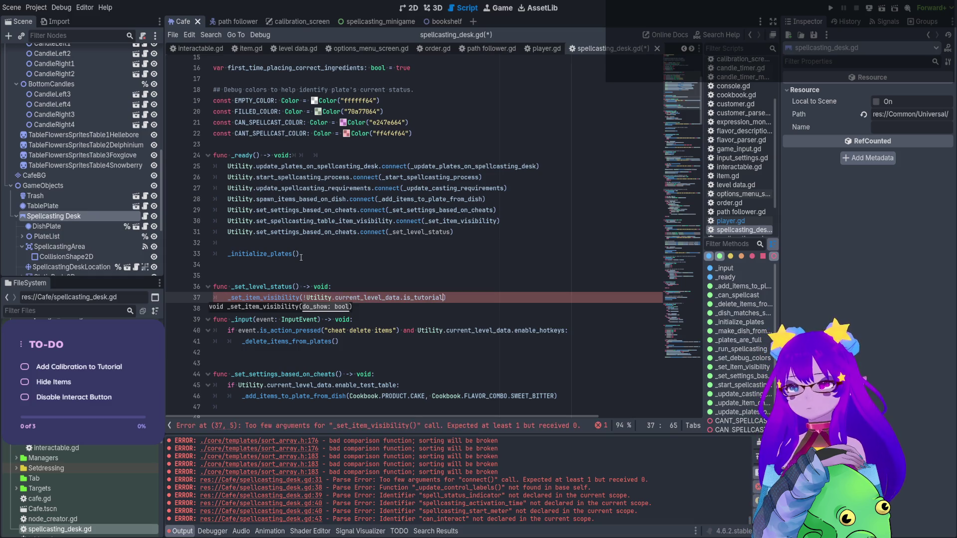
{"action": "left_click", "coordinate": [413, 297]}
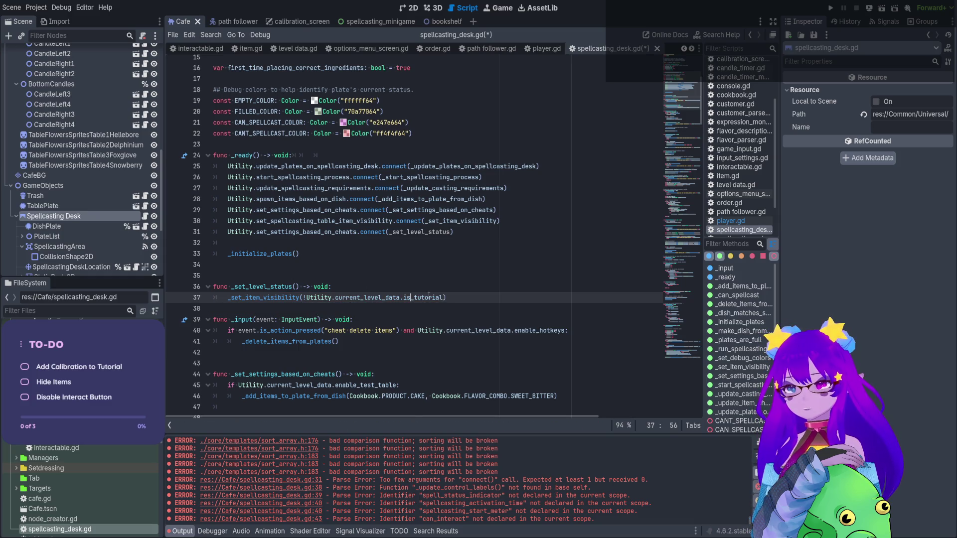
{"action": "left_click_drag", "start_coordinate": [444, 297], "coordinate": [304, 298]}
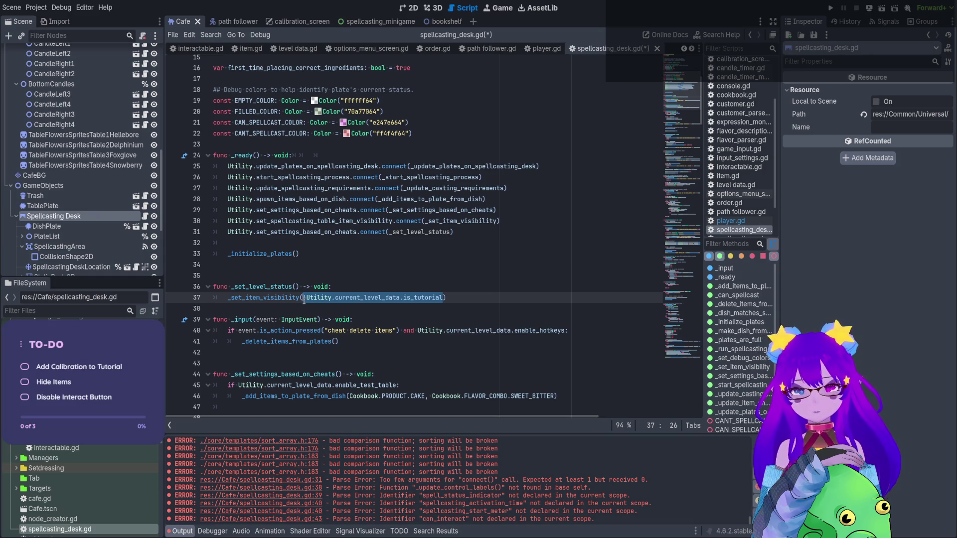
- Save spellcasting_desk.gd and run the project to test the change
{"action": "left_click", "coordinate": [408, 290]}
{"action": "key", "text": "ctrl+s"}
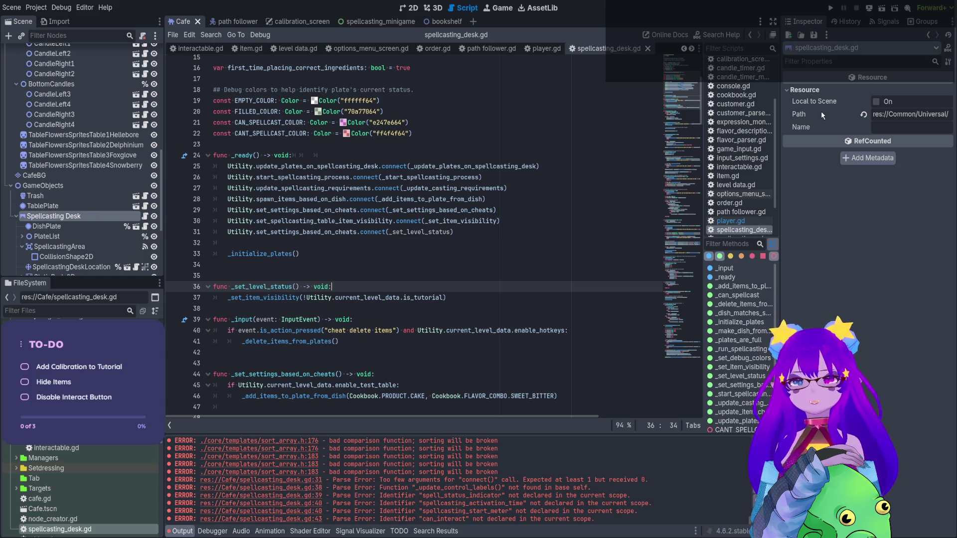
{"action": "left_click", "coordinate": [831, 8]}
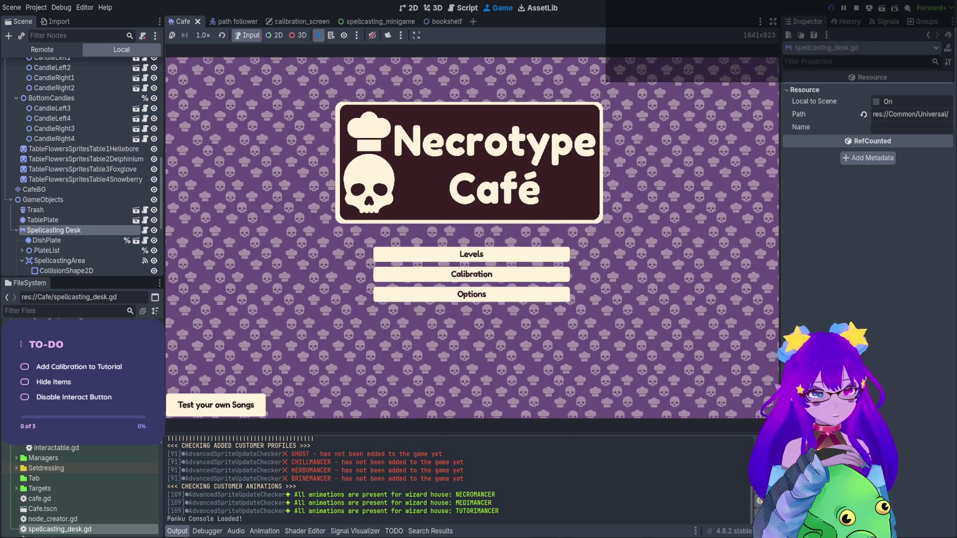
- Start the Tutorial level (level 0) from the level-select screen
{"action": "key", "text": "Return"}
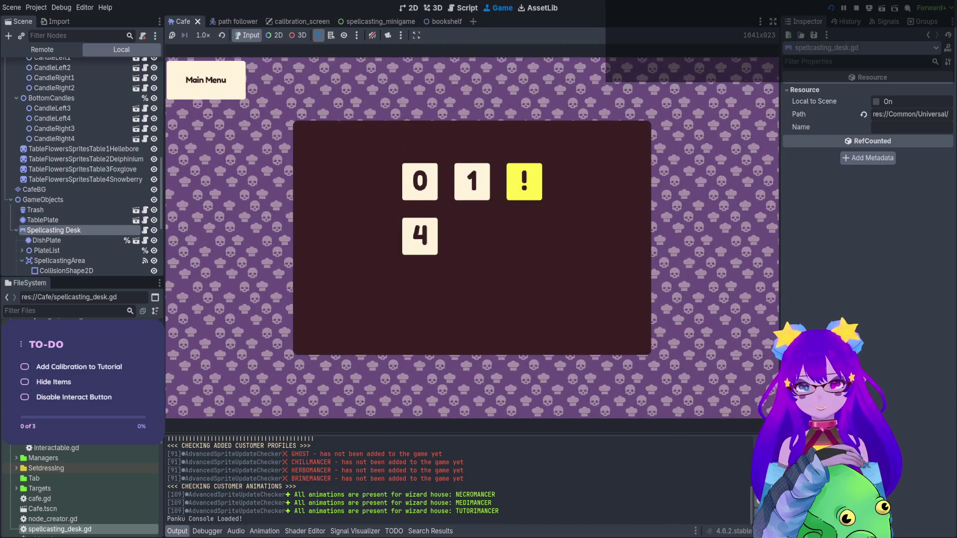
{"action": "key", "text": "Down"}
{"action": "key", "text": "Up"}
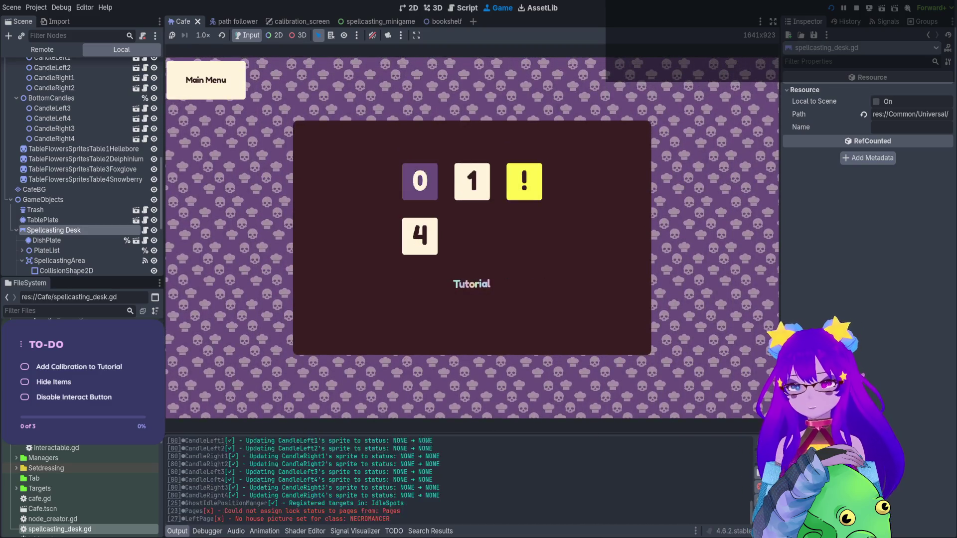
{"action": "key", "text": "Return"}
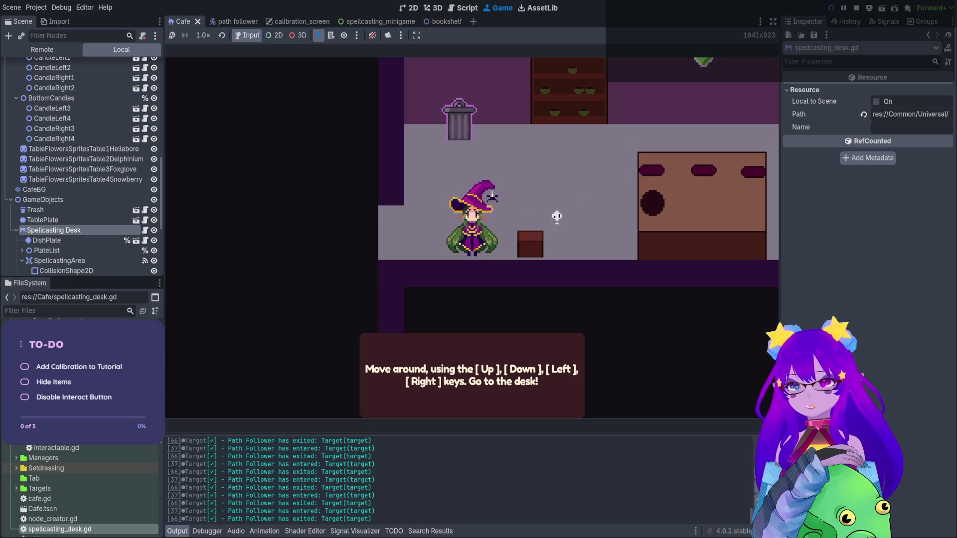
- Walk the witch to the spellcasting desk, charge the meter with Q, and close the tutorial overlay
{"action": "key", "text": "Up"}
{"action": "key", "text": "Right"}
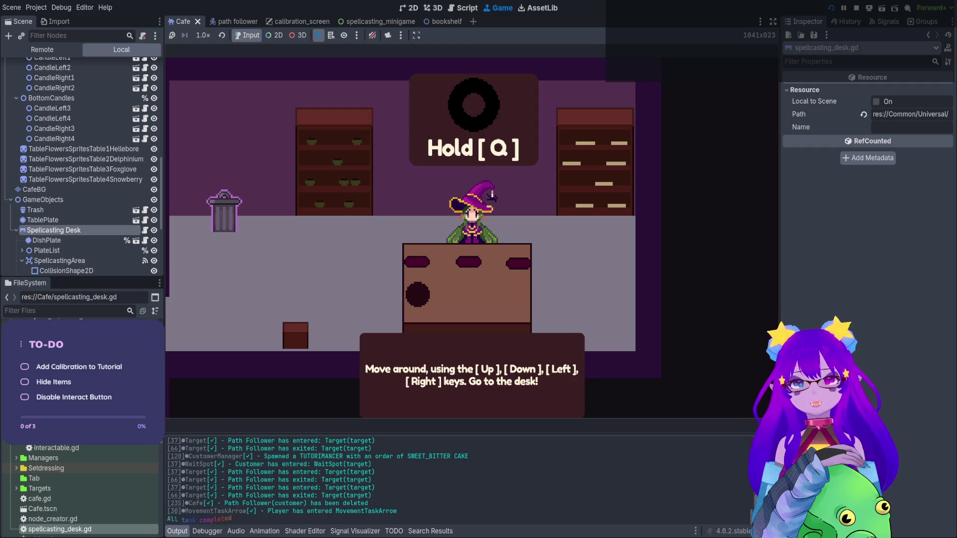
{"action": "key", "text": "q"}
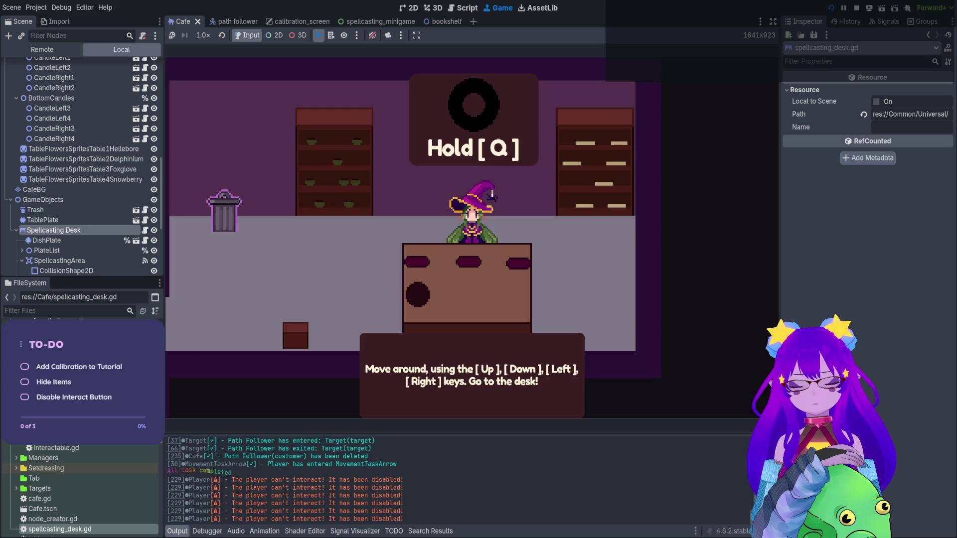
{"action": "key", "text": "q"}
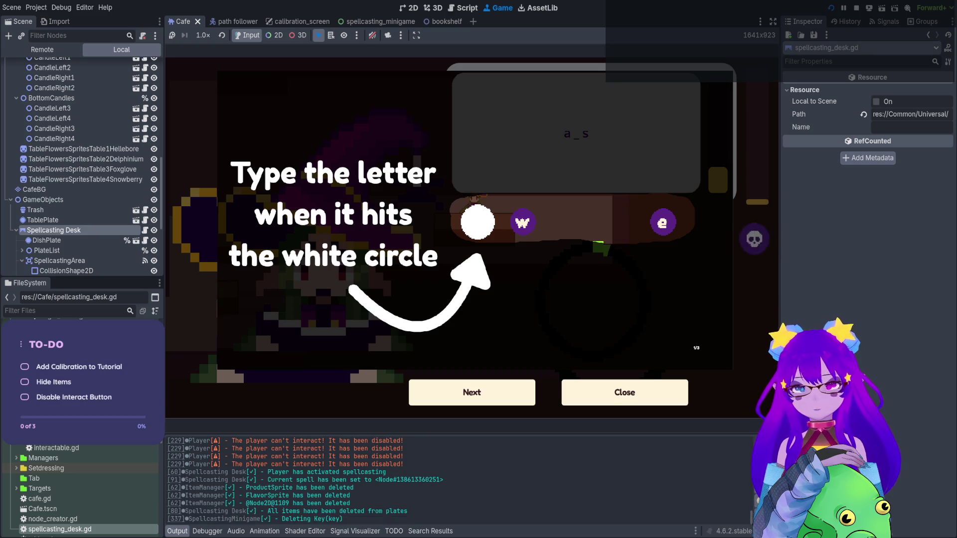
{"action": "left_click", "coordinate": [625, 392]}
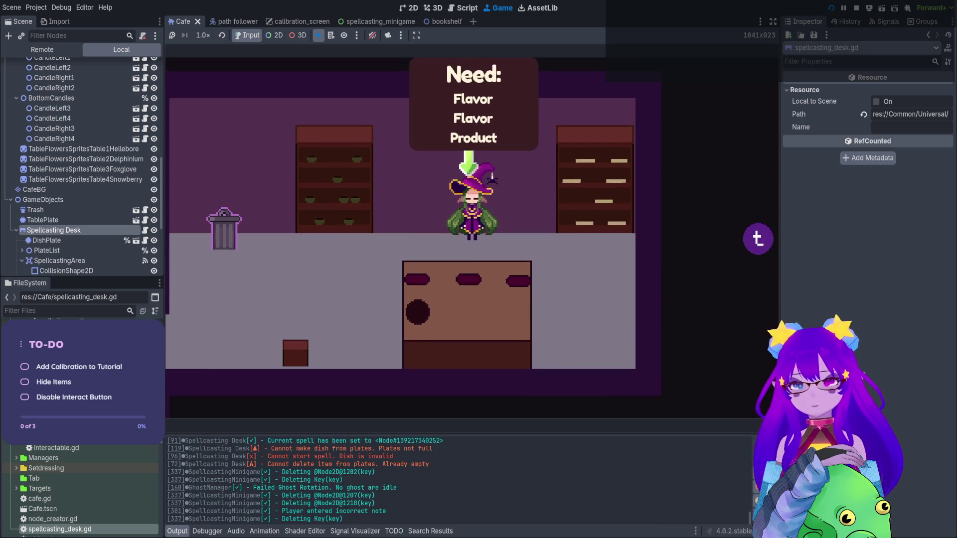
{"action": "key", "text": "Left"}
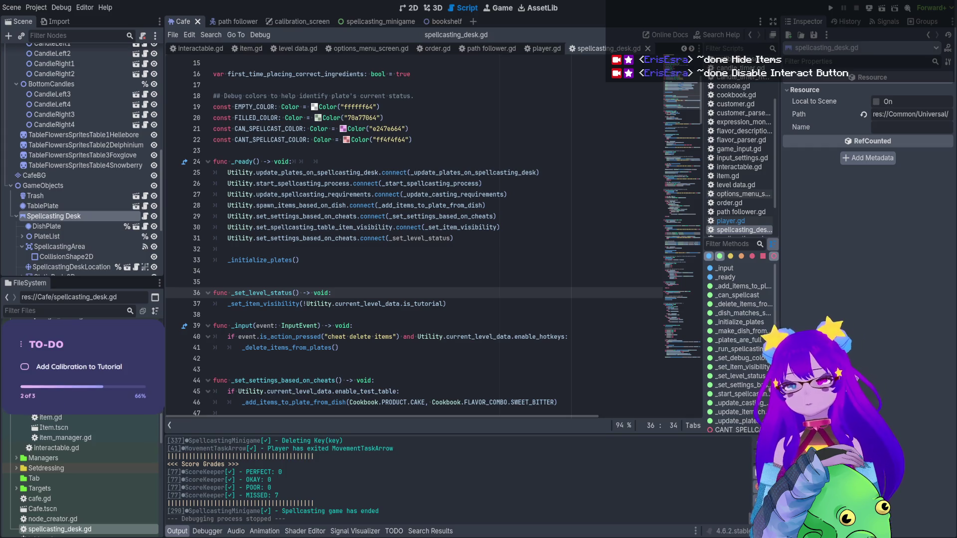
- Place the caret on empty line 17 of spellcasting_desk.gd
{"action": "left_click", "coordinate": [214, 85]}
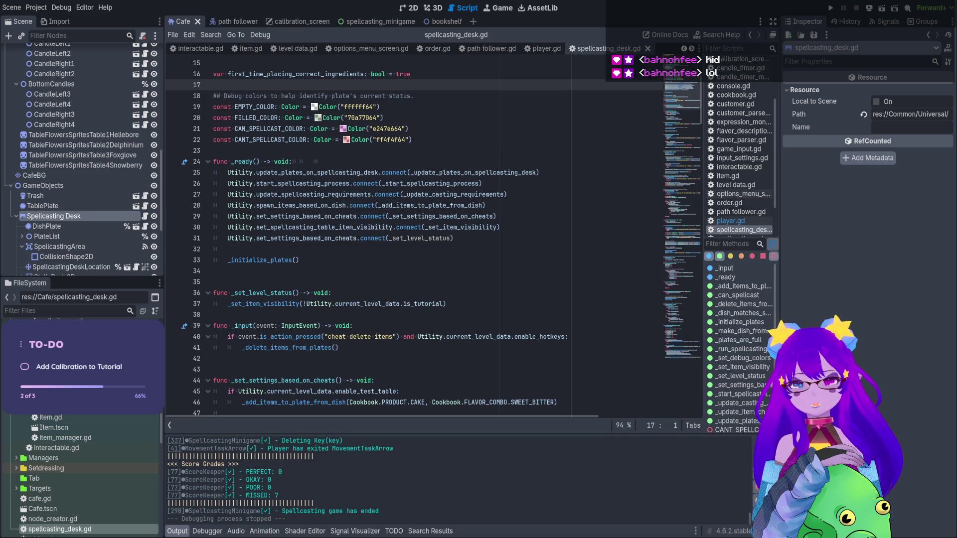
- Scroll through spellcasting_desk.gd, save with Ctrl+S, and show the Cafe scene in the 2D editor
{"action": "left_click", "coordinate": [198, 228]}
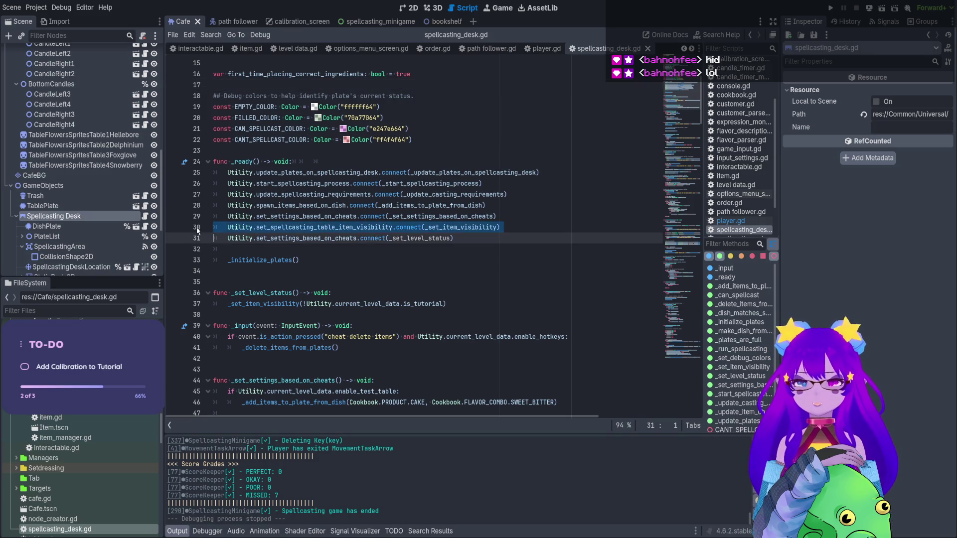
{"action": "left_click", "coordinate": [391, 203]}
{"action": "scroll", "coordinate": [394, 202], "scroll_direction": "down", "scroll_amount": 3}
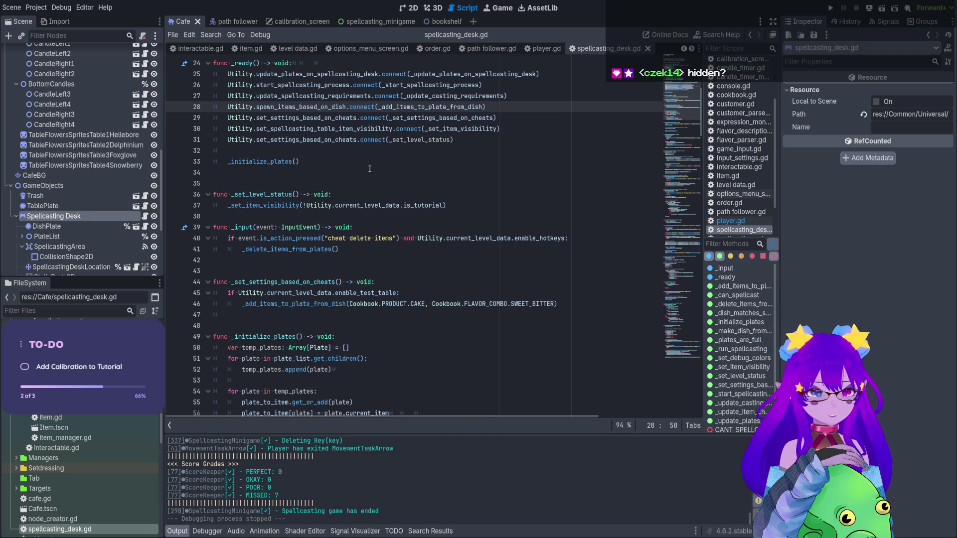
{"action": "left_click", "coordinate": [399, 154]}
{"action": "scroll", "coordinate": [399, 154], "scroll_direction": "down", "scroll_amount": 2}
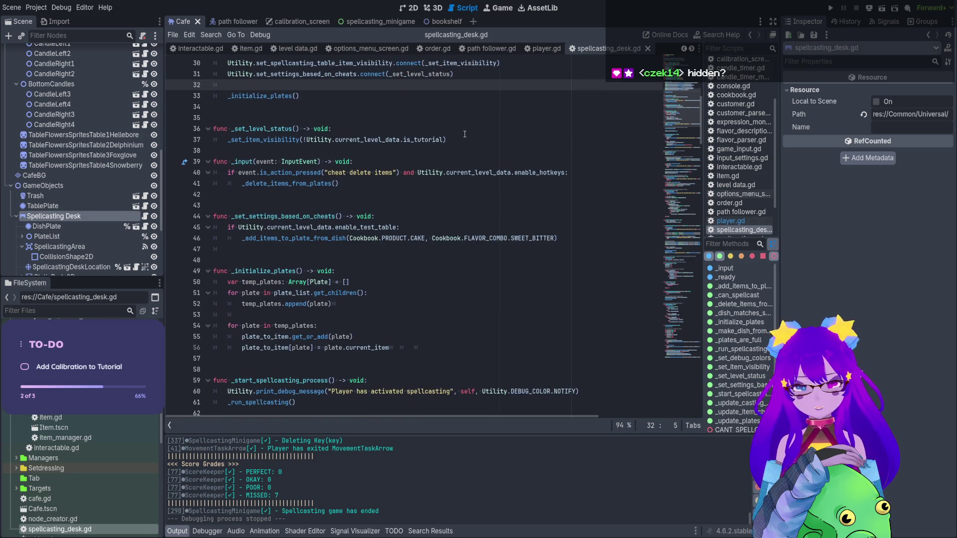
{"action": "key", "text": "ctrl+s"}
{"action": "scroll", "coordinate": [494, 236], "scroll_direction": "down", "scroll_amount": 10}
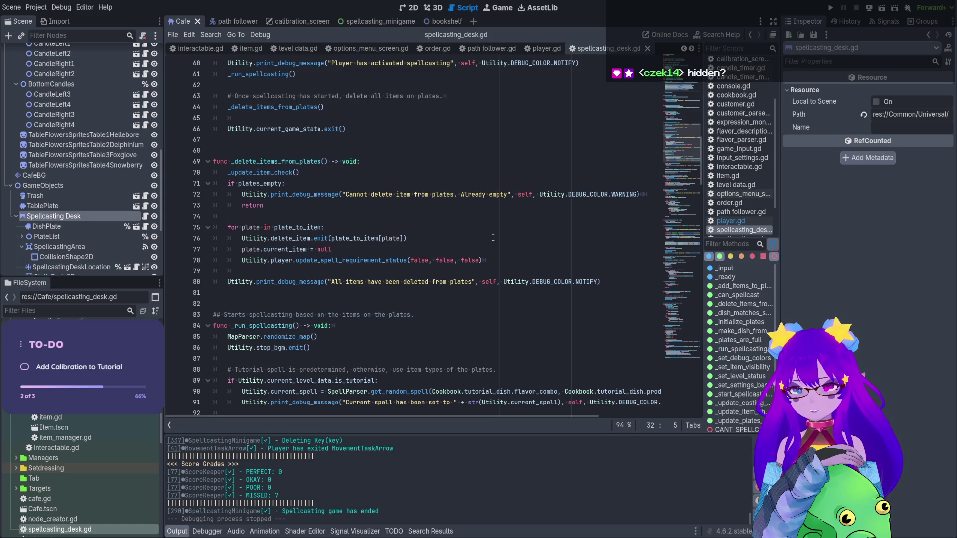
{"action": "left_click", "coordinate": [409, 8]}
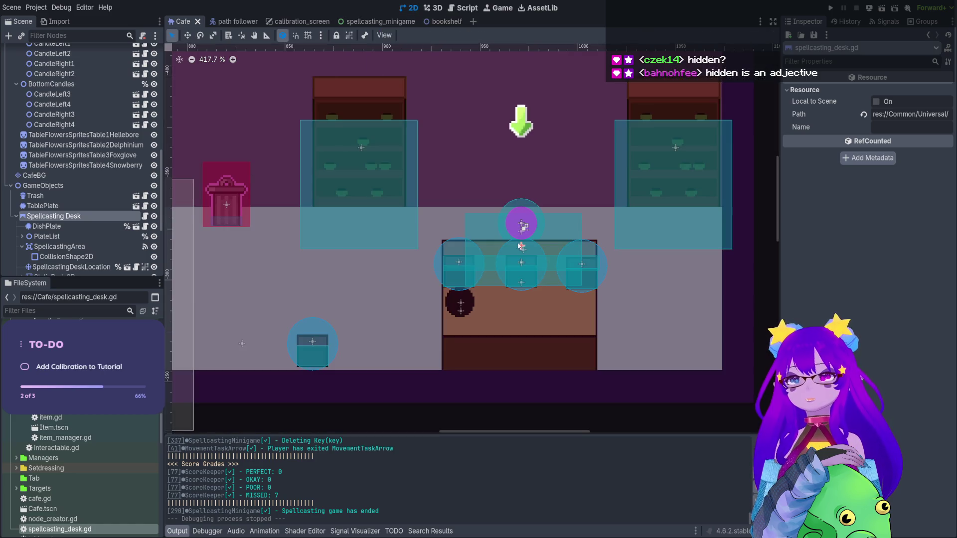
- Select the Spellcasting Tutorial node under GameStateManager > Screens to view its Inspector properties
{"action": "scroll", "coordinate": [476, 282], "scroll_direction": "left", "scroll_amount": 5}
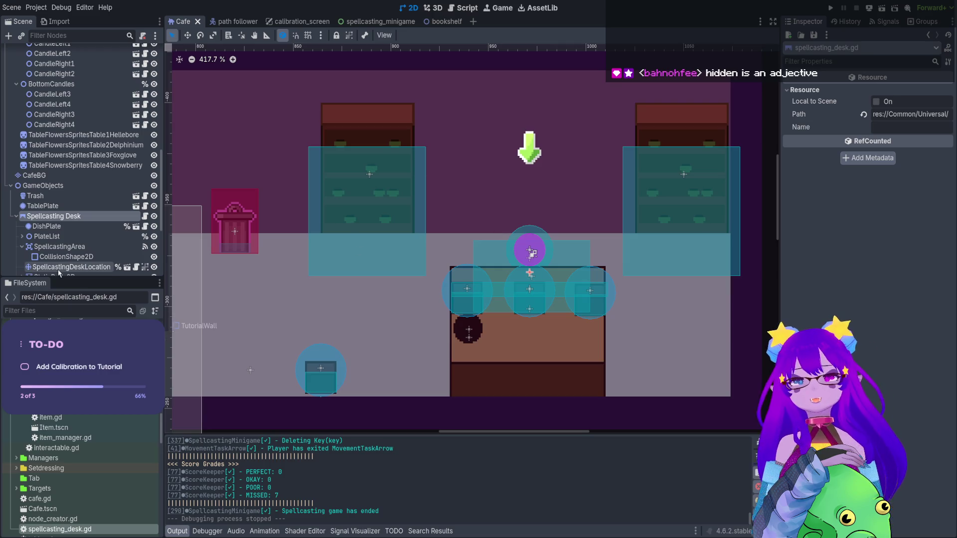
{"action": "scroll", "coordinate": [128, 206], "scroll_direction": "up", "scroll_amount": 10}
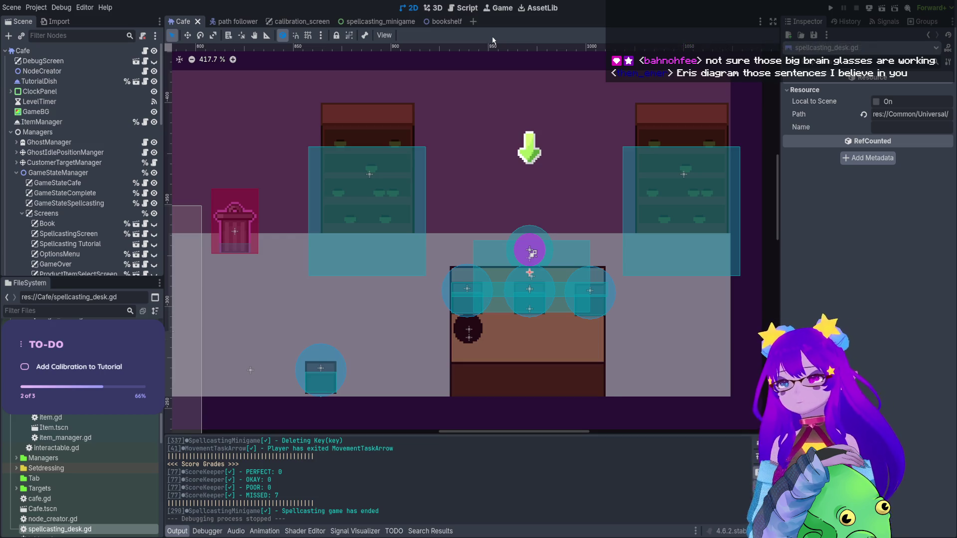
{"action": "left_click", "coordinate": [102, 243]}
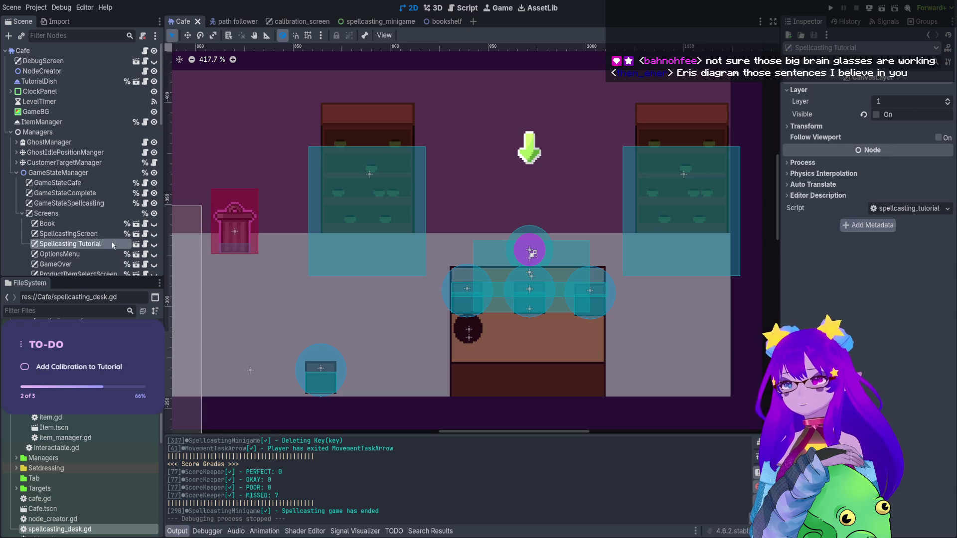
- Make the Spellcasting Tutorial overlay visible in the Cafe scene
{"action": "left_click", "coordinate": [154, 244]}
{"action": "scroll", "coordinate": [435, 261], "scroll_direction": "down", "scroll_amount": 10}
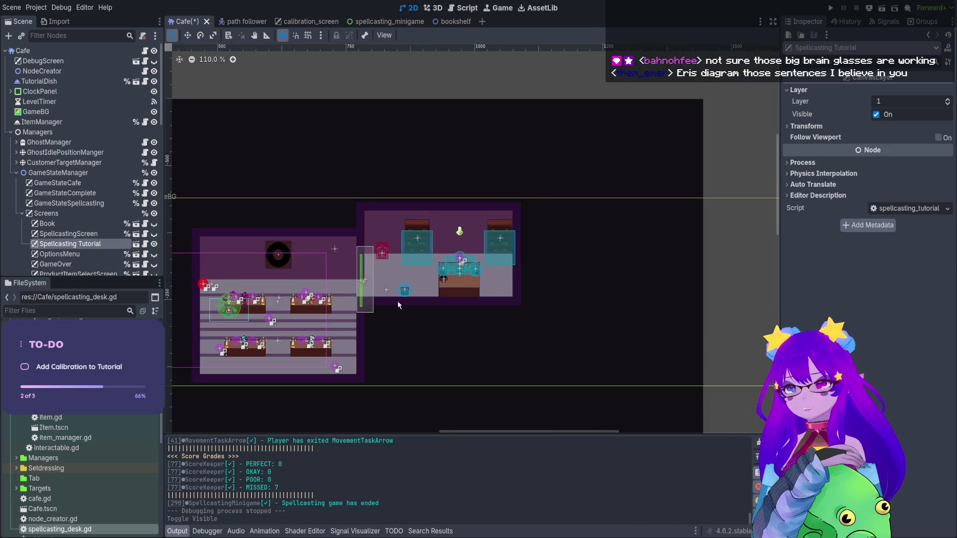
{"action": "scroll", "coordinate": [435, 226], "scroll_direction": "down", "scroll_amount": 3}
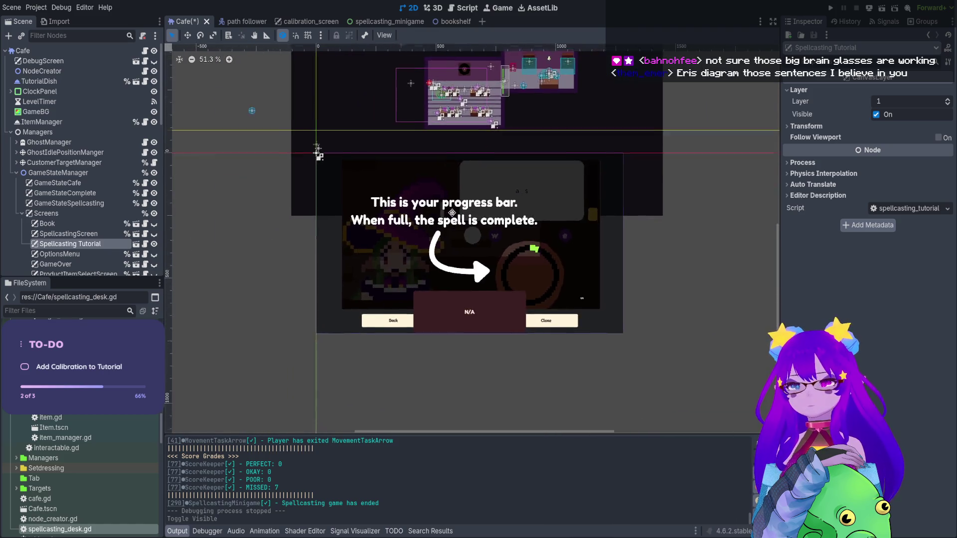
{"action": "scroll", "coordinate": [467, 254], "scroll_direction": "up", "scroll_amount": 3}
{"action": "scroll", "coordinate": [464, 262], "scroll_direction": "up", "scroll_amount": 2}
- In the Spellcasting Tutorial scene, toggle Page1, Page2 and Page3 visibility to review each tutorial page
{"action": "left_click", "coordinate": [136, 243]}
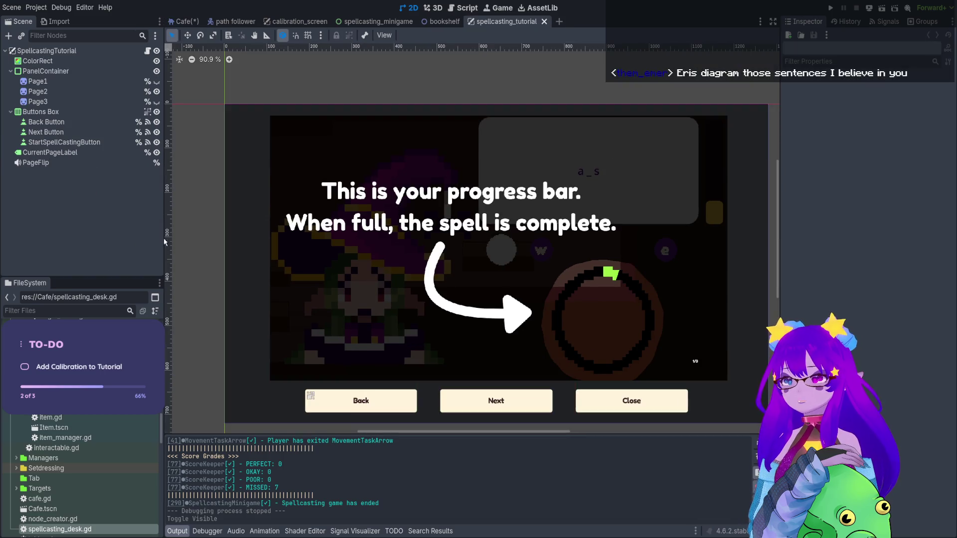
{"action": "scroll", "coordinate": [437, 274], "scroll_direction": "down", "scroll_amount": 2}
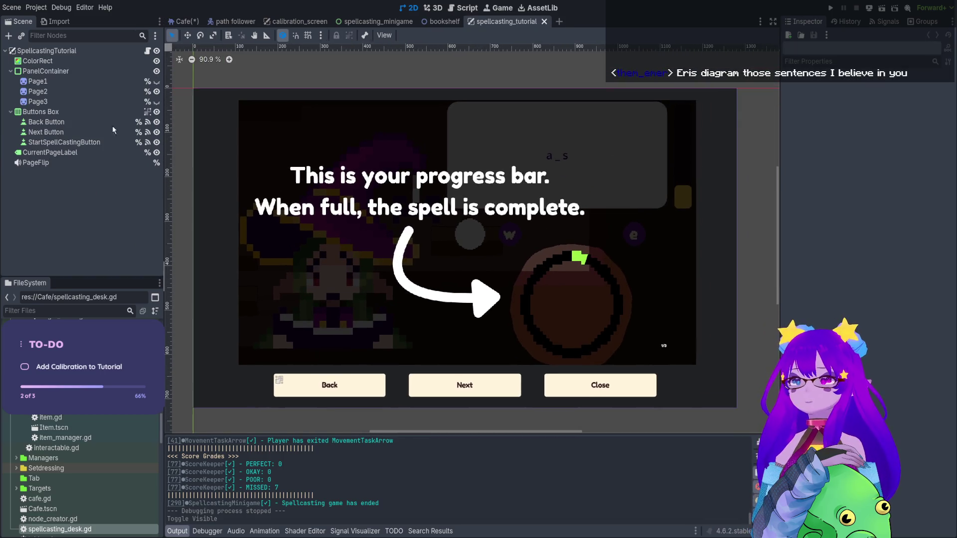
{"action": "left_click", "coordinate": [156, 92]}
{"action": "left_click", "coordinate": [157, 81]}
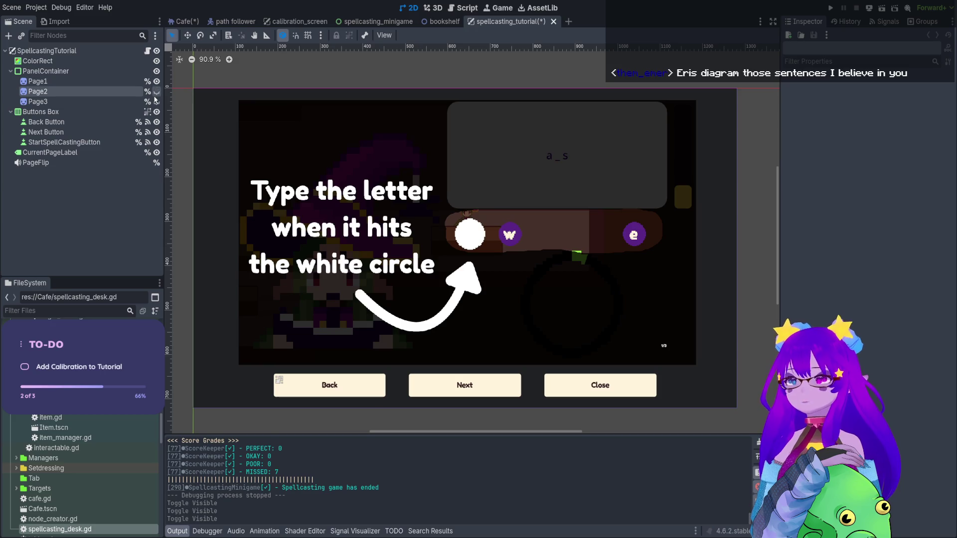
{"action": "left_click", "coordinate": [156, 92]}
{"action": "left_click", "coordinate": [157, 102]}
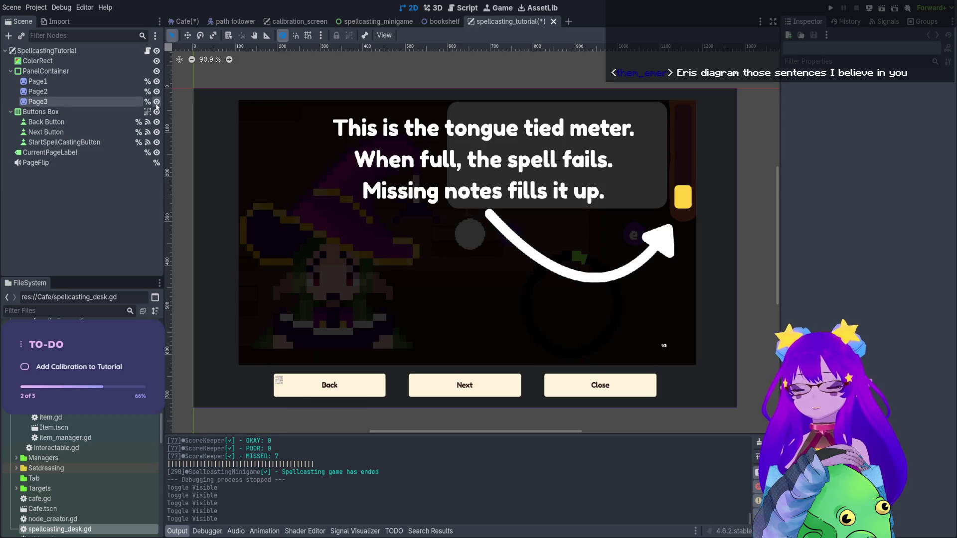
{"action": "left_click", "coordinate": [156, 102]}
{"action": "left_click", "coordinate": [156, 92]}
{"action": "left_click", "coordinate": [156, 81]}
{"action": "left_click", "coordinate": [156, 81]}
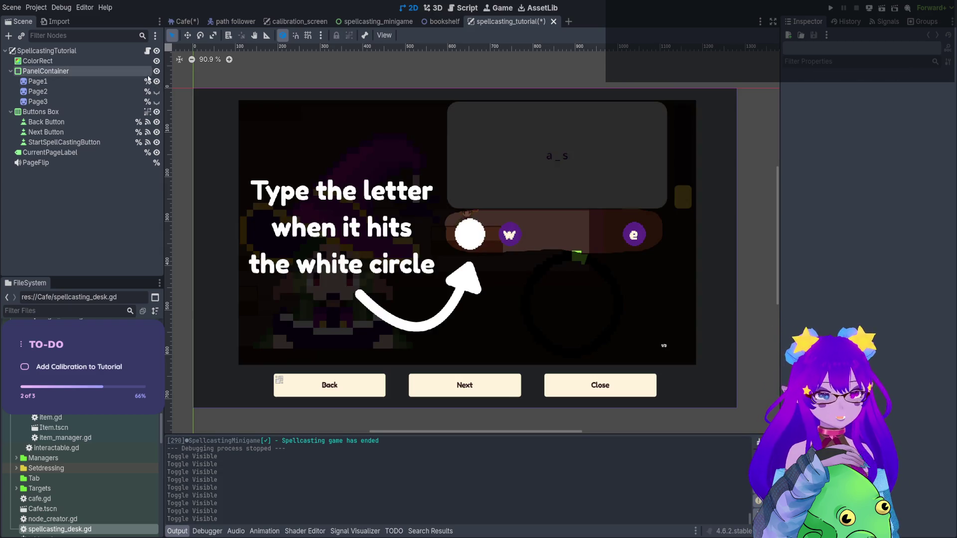
{"action": "left_click", "coordinate": [156, 91]}
{"action": "left_click", "coordinate": [157, 102]}
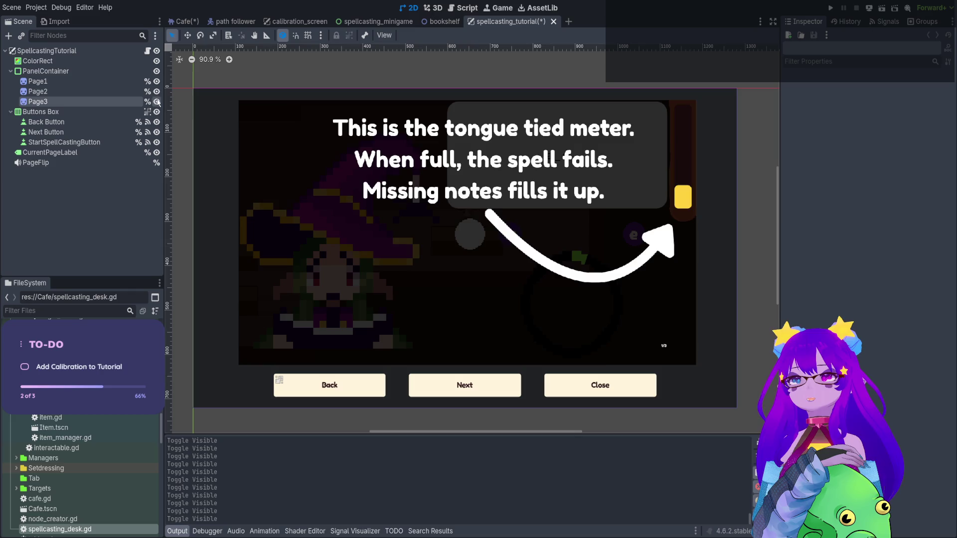
{"action": "left_click", "coordinate": [157, 102]}
{"action": "left_click", "coordinate": [156, 91]}
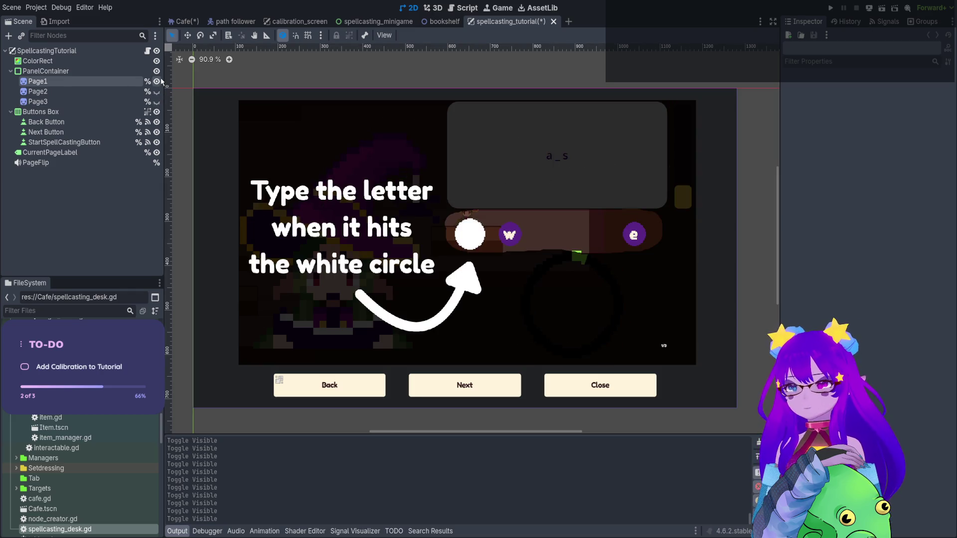
{"action": "left_click", "coordinate": [160, 80]}
{"action": "left_click", "coordinate": [160, 79]}
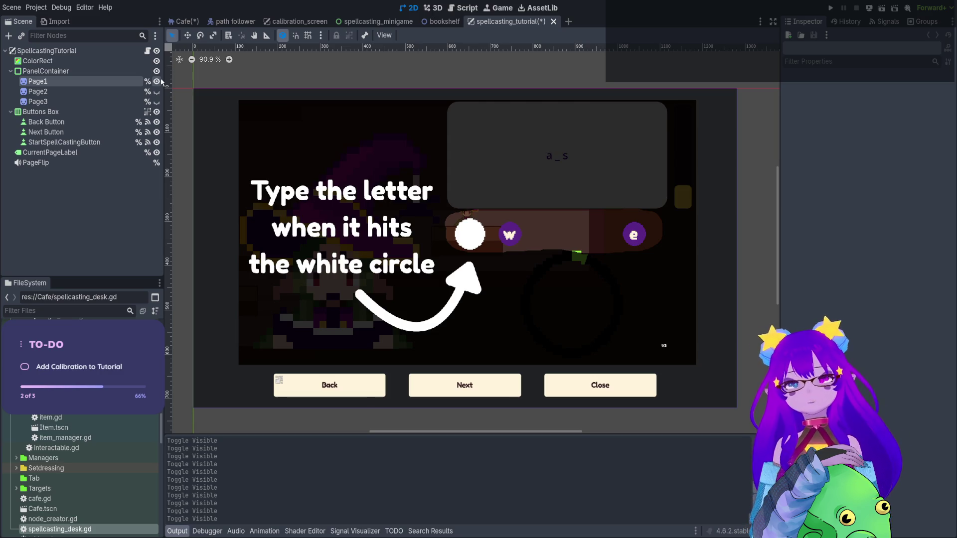
- Delete the Spellcasting Tutorial node from the Cafe scene
{"action": "left_click", "coordinate": [185, 26]}
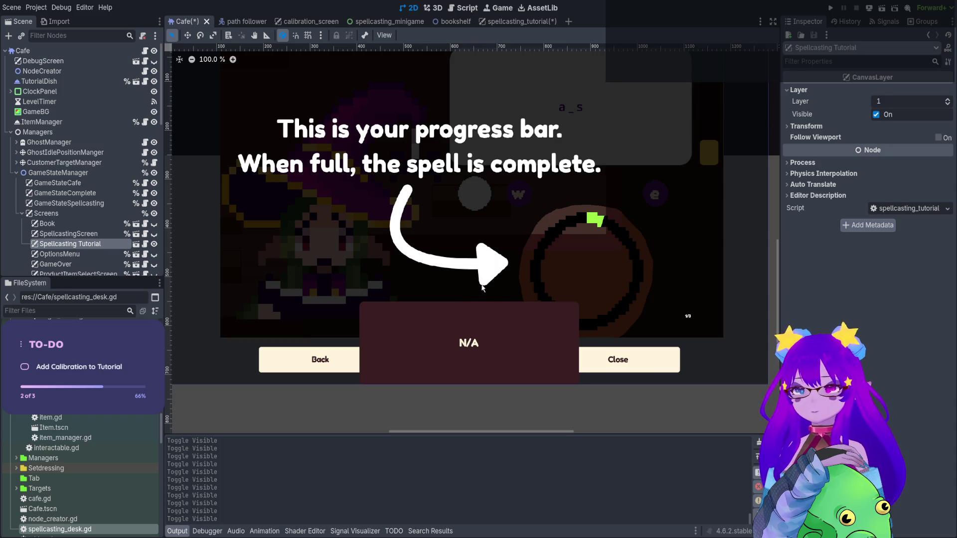
{"action": "key", "text": "Delete"}
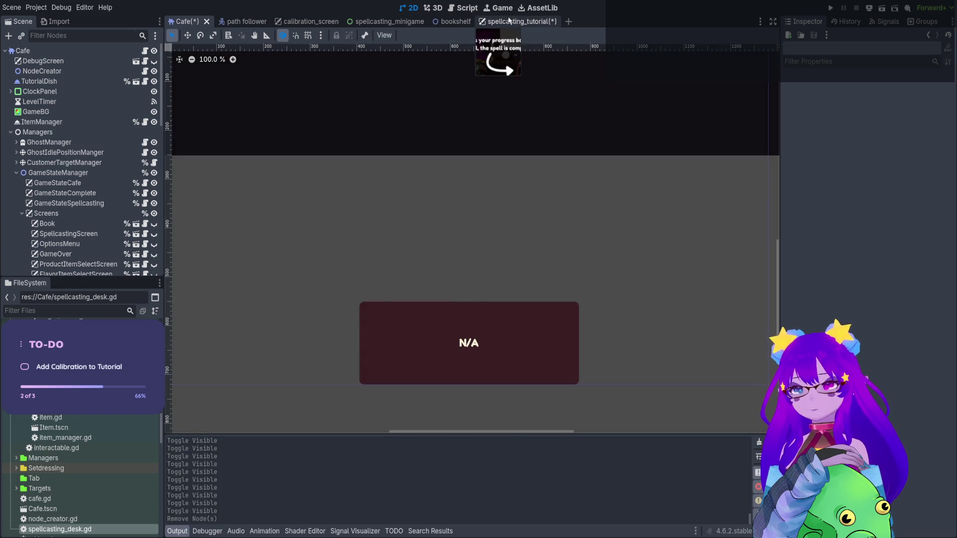
{"action": "left_click", "coordinate": [498, 22]}
- Filter the FileSystem dock with 's' and open spellcasting_tutorial.gd in the script editor
{"action": "left_click", "coordinate": [44, 314]}
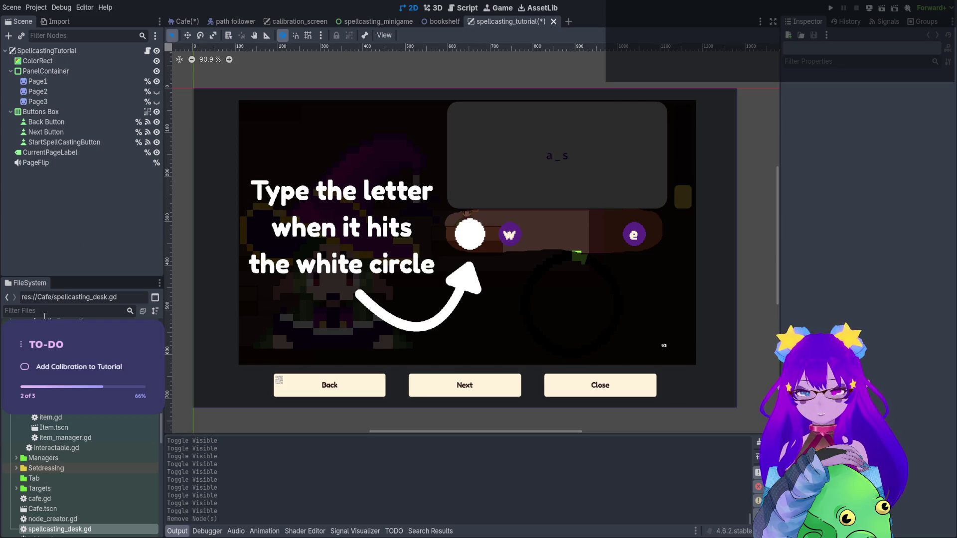
{"action": "type", "text": "spell"}
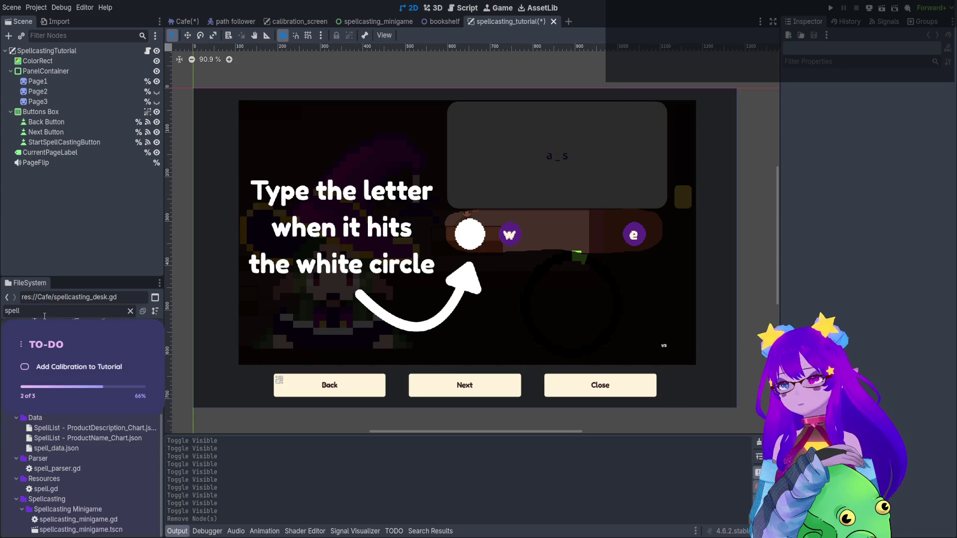
{"action": "scroll", "coordinate": [84, 473], "scroll_direction": "up", "scroll_amount": 1}
{"action": "left_click", "coordinate": [75, 414]}
{"action": "double_click", "coordinate": [75, 414]}
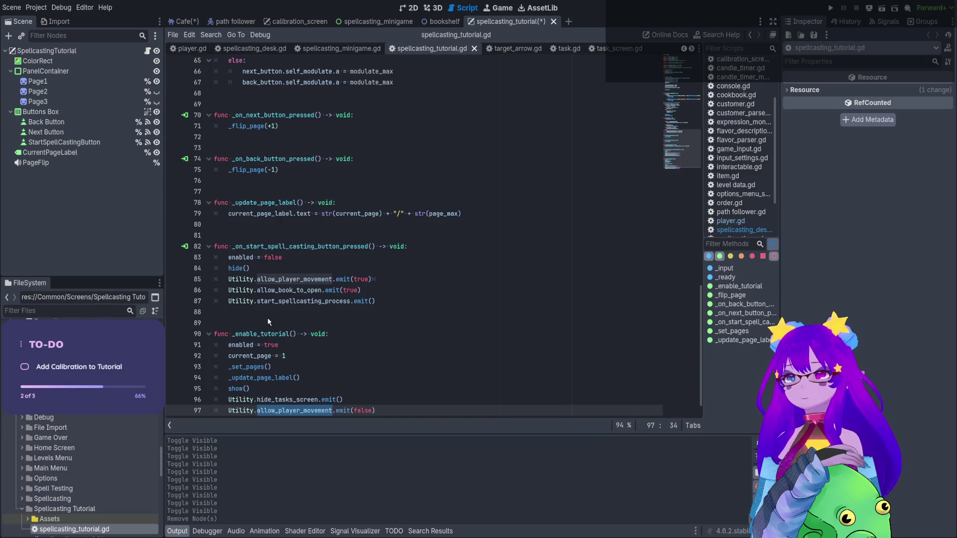
- Scroll the tutorial script back up to line 1
{"action": "scroll", "coordinate": [299, 299], "scroll_direction": "down", "scroll_amount": 1}
{"action": "scroll", "coordinate": [366, 259], "scroll_direction": "up", "scroll_amount": 5}
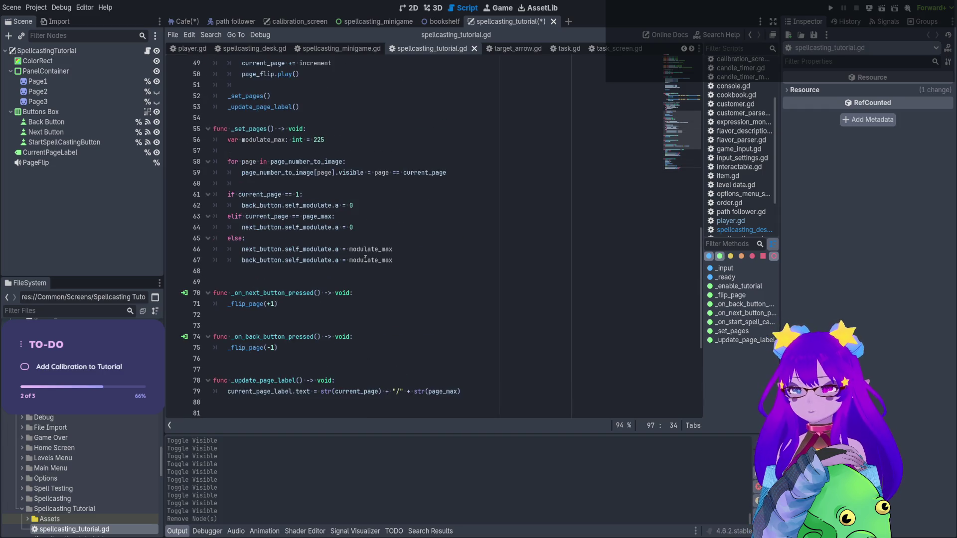
{"action": "scroll", "coordinate": [365, 259], "scroll_direction": "up", "scroll_amount": 10}
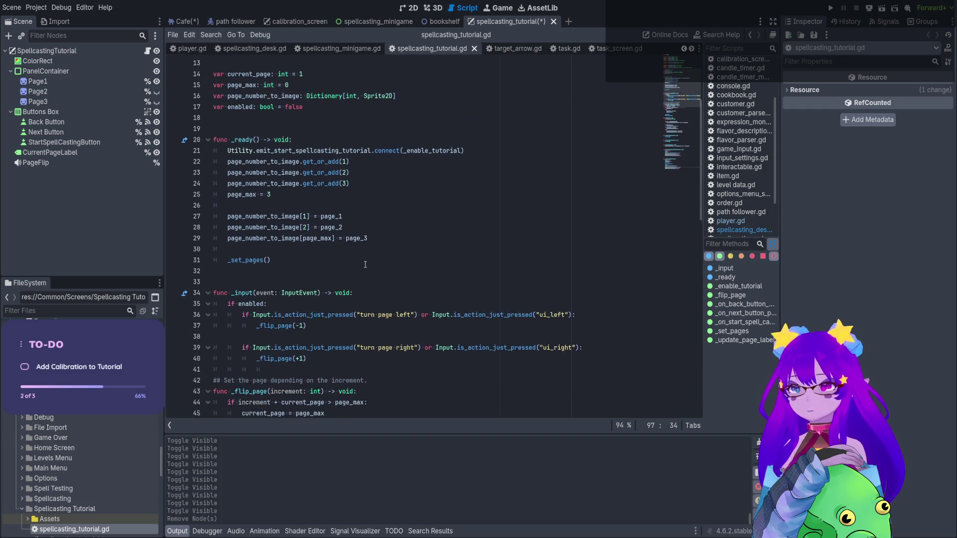
{"action": "scroll", "coordinate": [365, 265], "scroll_direction": "up", "scroll_amount": 4}
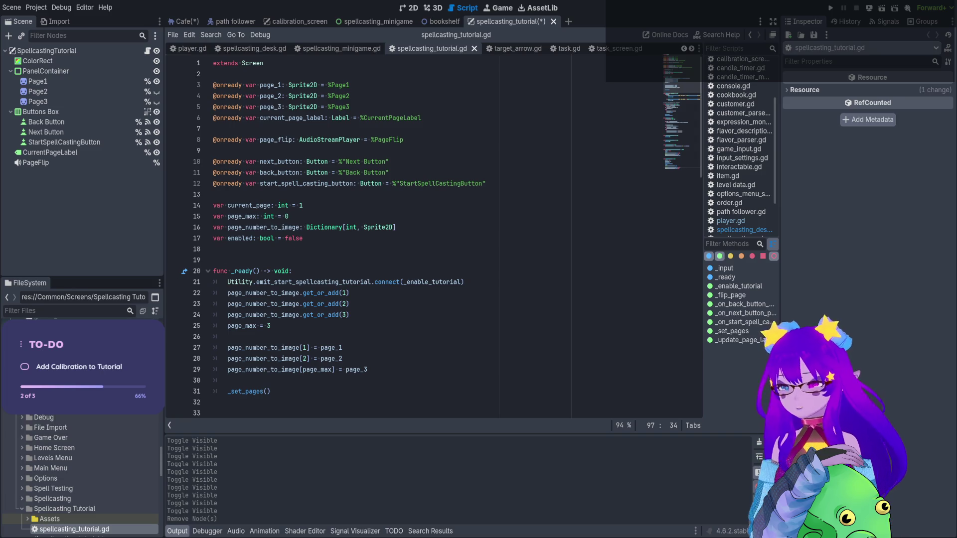
{"action": "scroll", "coordinate": [110, 478], "scroll_direction": "down", "scroll_amount": 5}
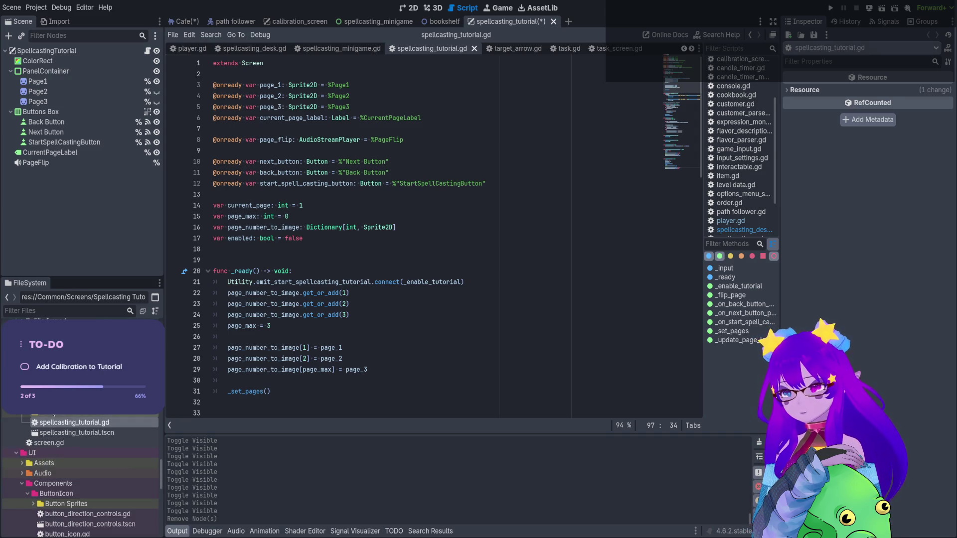
{"action": "scroll", "coordinate": [31, 416], "scroll_direction": "up", "scroll_amount": 2}
- Preview spellcasting_step_1, _2 and _3.png in the Inspector, then close the Spellcasting Tutorial scene
{"action": "left_click", "coordinate": [44, 422]}
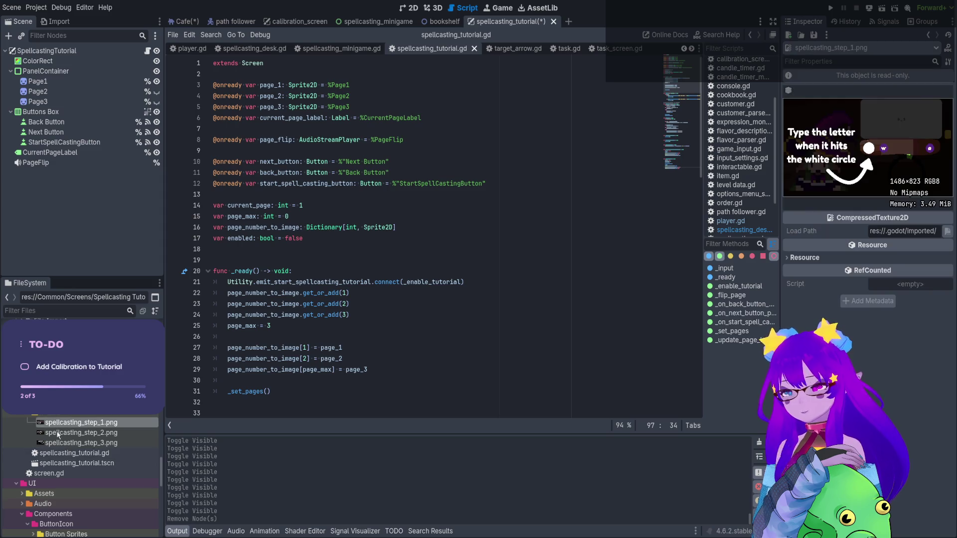
{"action": "left_click", "coordinate": [59, 433]}
{"action": "left_click", "coordinate": [60, 443]}
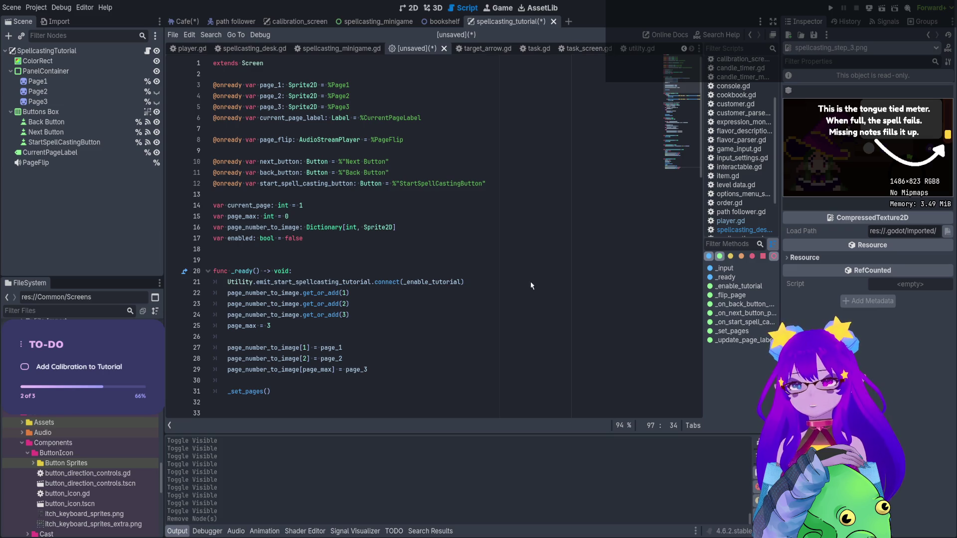
{"action": "key", "text": "ctrl+shift+w"}
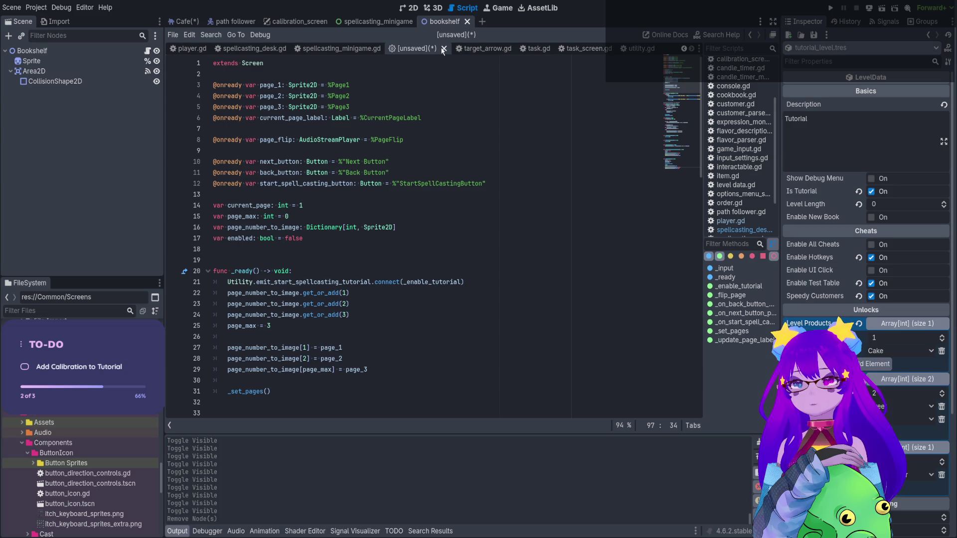
- Close the unsaved tutorial script tab and save the bookshelf scene
{"action": "key", "text": "ctrl+w"}
{"action": "key", "text": "ctrl+F1"}
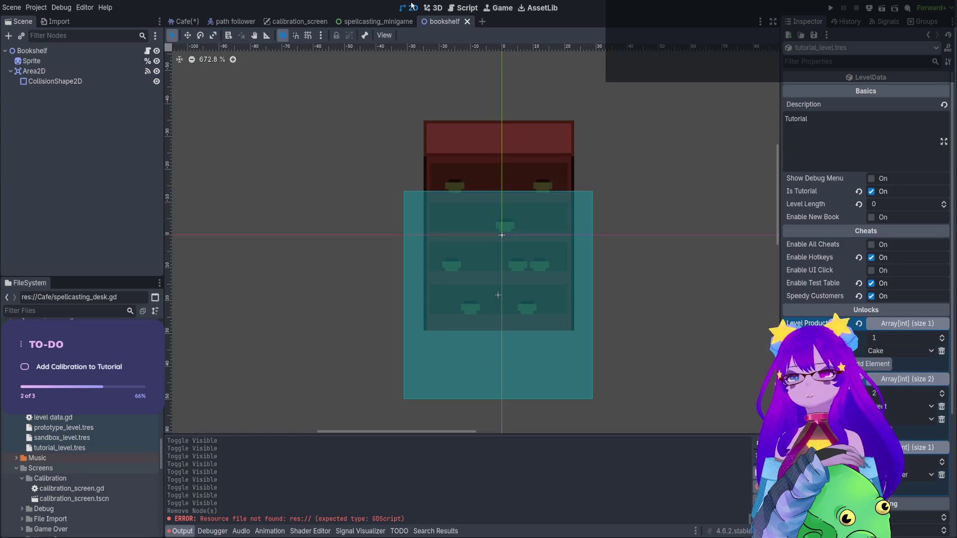
{"action": "key", "text": "ctrl+s"}
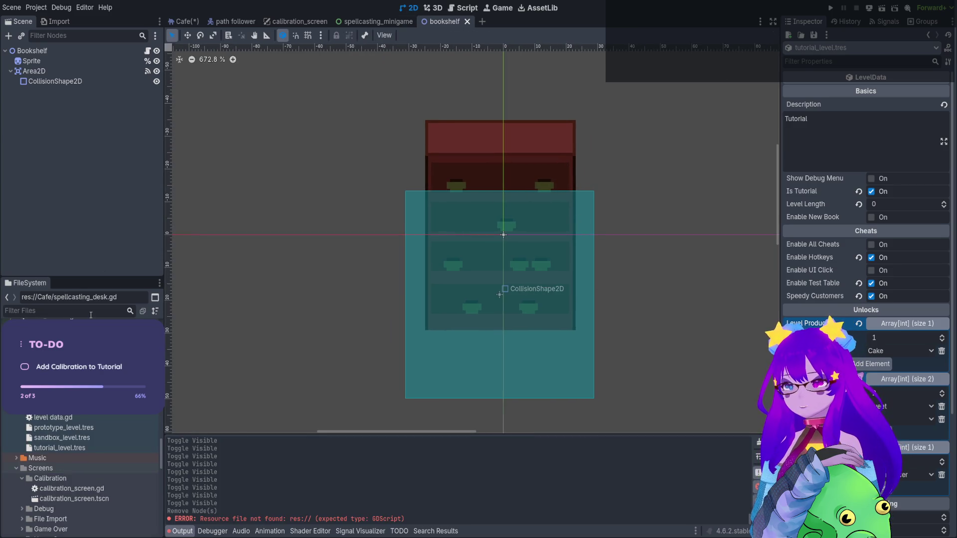
- Switch to the Cafe scene, save it, and search the project for SpellcastingTutorial, which finds 0 matches
{"action": "left_click", "coordinate": [182, 21]}
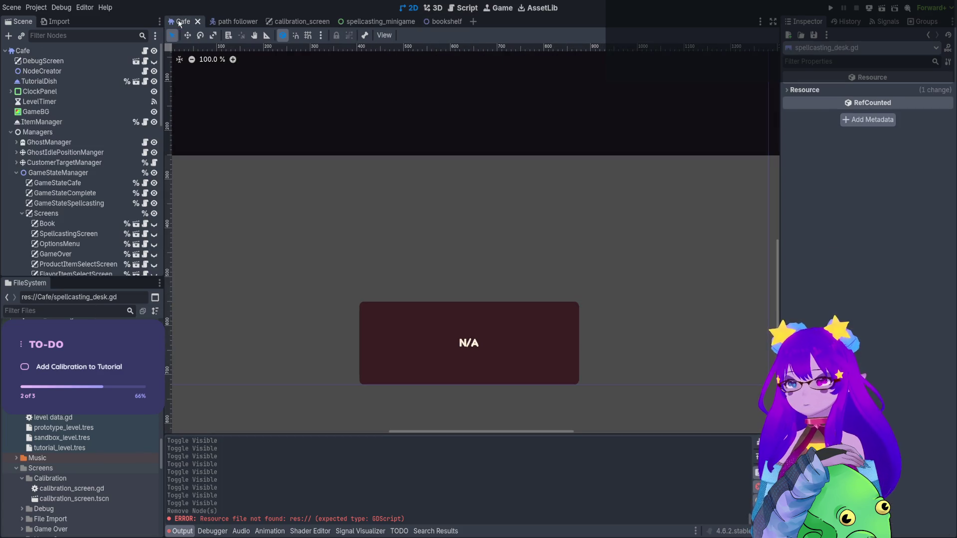
{"action": "key", "text": "ctrl+s"}
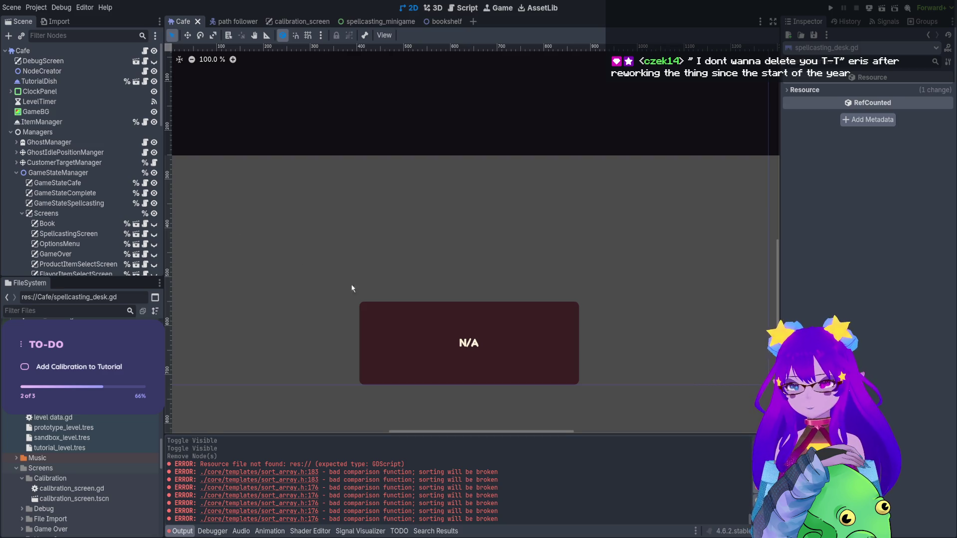
{"action": "key", "text": "Return"}
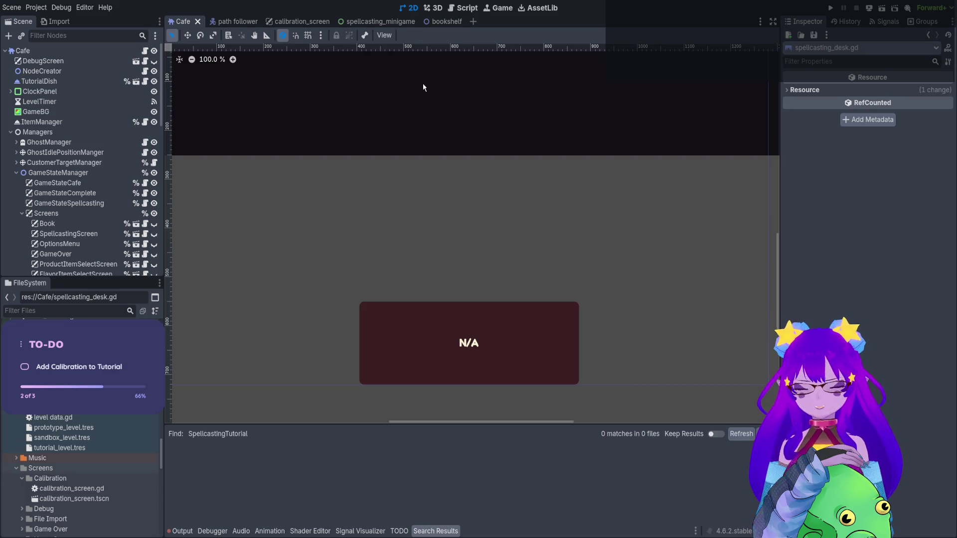
{"action": "left_click", "coordinate": [463, 8]}
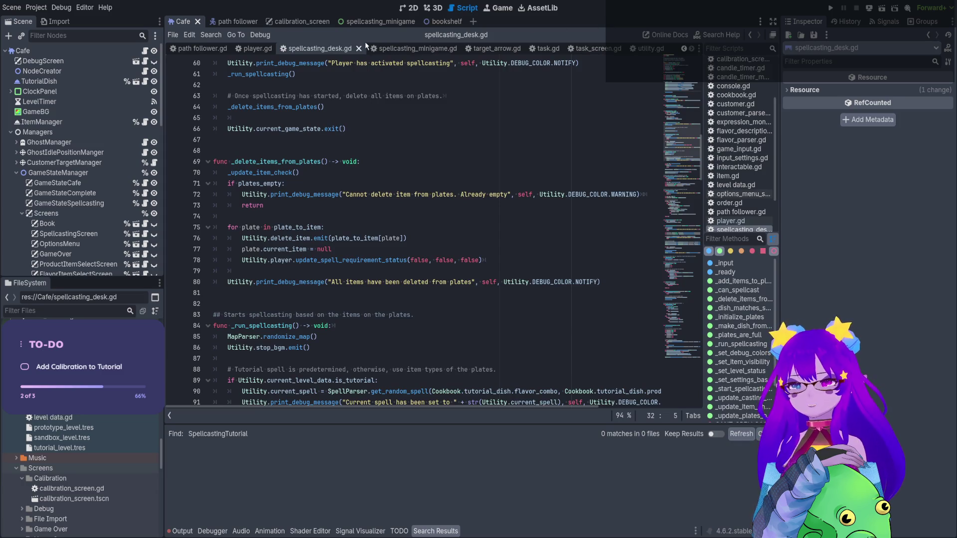
- Open utility.gd and run the project to reach the Necrotype Café title menu
{"action": "left_click", "coordinate": [642, 49]}
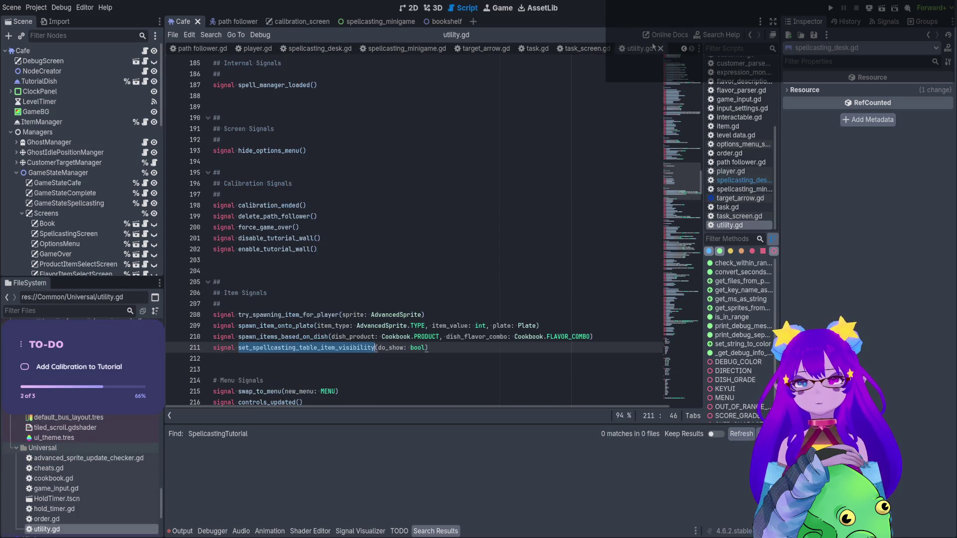
{"action": "mouse_move", "coordinate": [693, 182]}
{"action": "left_mouse_down"}
{"action": "mouse_move", "coordinate": [681, 379]}
{"action": "mouse_move", "coordinate": [687, 273]}
{"action": "mouse_move", "coordinate": [676, 102]}
{"action": "mouse_move", "coordinate": [674, 165]}
{"action": "mouse_move", "coordinate": [682, 345]}
{"action": "mouse_move", "coordinate": [684, 44]}
{"action": "left_mouse_up"}
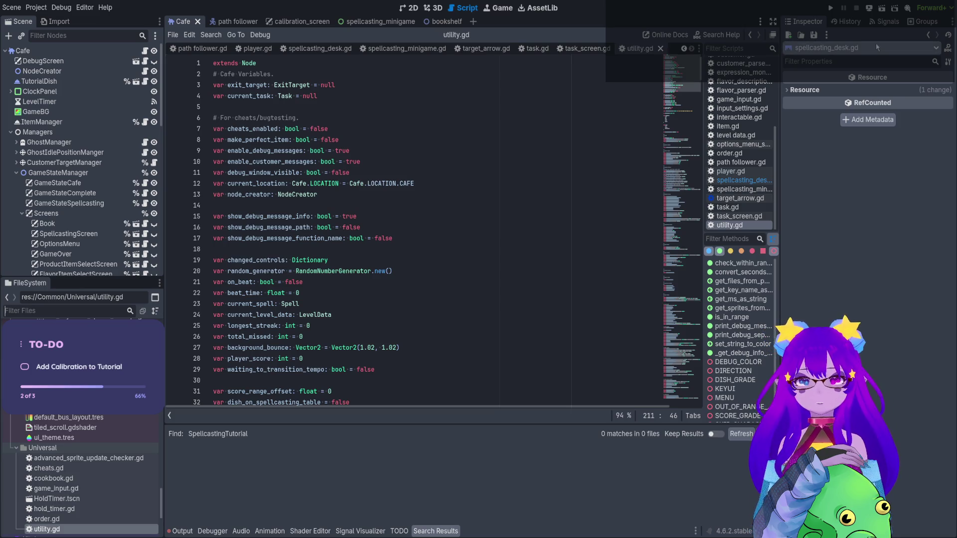
{"action": "left_click", "coordinate": [831, 8]}
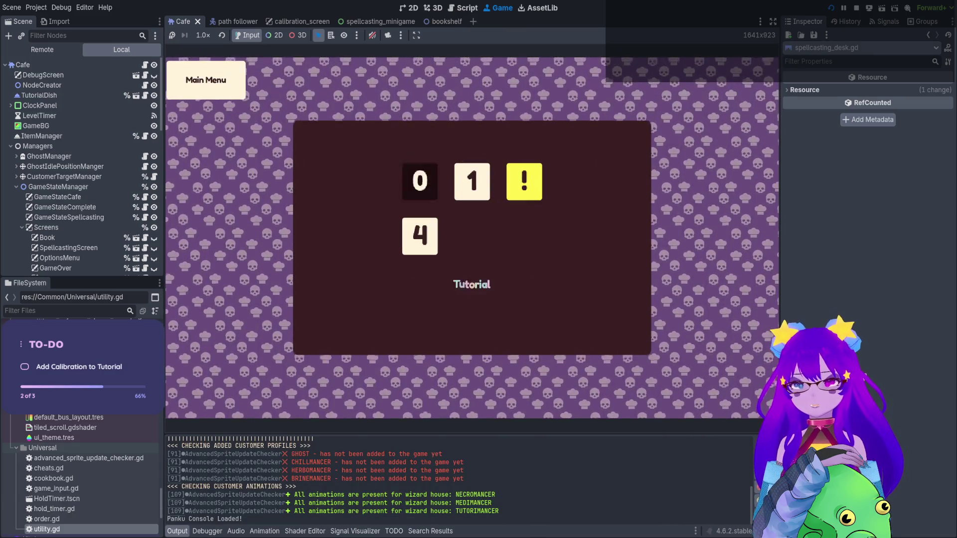
- Test the Tutorial level's spellcasting at the desk with Q and notes a, n, d, w, a, t, then stop with F8
{"action": "left_click", "coordinate": [420, 182]}
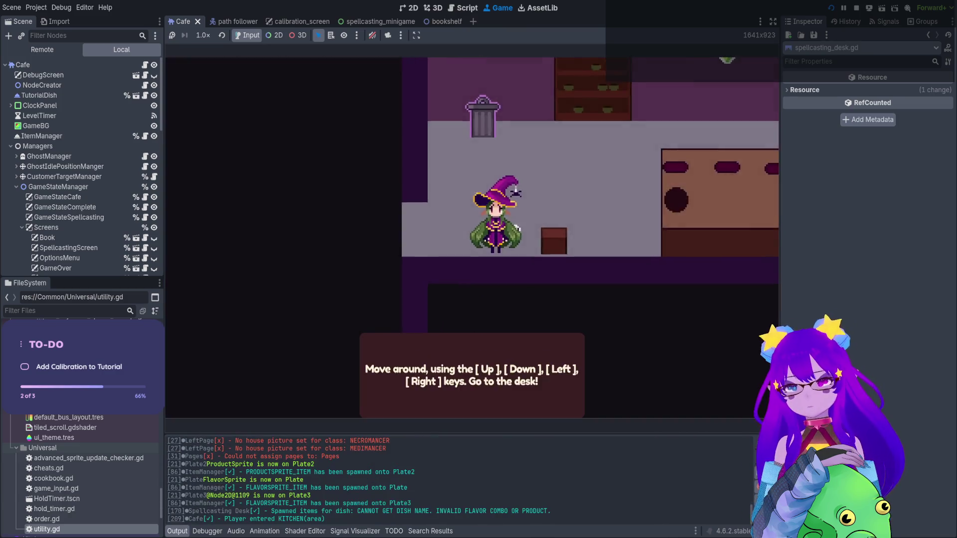
{"action": "key", "text": "Up"}
{"action": "key", "text": "q"}
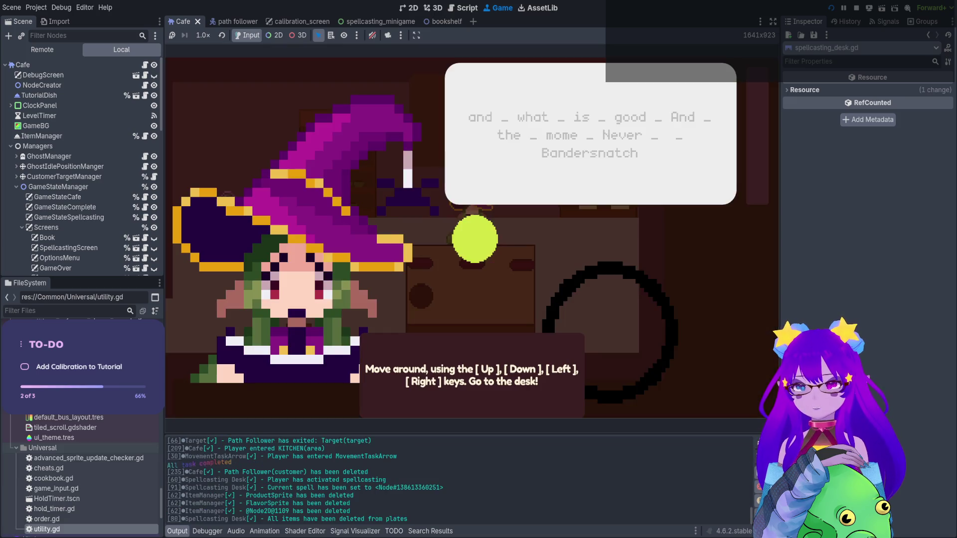
{"action": "key", "text": "a"}
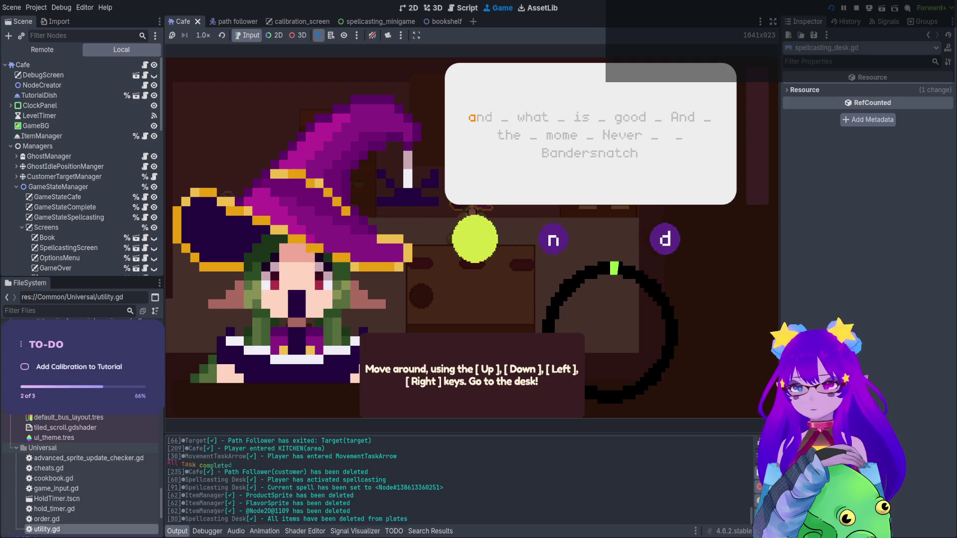
{"action": "key", "text": "n"}
{"action": "key", "text": "d"}
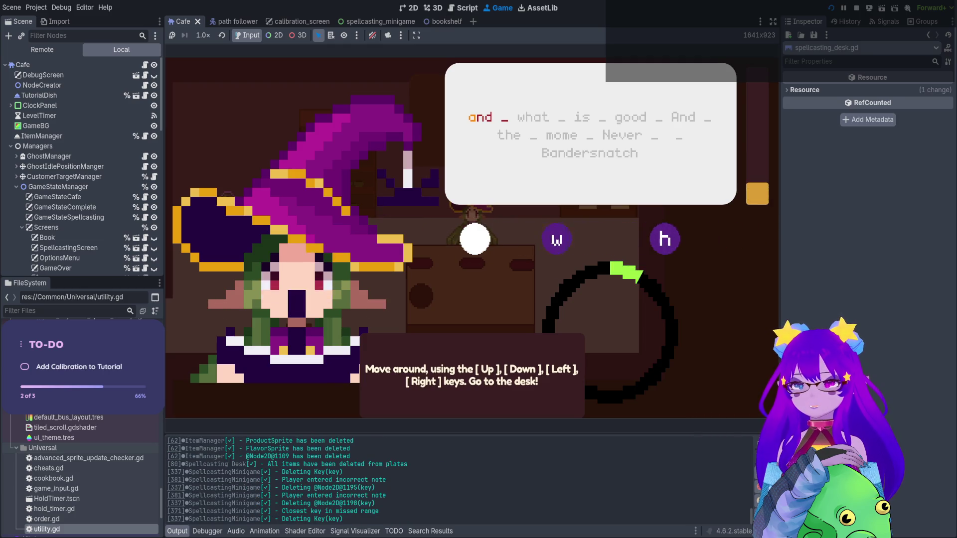
{"action": "key", "text": "w"}
{"action": "key", "text": "a"}
{"action": "key", "text": "t"}
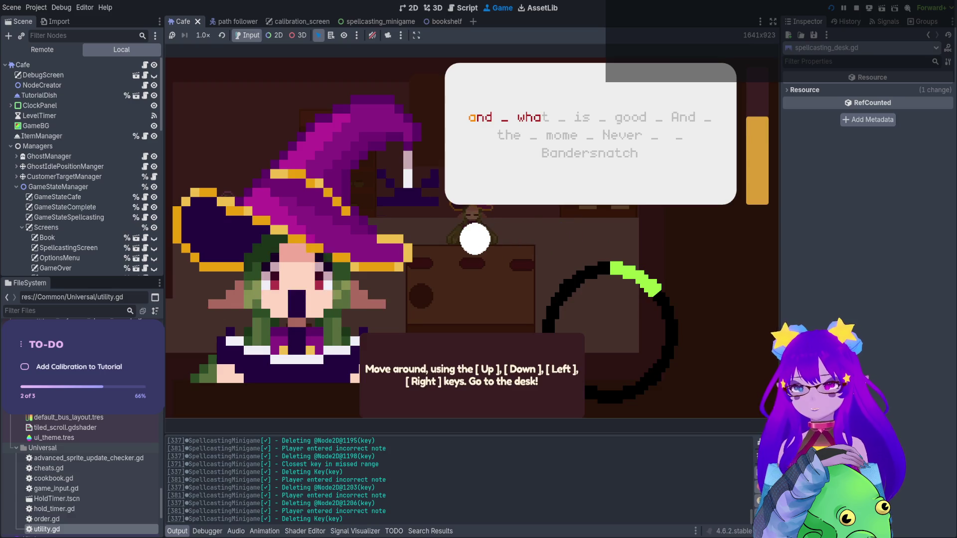
{"action": "key", "text": "F8"}
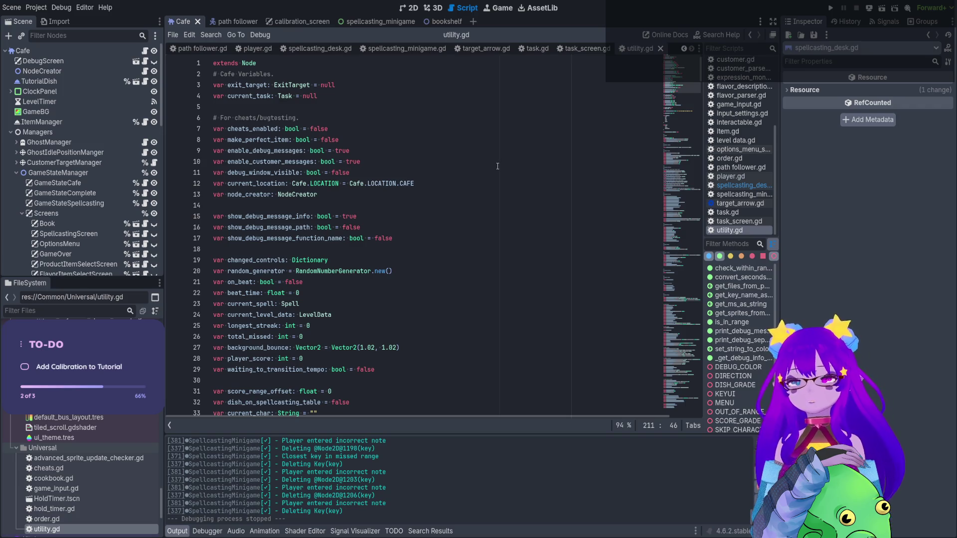
- Open player.gd and jump to its _input function
{"action": "left_click", "coordinate": [261, 48]}
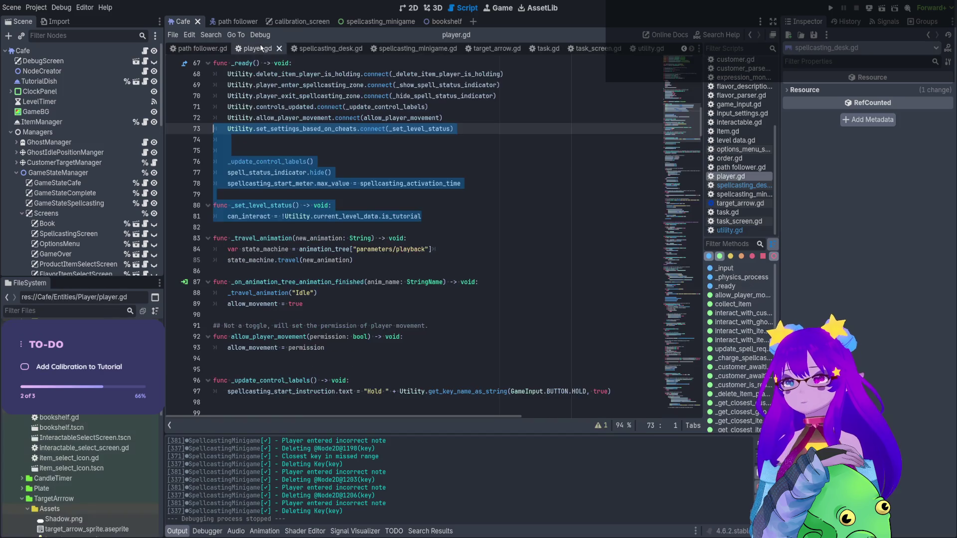
{"action": "left_click", "coordinate": [442, 348]}
{"action": "scroll", "coordinate": [443, 344], "scroll_direction": "down", "scroll_amount": 6}
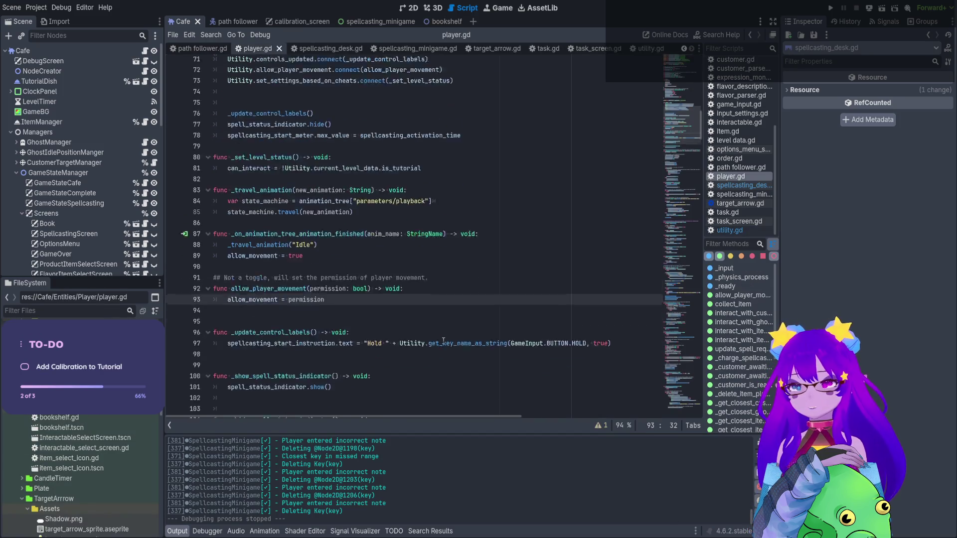
{"action": "left_click", "coordinate": [737, 268]}
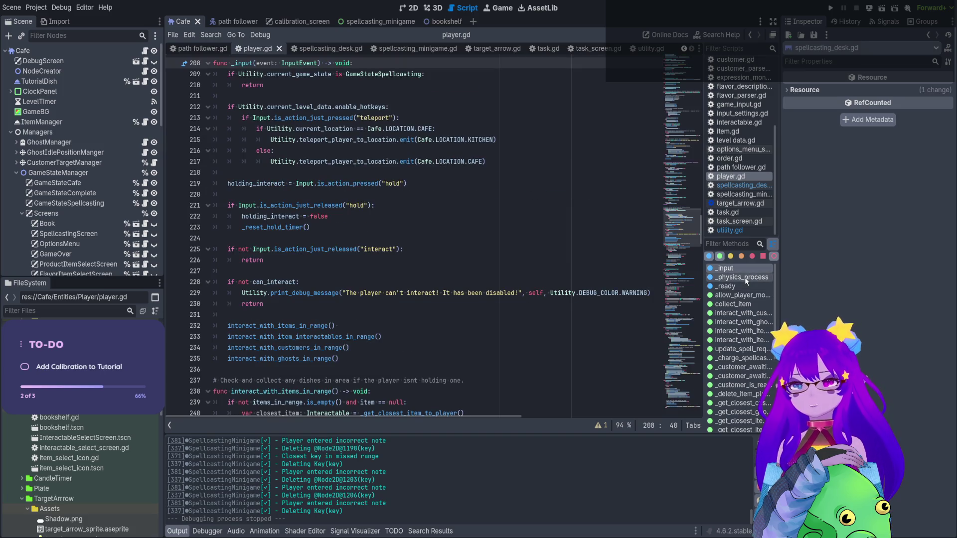
- Trace the hold-release and GameStateSpellcasting checks to the _reset_hold_timer call and jump to its definition
{"action": "left_click", "coordinate": [281, 205]}
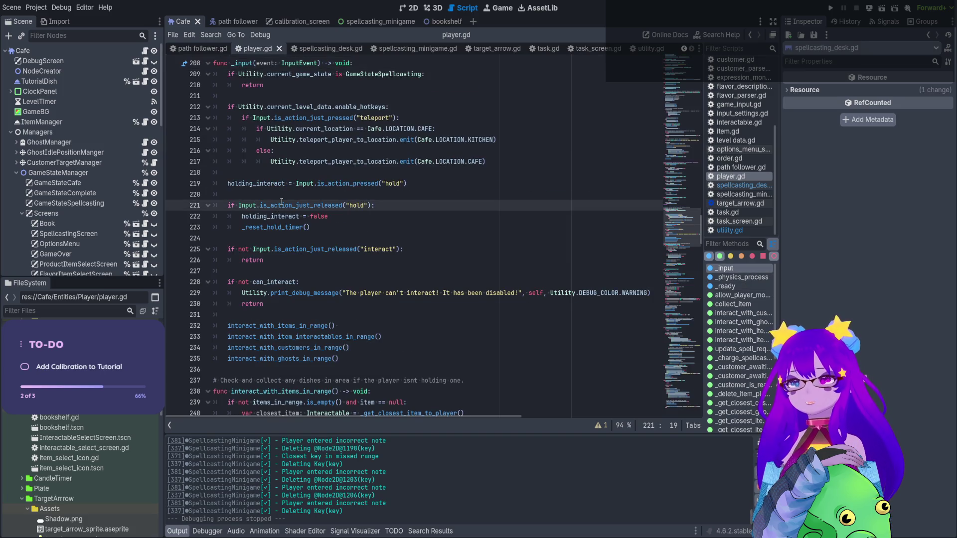
{"action": "scroll", "coordinate": [282, 201], "scroll_direction": "up", "scroll_amount": 3}
{"action": "left_click", "coordinate": [363, 174]}
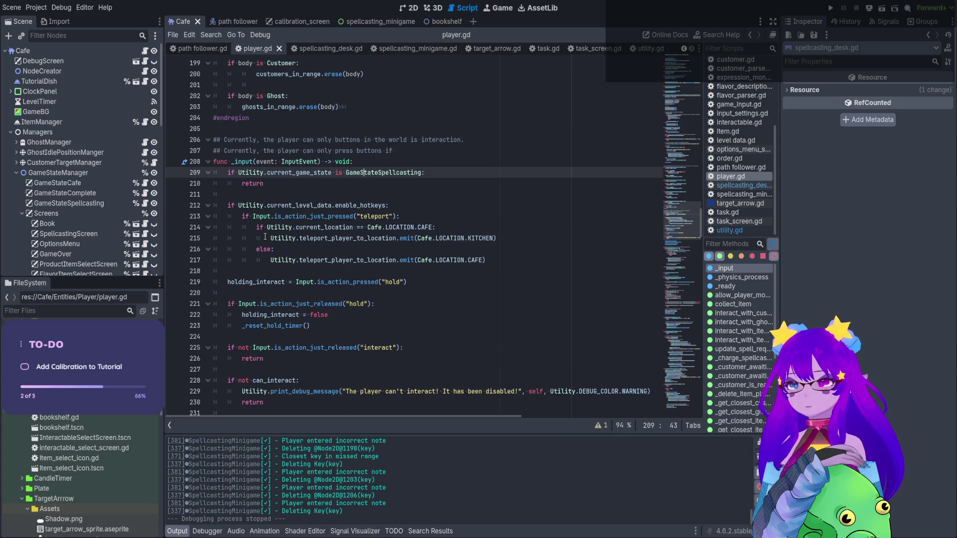
{"action": "left_click", "coordinate": [409, 282]}
{"action": "scroll", "coordinate": [409, 281], "scroll_direction": "down", "scroll_amount": 1}
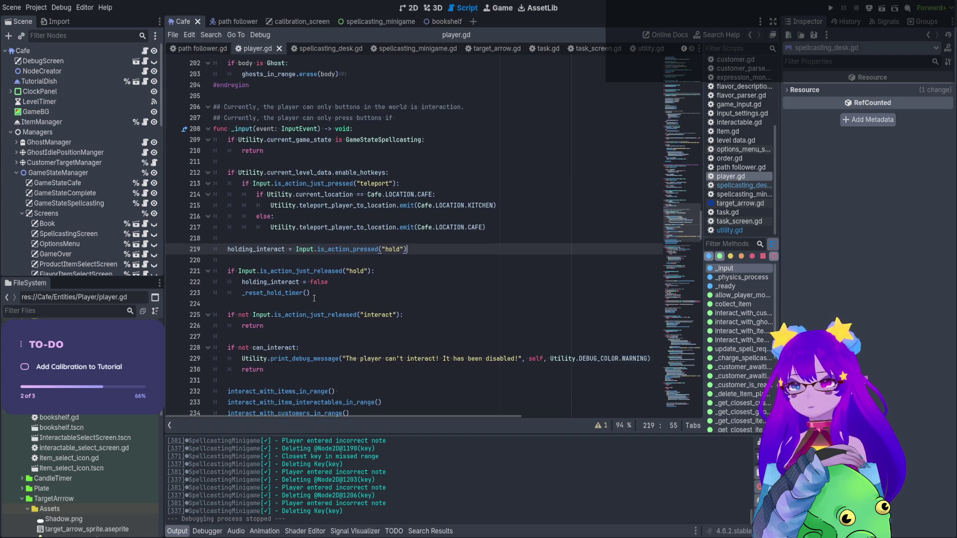
{"action": "left_click", "coordinate": [312, 293]}
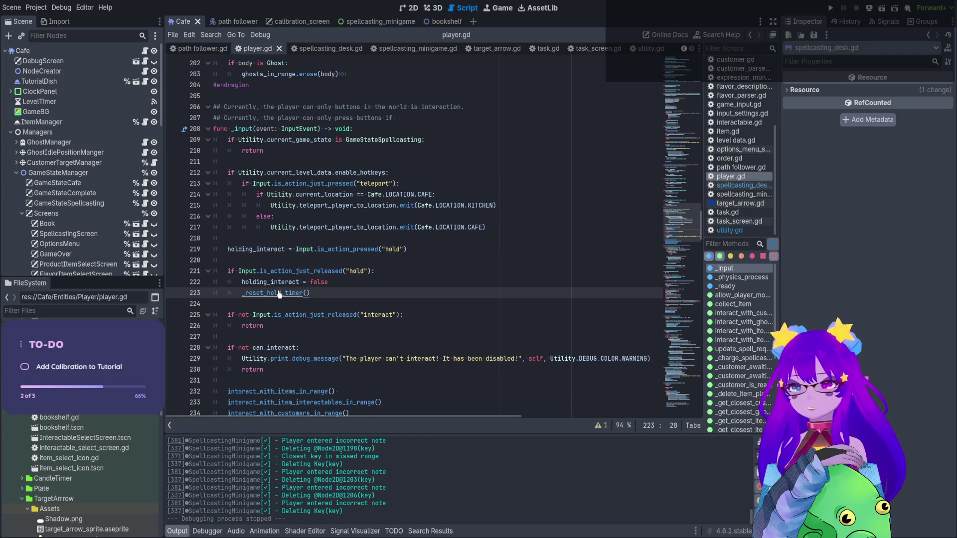
{"action": "left_click", "coordinate": [279, 292], "text": "ctrl"}
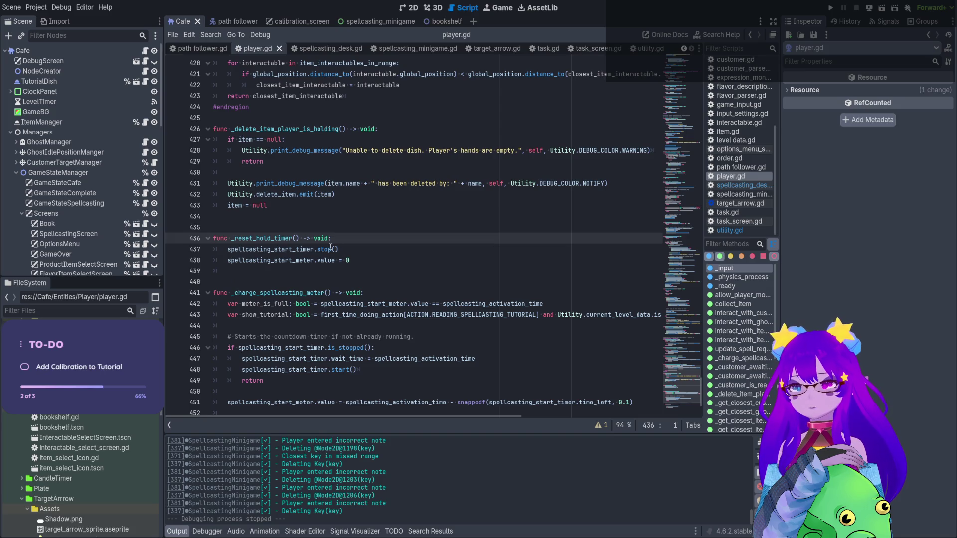
- Select _charge_spellcasting_meter and inspect the show_tutorial condition on line 443
{"action": "scroll", "coordinate": [330, 247], "scroll_direction": "down", "scroll_amount": 3}
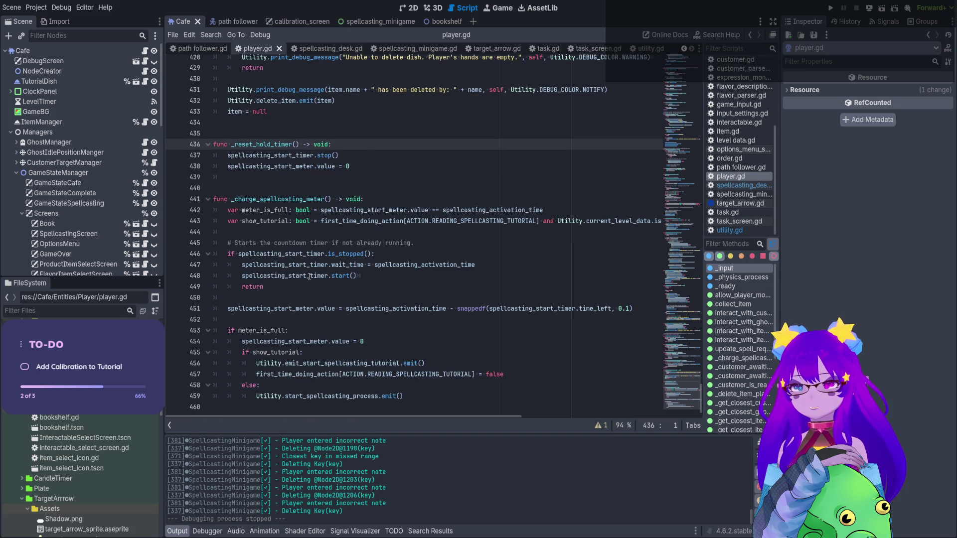
{"action": "left_click_drag", "start_coordinate": [412, 397], "coordinate": [246, 199]}
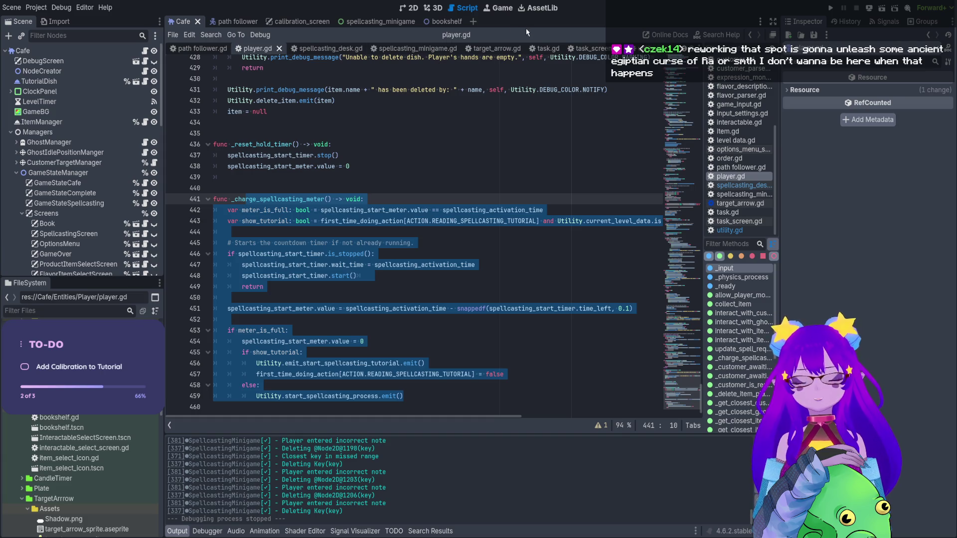
{"action": "left_click", "coordinate": [430, 217]}
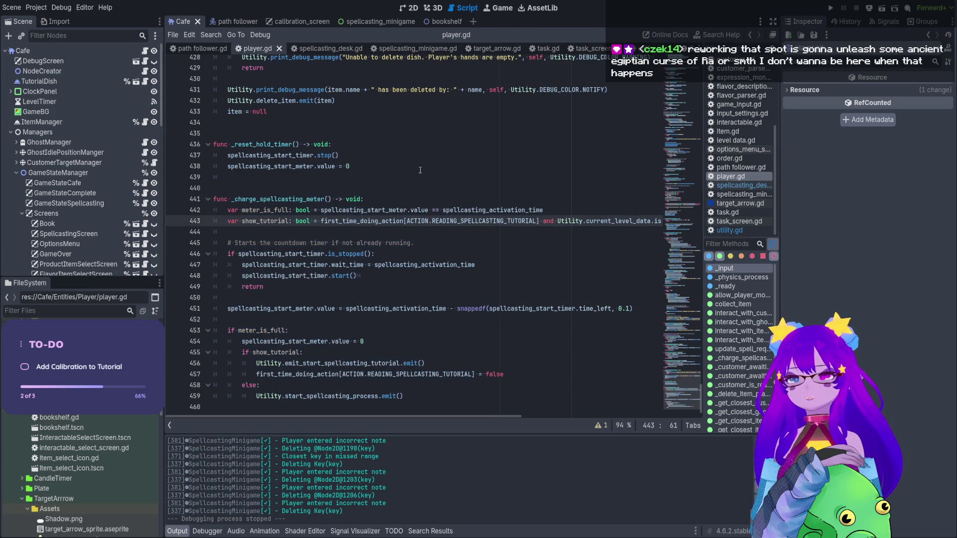
{"action": "double_click", "coordinate": [268, 220]}
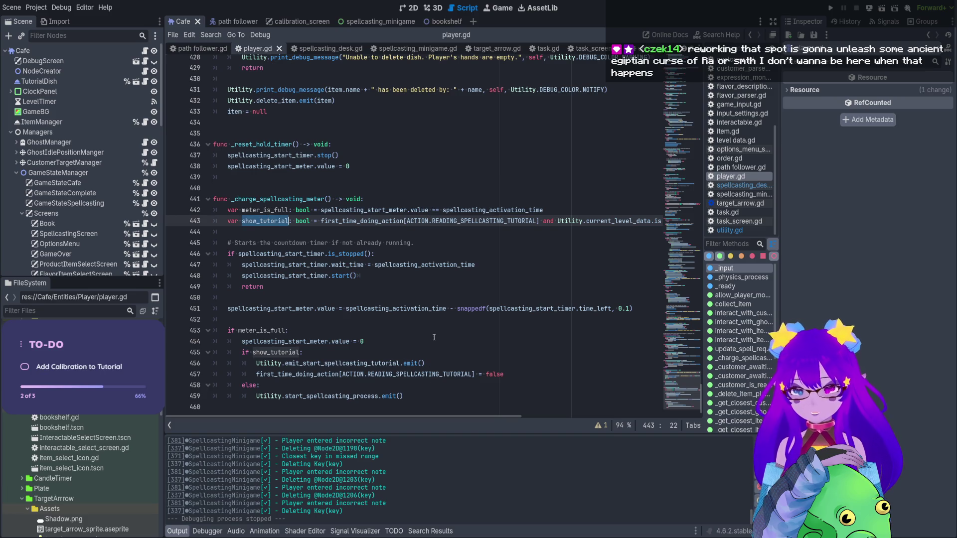
{"action": "left_click_drag", "start_coordinate": [385, 222], "coordinate": [684, 219]}
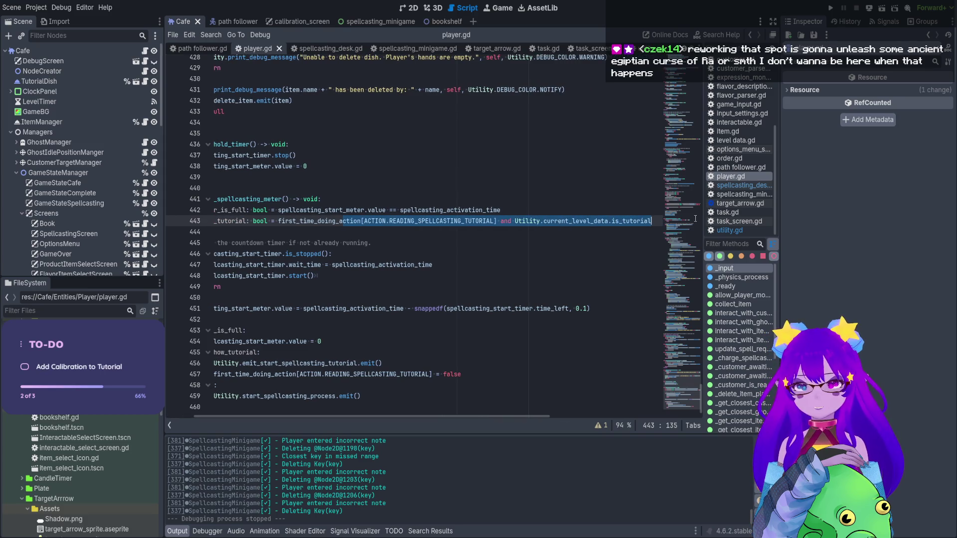
{"action": "left_click", "coordinate": [657, 221]}
- Examine the is_tutorial and READING_SPELLCASTING_TUTORIAL parts of line 443, then jump to the ACTION enum
{"action": "left_click_drag", "start_coordinate": [657, 221], "coordinate": [428, 221]}
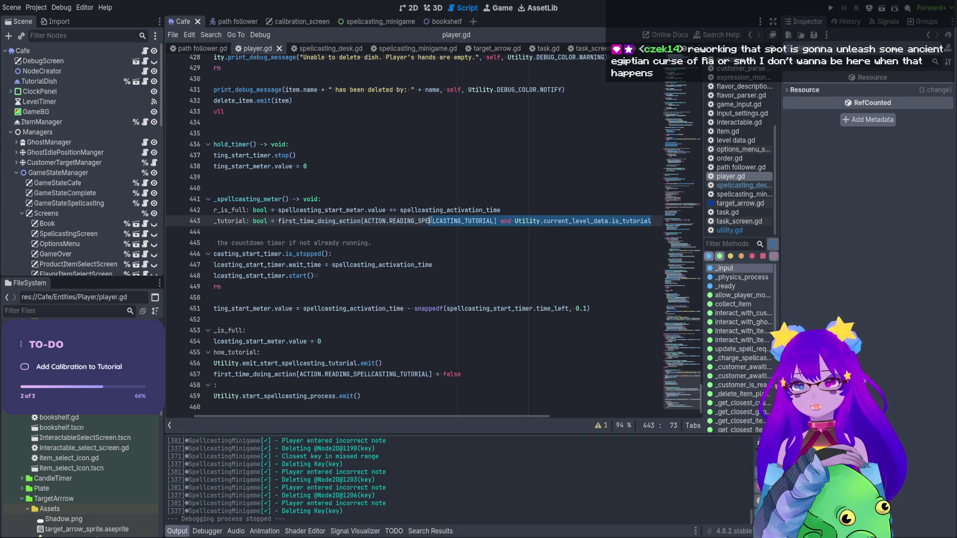
{"action": "left_click", "coordinate": [527, 223]}
{"action": "left_click_drag", "start_coordinate": [526, 223], "coordinate": [650, 221]}
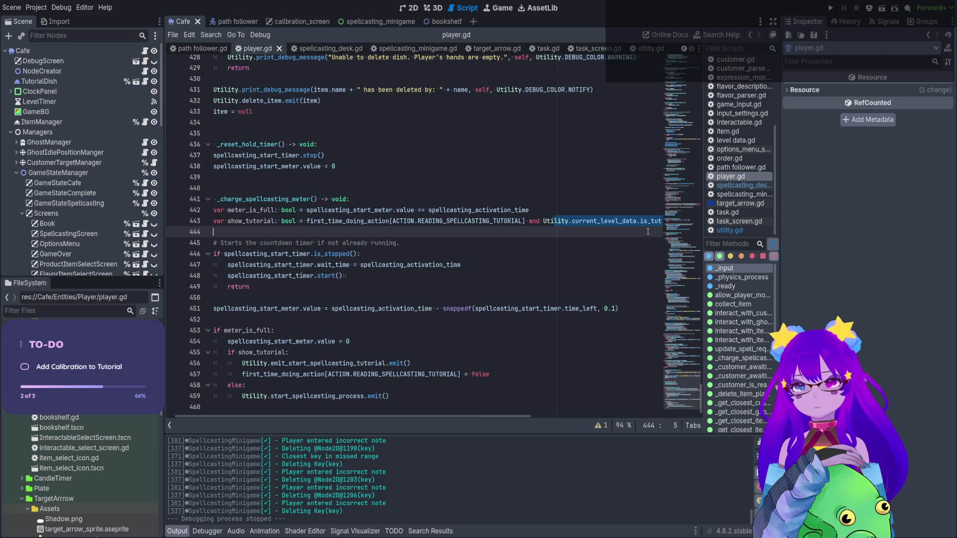
{"action": "key", "text": "Up"}
{"action": "mouse_move", "coordinate": [503, 220]}
{"action": "left_mouse_down"}
{"action": "mouse_move", "coordinate": [269, 221]}
{"action": "mouse_move", "coordinate": [518, 221]}
{"action": "left_mouse_up"}
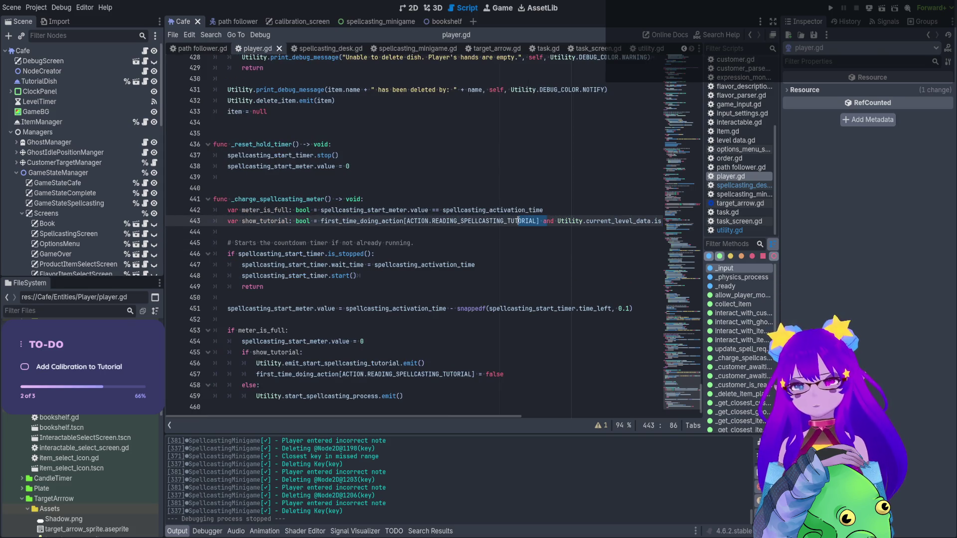
{"action": "double_click", "coordinate": [518, 221]}
{"action": "left_click", "coordinate": [541, 223]}
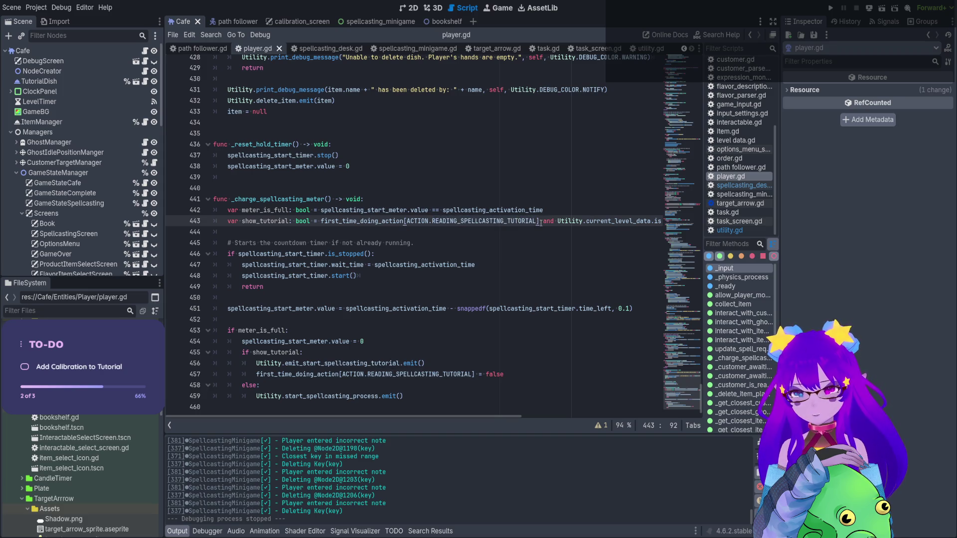
{"action": "left_click_drag", "start_coordinate": [540, 223], "coordinate": [404, 223]}
{"action": "left_click", "coordinate": [405, 221], "text": "ctrl"}
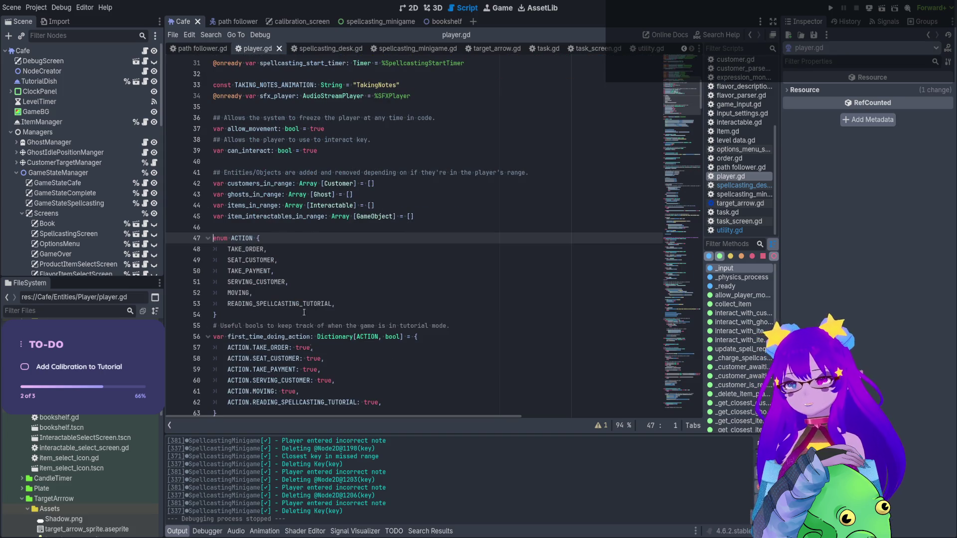
- Glance at the 2D scene, then return via the minimap to _charge_spellcasting_meter at line 448
{"action": "scroll", "coordinate": [295, 287], "scroll_direction": "down", "scroll_amount": 4}
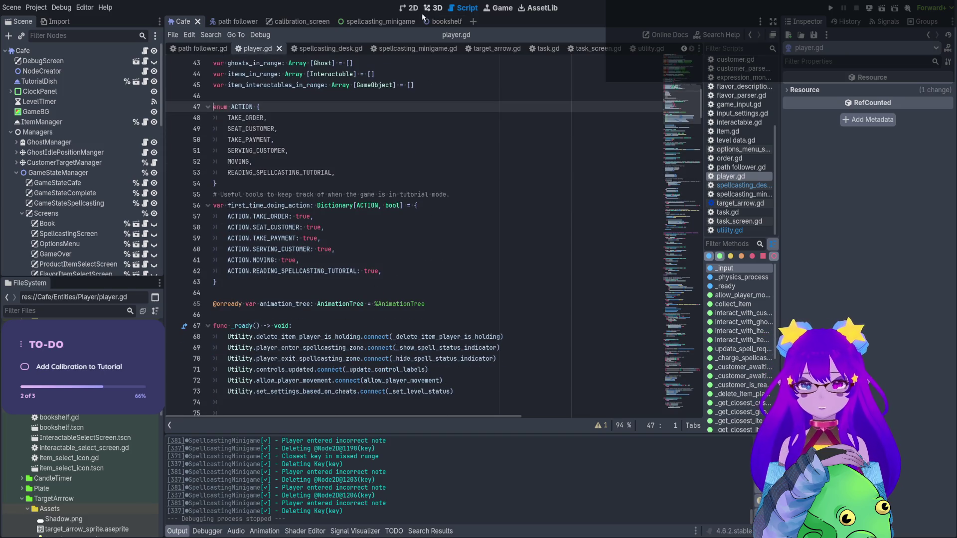
{"action": "left_click", "coordinate": [407, 8]}
{"action": "mouse_move", "coordinate": [499, 242]}
{"action": "left_mouse_down"}
{"action": "mouse_move", "coordinate": [438, 264]}
{"action": "mouse_move", "coordinate": [448, 259]}
{"action": "left_mouse_up"}
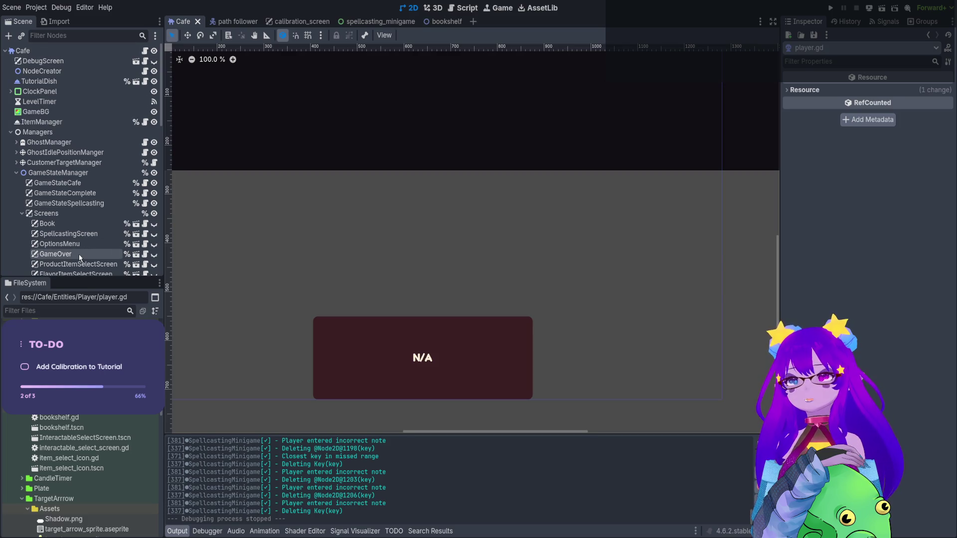
{"action": "left_click", "coordinate": [464, 9]}
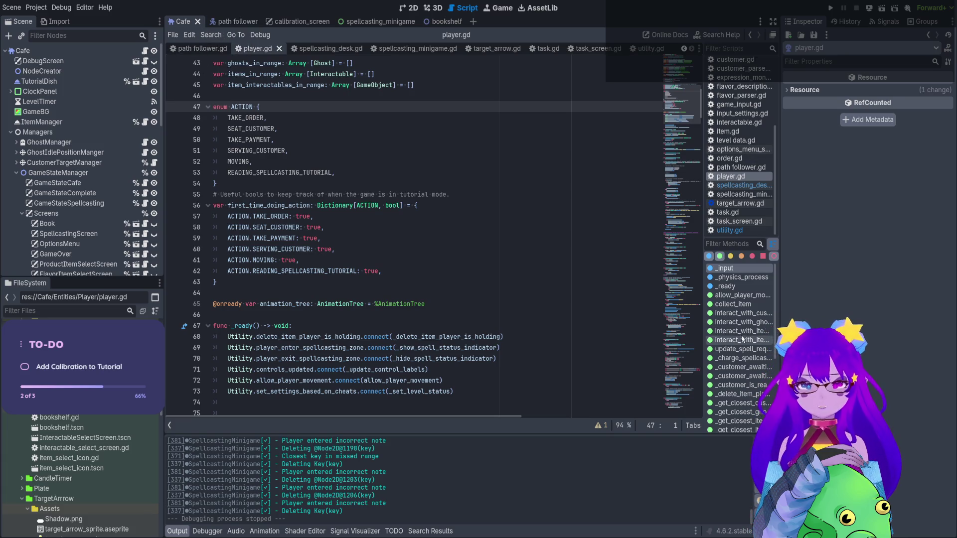
{"action": "left_click", "coordinate": [680, 388]}
{"action": "left_click", "coordinate": [680, 388]}
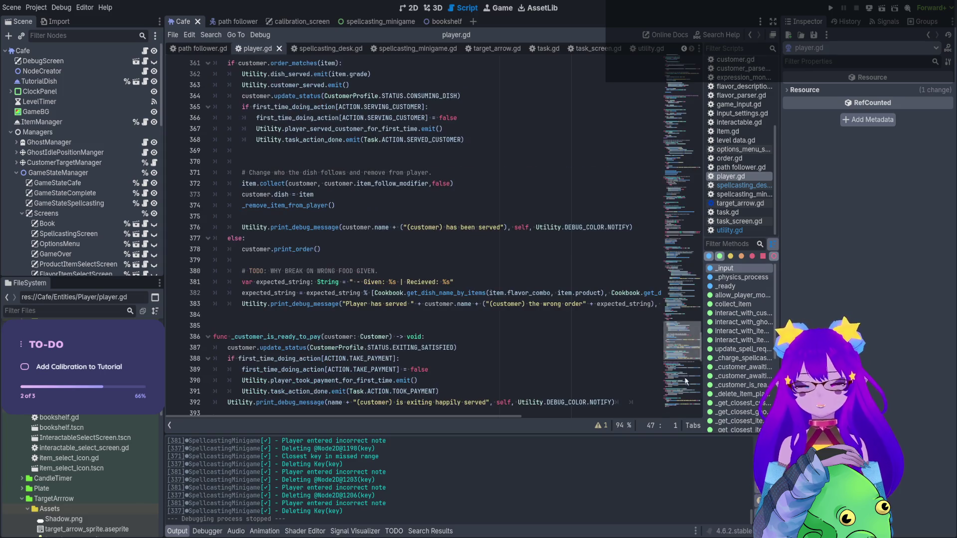
{"action": "left_click", "coordinate": [682, 400]}
{"action": "left_click", "coordinate": [599, 273]}
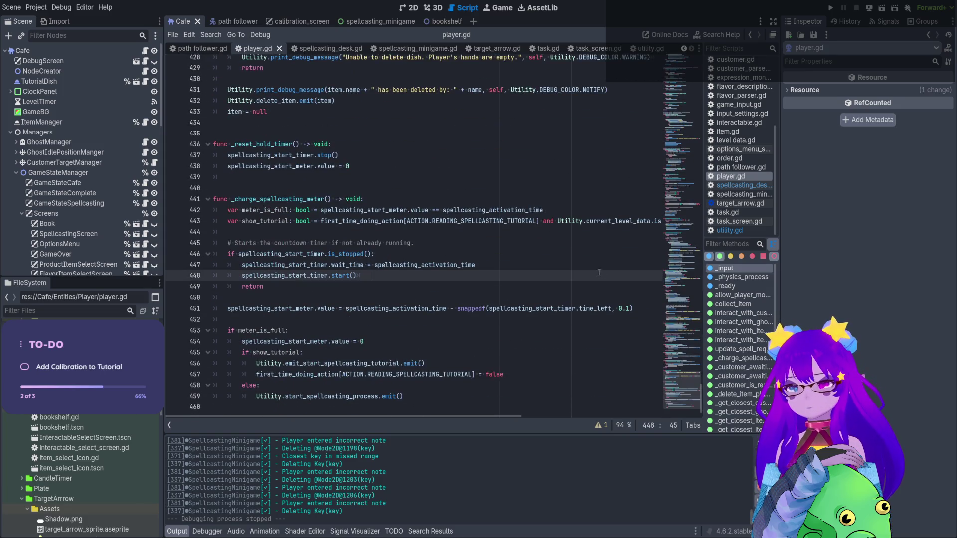
- Highlight the show_tutorial and value usages across lines 443-455 of _charge_spellcasting_meter
{"action": "left_click", "coordinate": [506, 227]}
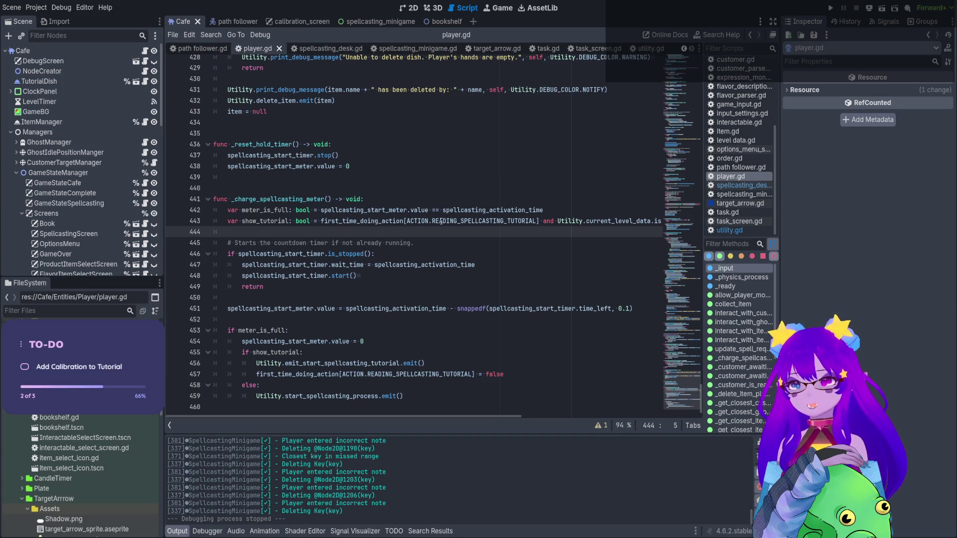
{"action": "left_click_drag", "start_coordinate": [440, 221], "coordinate": [459, 221]}
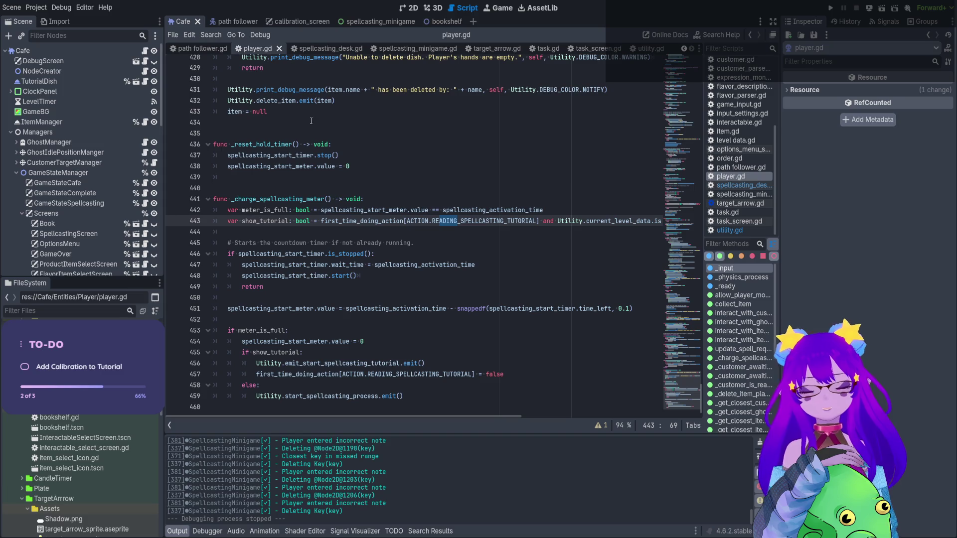
{"action": "double_click", "coordinate": [284, 220]}
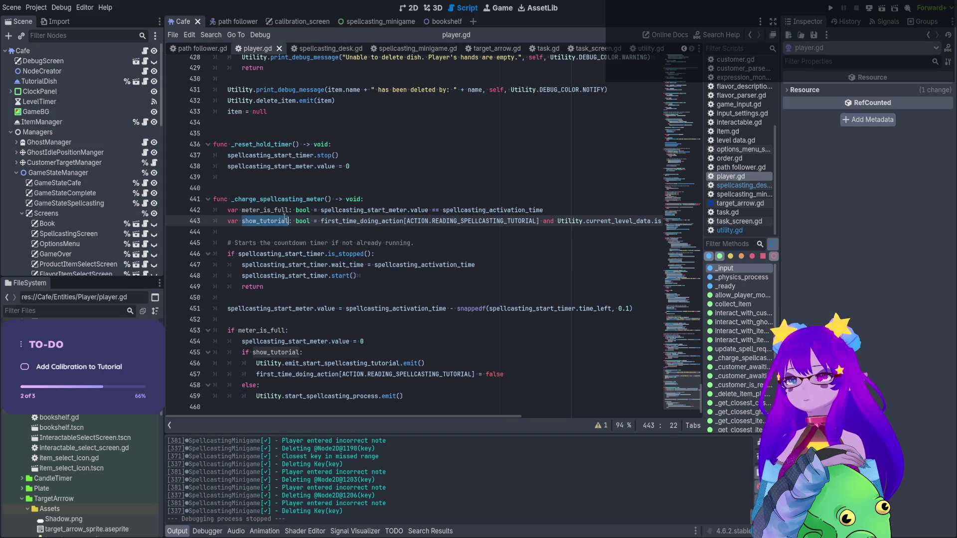
{"action": "left_click", "coordinate": [301, 243]}
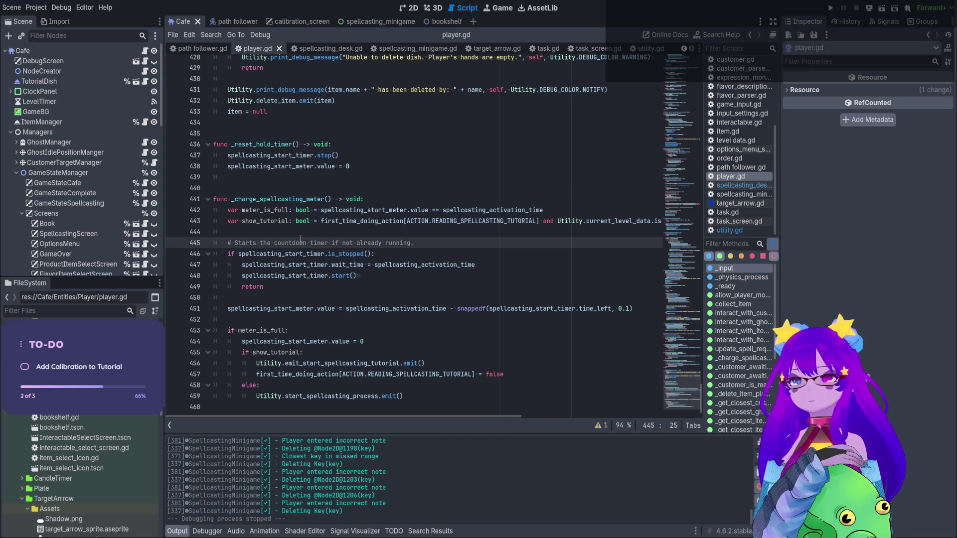
{"action": "double_click", "coordinate": [325, 308]}
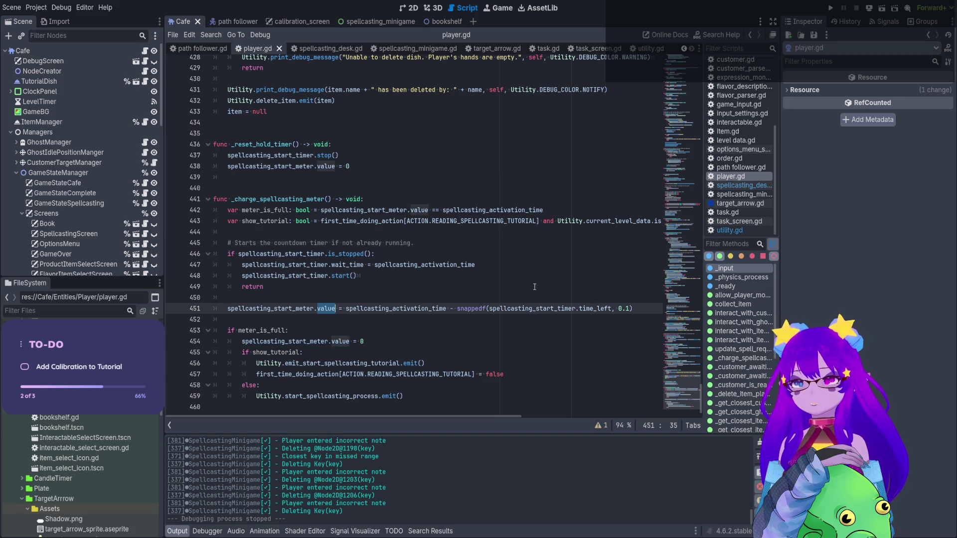
{"action": "left_click", "coordinate": [306, 352]}
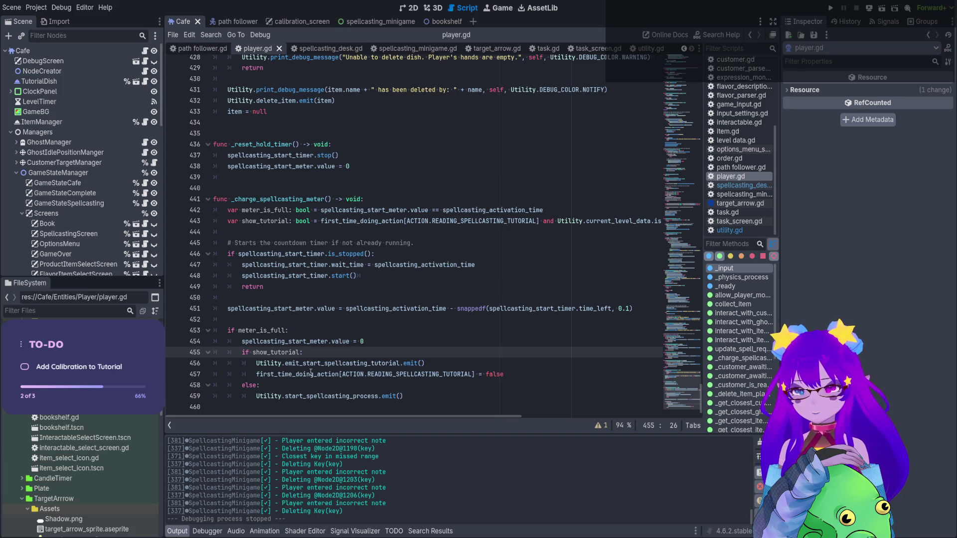
- Search the project for emit_start_spellcasting_tutorial and open the Signal Visualizer panel
{"action": "left_click_drag", "start_coordinate": [313, 363], "coordinate": [355, 364]}
{"action": "double_click", "coordinate": [359, 364]}
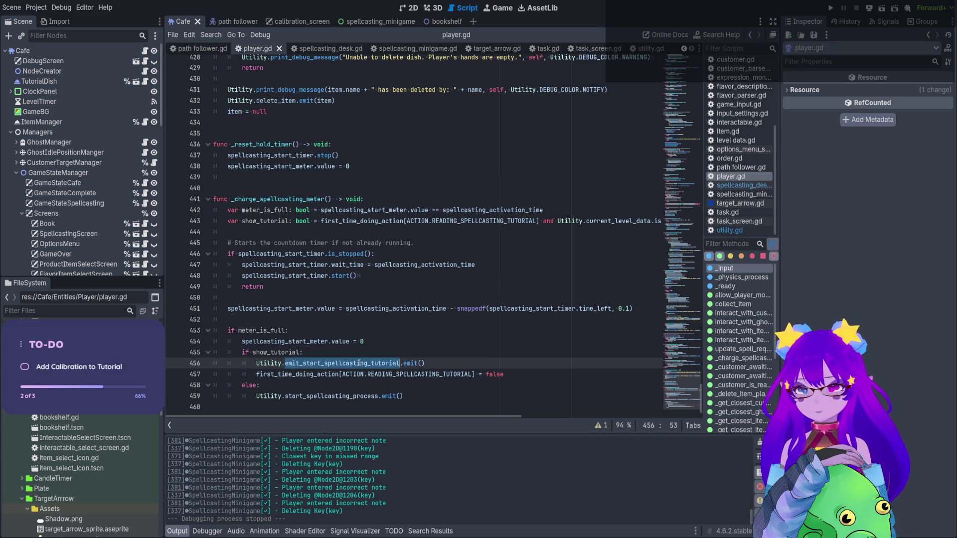
{"action": "key", "text": "ctrl+shift+f"}
{"action": "key", "text": "Return"}
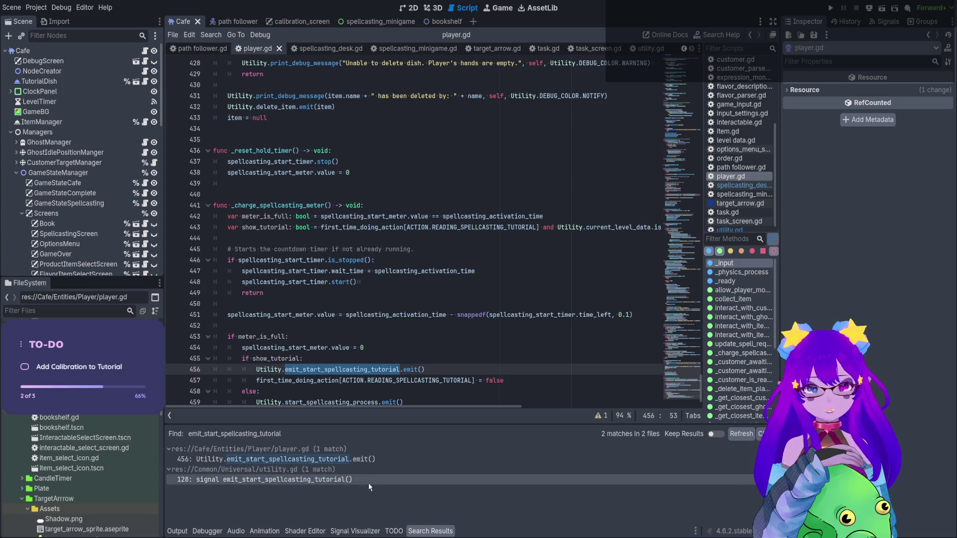
{"action": "left_click", "coordinate": [355, 531]}
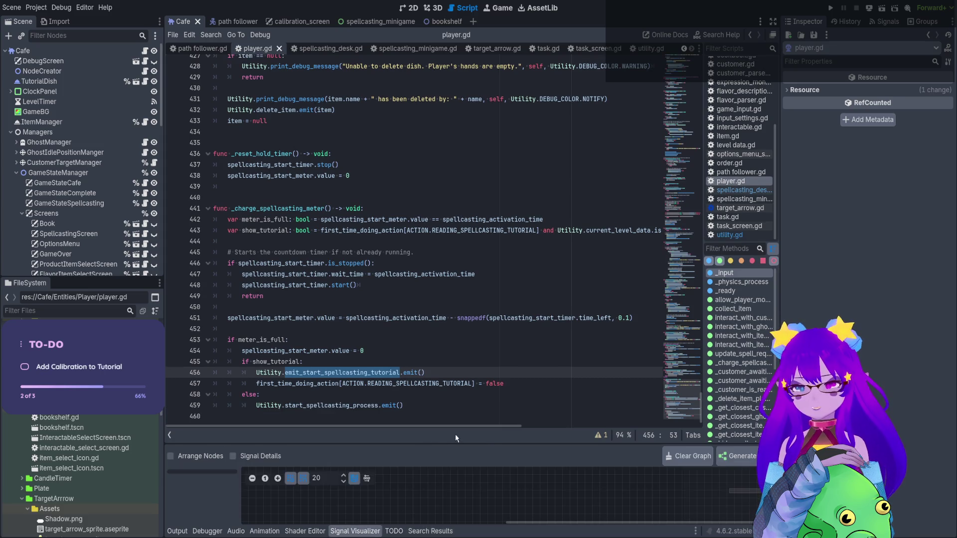
- Enlarge the Signal Visualizer and generate a signal graph from the Cafe.tscn root
{"action": "left_click_drag", "start_coordinate": [454, 444], "coordinate": [456, 122]}
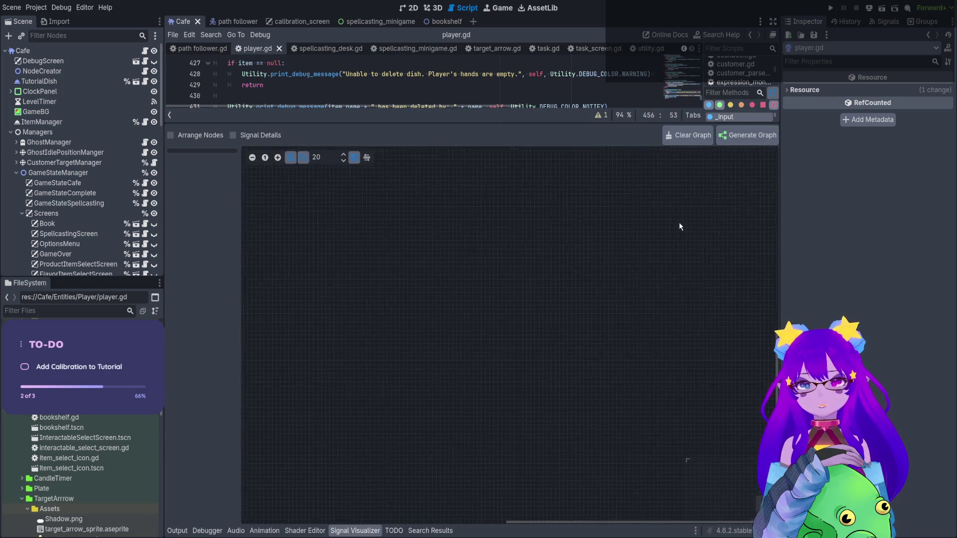
{"action": "left_click", "coordinate": [748, 135]}
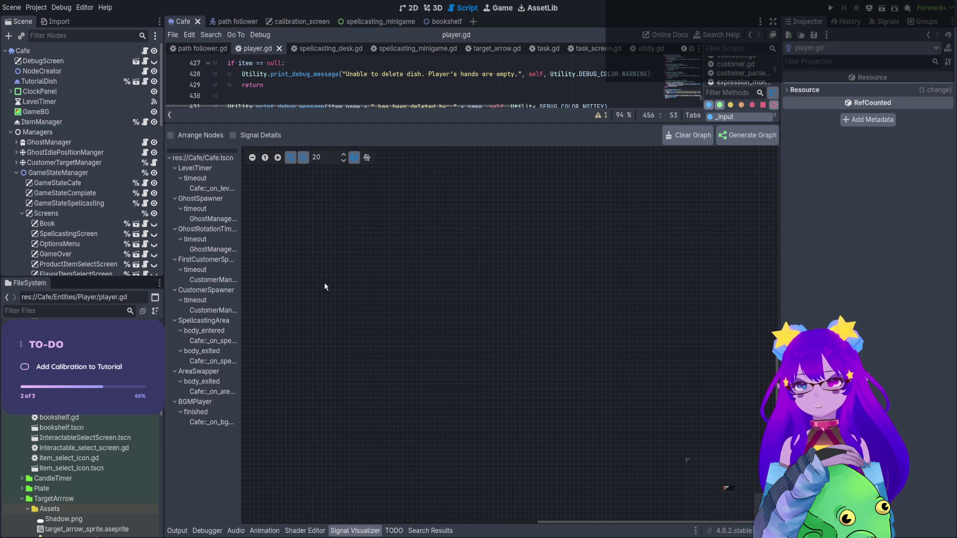
{"action": "left_click", "coordinate": [185, 159]}
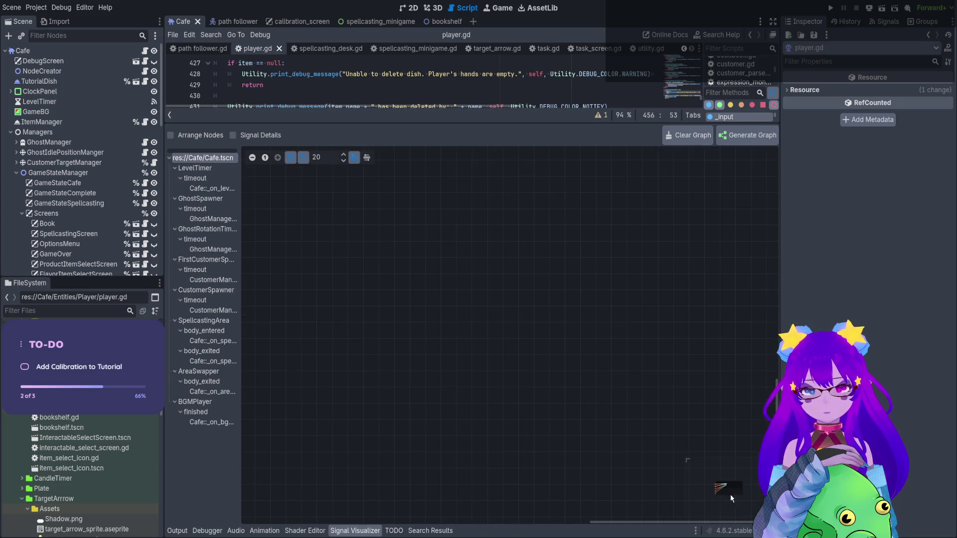
{"action": "left_click", "coordinate": [730, 494]}
{"action": "scroll", "coordinate": [417, 321], "scroll_direction": "down", "scroll_amount": 2}
{"action": "scroll", "coordinate": [452, 202], "scroll_direction": "up", "scroll_amount": 1}
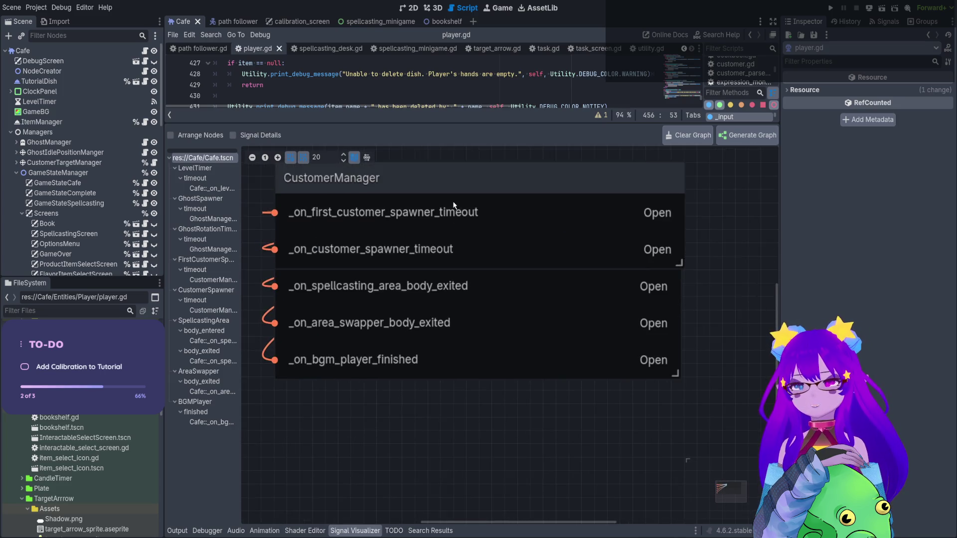
{"action": "scroll", "coordinate": [452, 201], "scroll_direction": "down", "scroll_amount": 2}
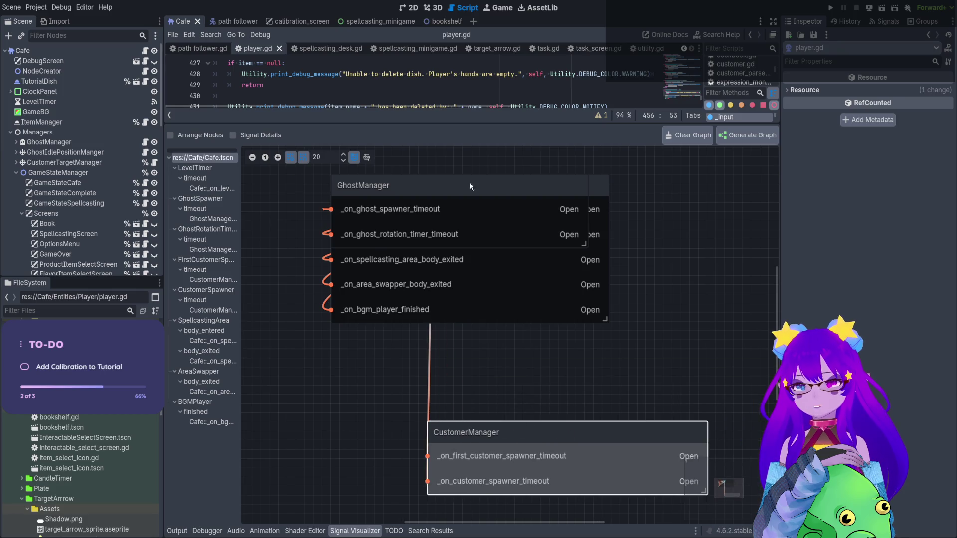
{"action": "scroll", "coordinate": [471, 182], "scroll_direction": "down", "scroll_amount": 2}
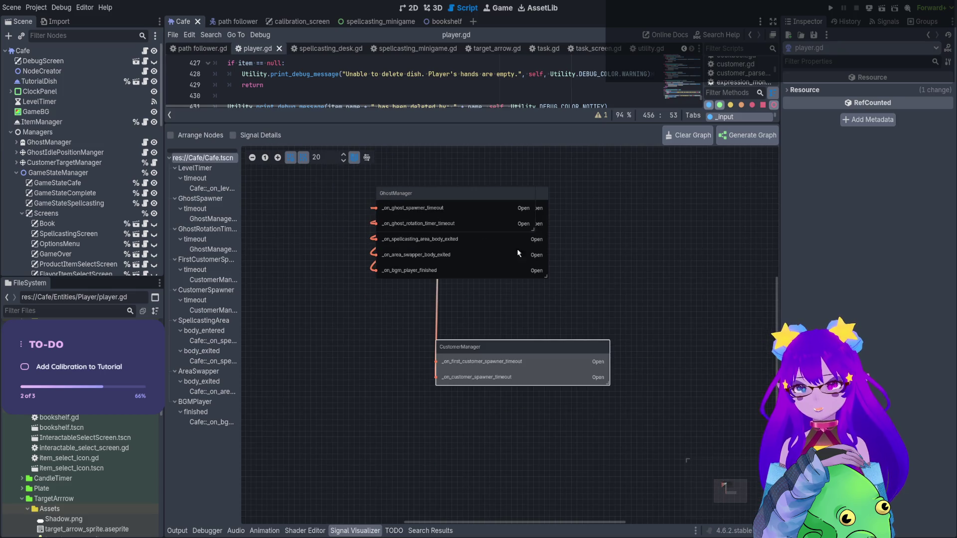
- Regenerate and auto-arrange the whole scene graph, then zoom and pan from LevelTimer through Cafe
{"action": "left_click", "coordinate": [723, 141]}
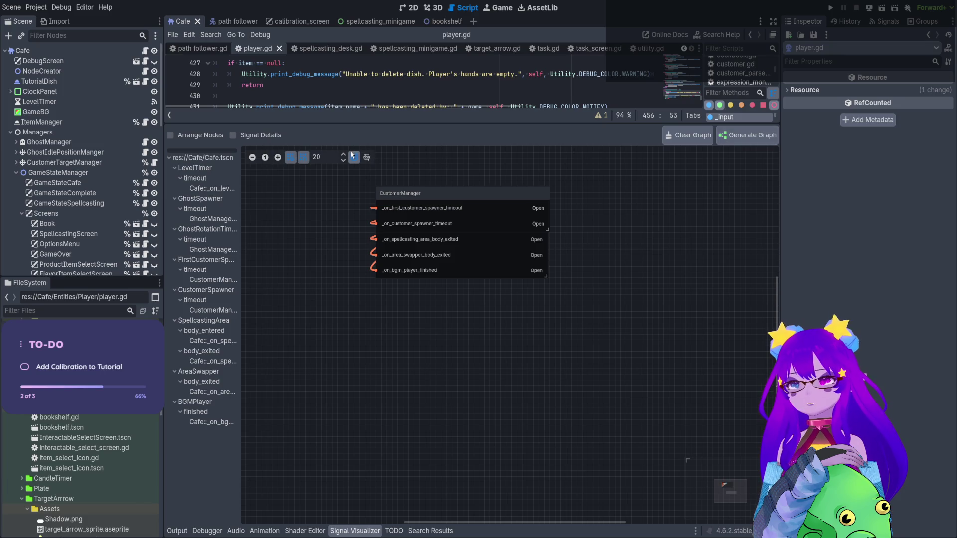
{"action": "left_click", "coordinate": [368, 157]}
{"action": "scroll", "coordinate": [667, 276], "scroll_direction": "down", "scroll_amount": 2}
{"action": "scroll", "coordinate": [664, 254], "scroll_direction": "down", "scroll_amount": 1}
{"action": "scroll", "coordinate": [671, 238], "scroll_direction": "down", "scroll_amount": 1}
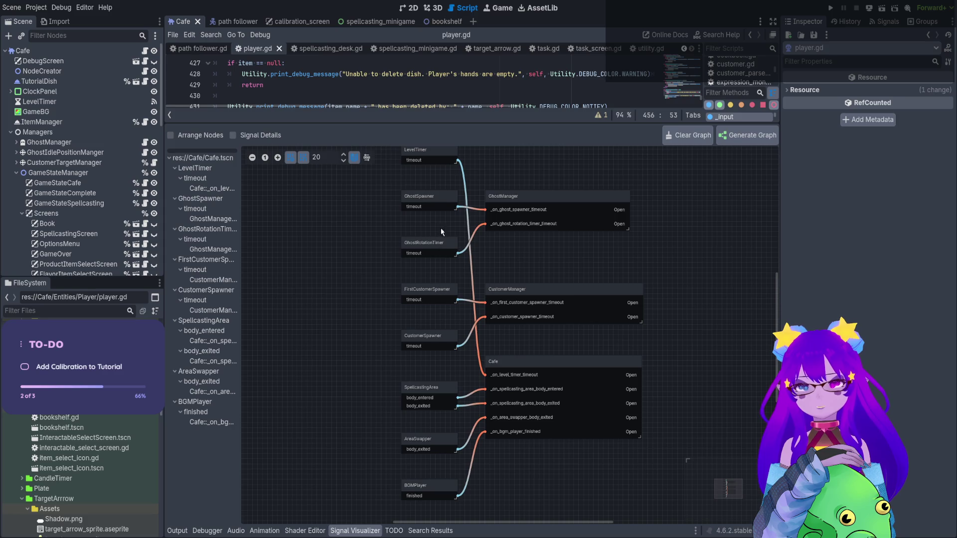
{"action": "scroll", "coordinate": [446, 205], "scroll_direction": "up", "scroll_amount": 3}
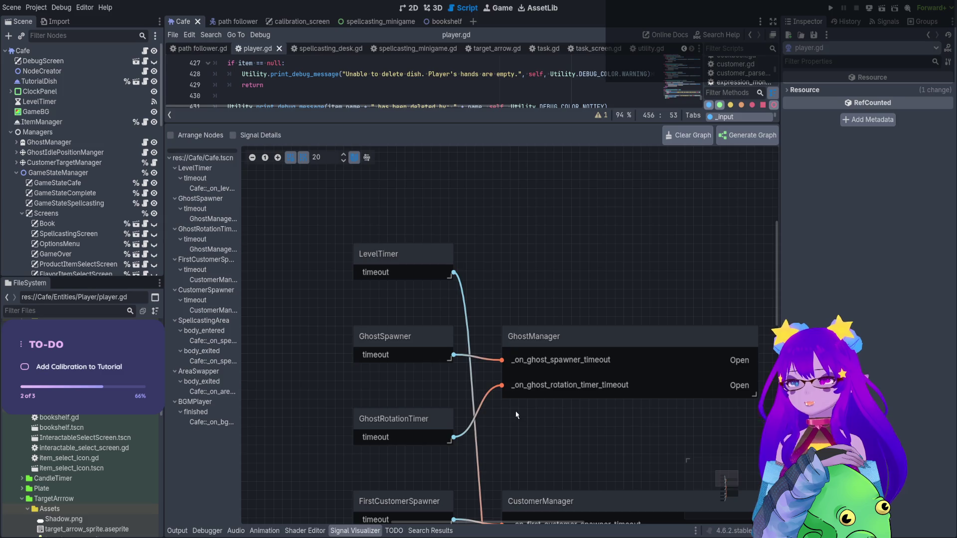
{"action": "scroll", "coordinate": [515, 411], "scroll_direction": "down", "scroll_amount": 4}
{"action": "scroll", "coordinate": [515, 411], "scroll_direction": "right", "scroll_amount": 1}
{"action": "scroll", "coordinate": [477, 298], "scroll_direction": "down", "scroll_amount": 2}
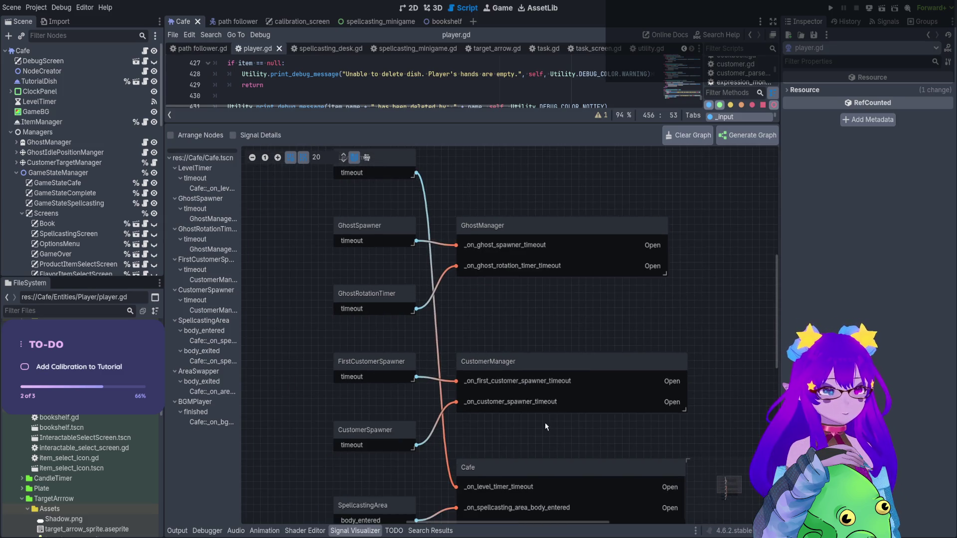
{"action": "left_click_drag", "start_coordinate": [525, 422], "coordinate": [502, 202]}
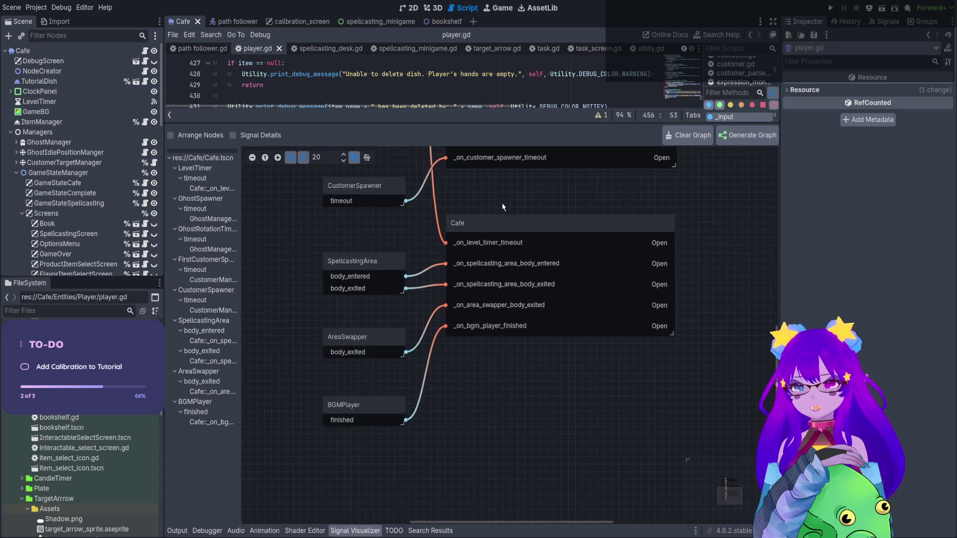
{"action": "scroll", "coordinate": [447, 218], "scroll_direction": "up", "scroll_amount": 4}
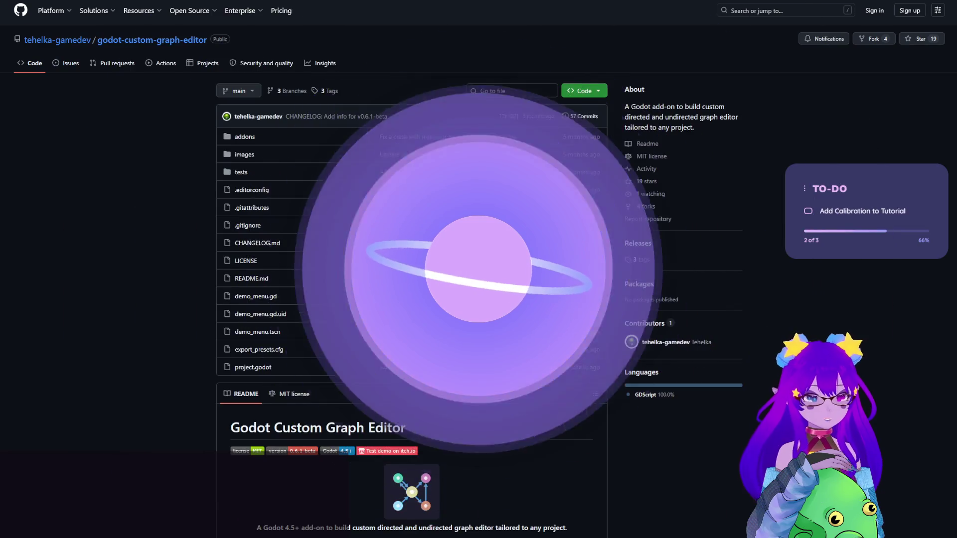
- Scroll the godot-custom-graph-editor README and open location_graph_editor_preview.gif
{"action": "scroll", "coordinate": [479, 269], "scroll_direction": "down", "scroll_amount": 3}
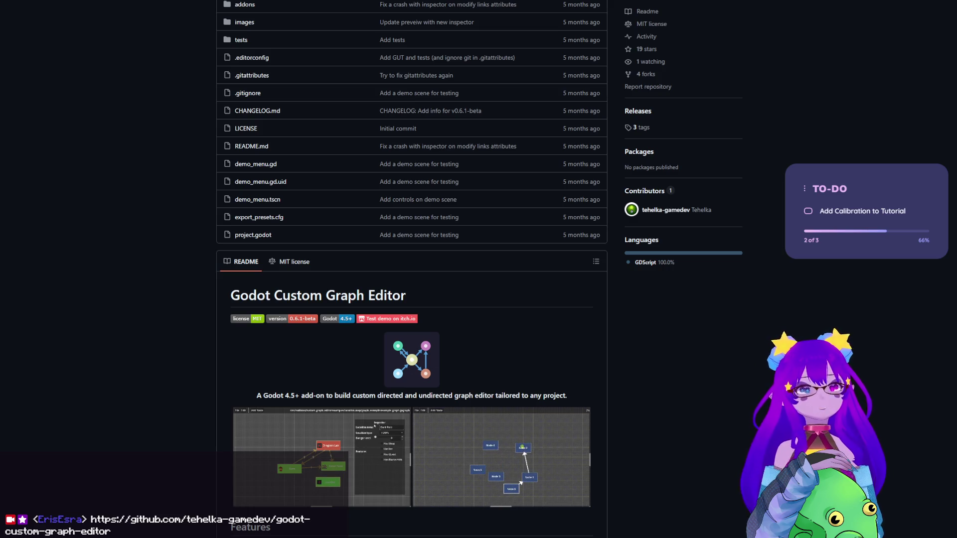
{"action": "scroll", "coordinate": [640, 450], "scroll_direction": "down", "scroll_amount": 4}
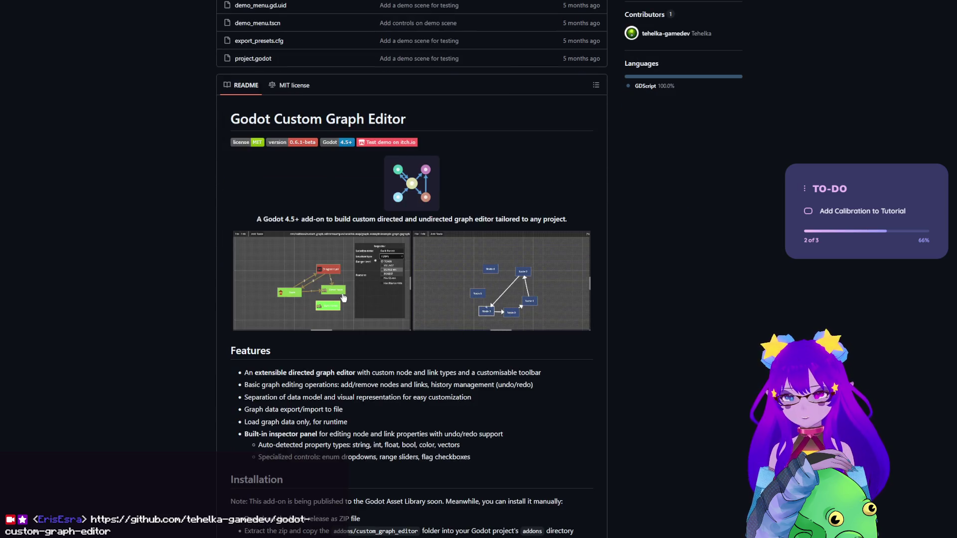
{"action": "left_click", "coordinate": [342, 294]}
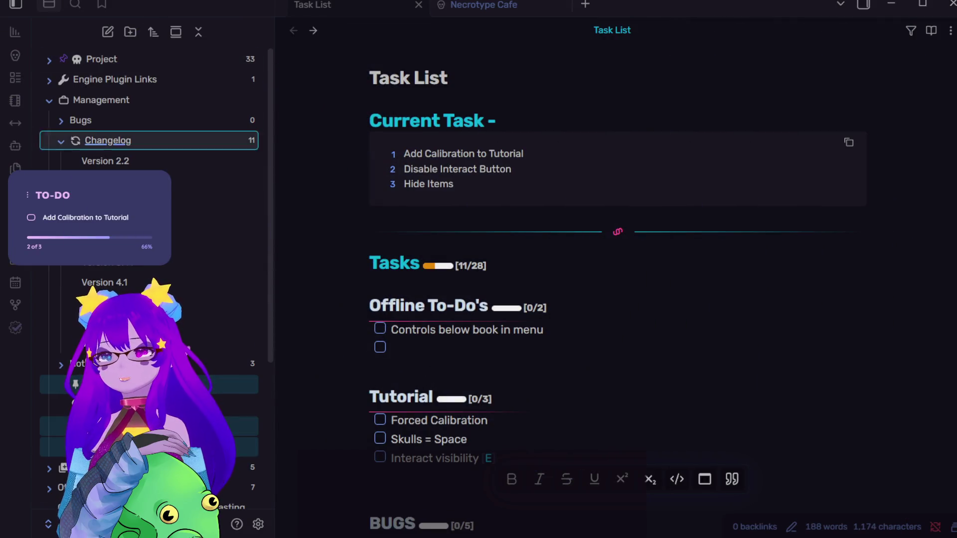
- In the Project folder, follow links from the Cafe note via Game Objects and Bookshelf to Interactable Select Screen
{"action": "left_click", "coordinate": [51, 62]}
{"action": "left_click", "coordinate": [118, 81]}
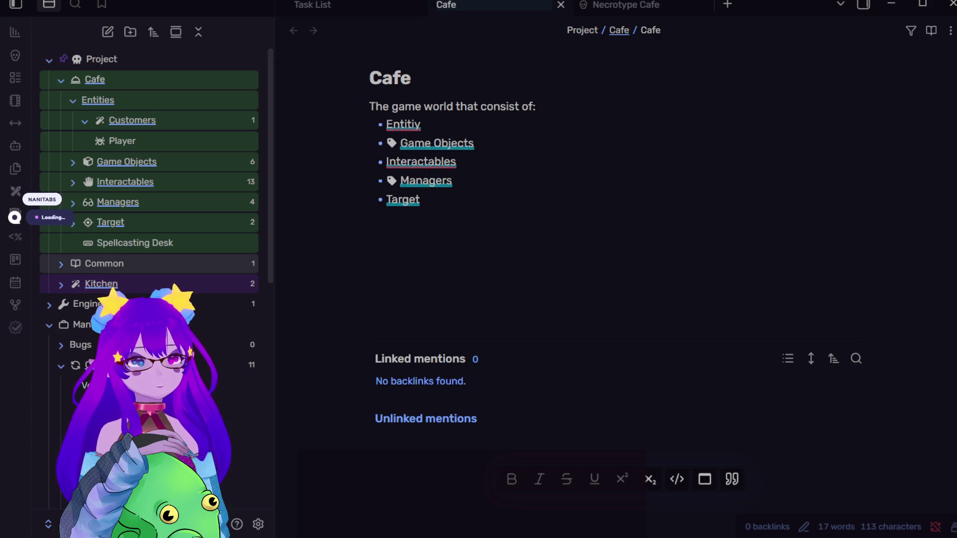
{"action": "left_click", "coordinate": [593, 229]}
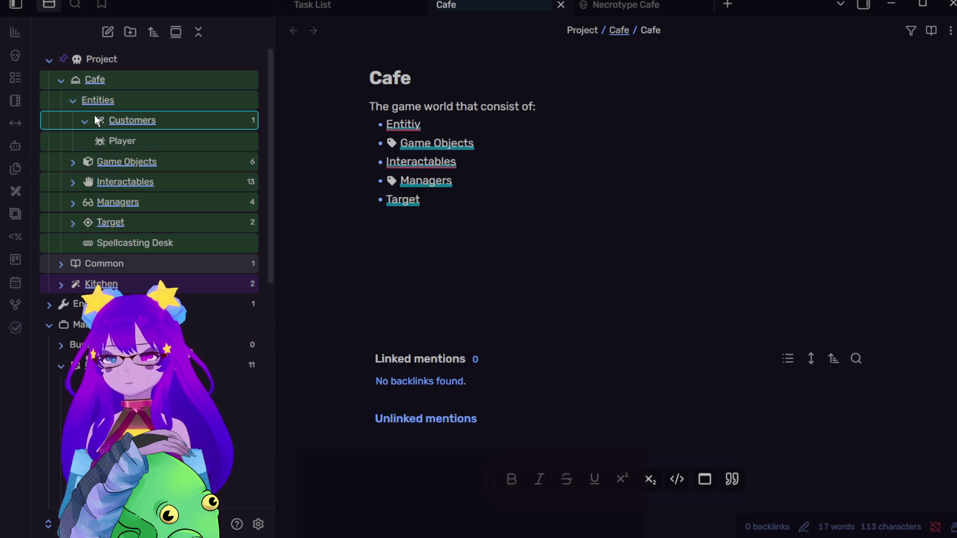
{"action": "left_click", "coordinate": [459, 144]}
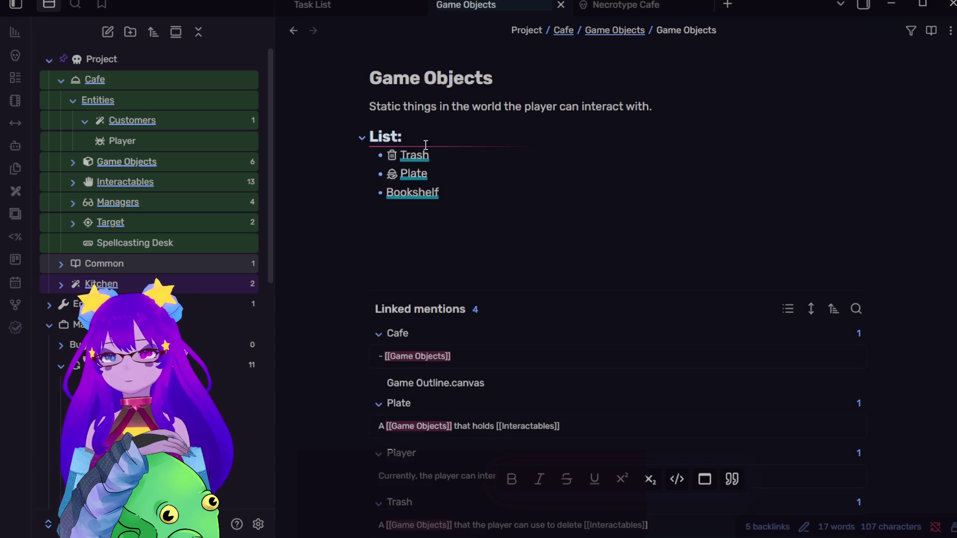
{"action": "left_click", "coordinate": [418, 193]}
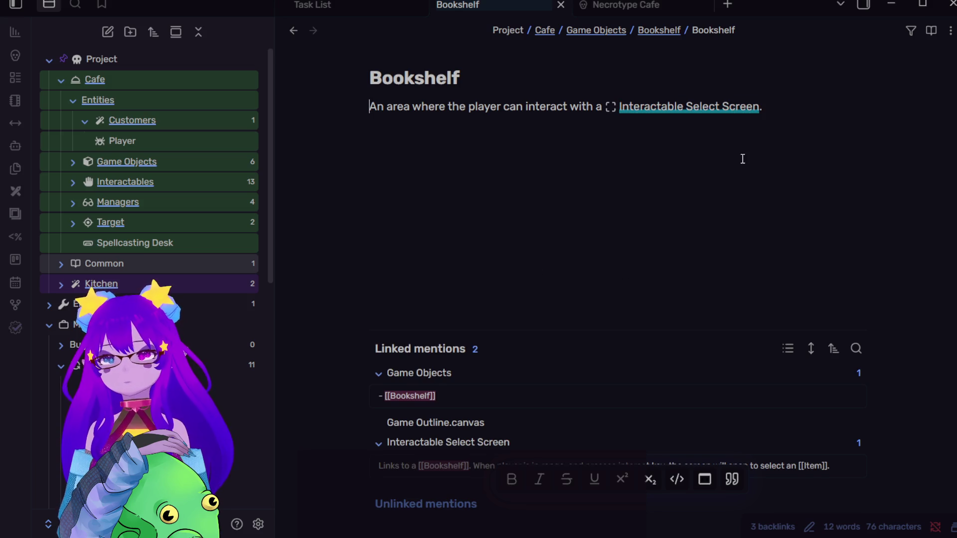
{"action": "left_click", "coordinate": [611, 109]}
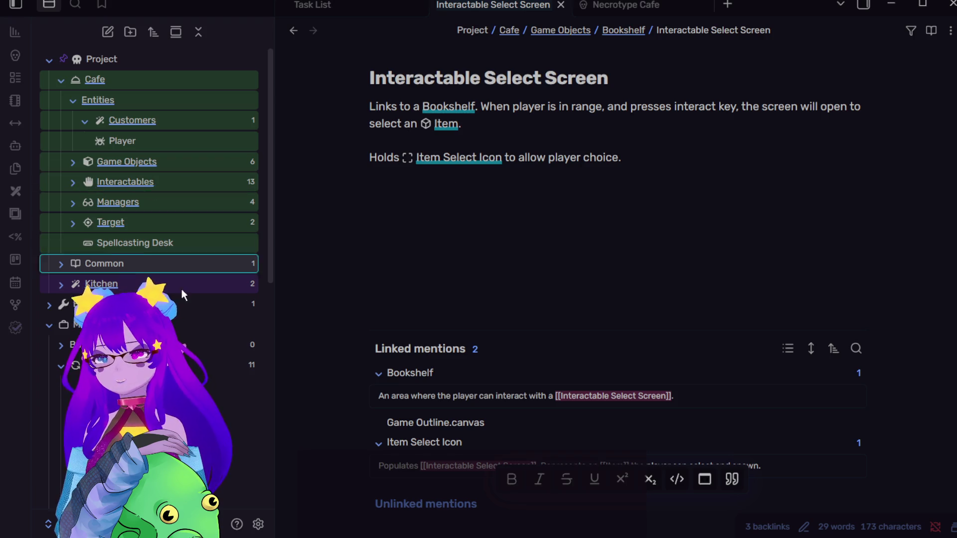
{"action": "scroll", "coordinate": [209, 239], "scroll_direction": "down", "scroll_amount": 10}
- On the Ideas canvas, move the Ghost notes and Mimic Recycling cards higher, then return to Interactable Select Screen
{"action": "left_click", "coordinate": [141, 222]}
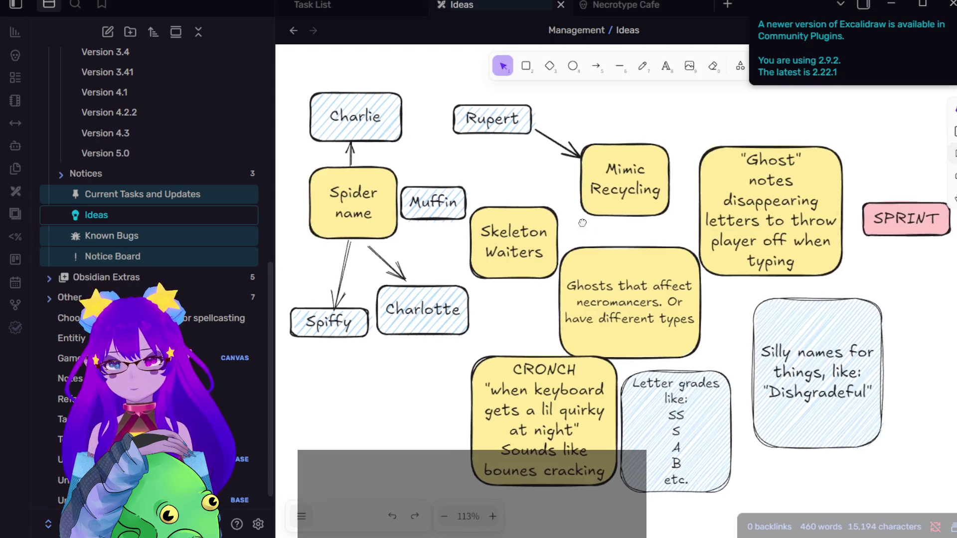
{"action": "left_click_drag", "start_coordinate": [590, 220], "coordinate": [577, 230]}
{"action": "left_click_drag", "start_coordinate": [749, 234], "coordinate": [760, 183]}
{"action": "left_click_drag", "start_coordinate": [575, 190], "coordinate": [586, 176]}
{"action": "mouse_move", "coordinate": [654, 229]}
{"action": "left_mouse_down"}
{"action": "mouse_move", "coordinate": [634, 220]}
{"action": "mouse_move", "coordinate": [677, 249]}
{"action": "left_mouse_up"}
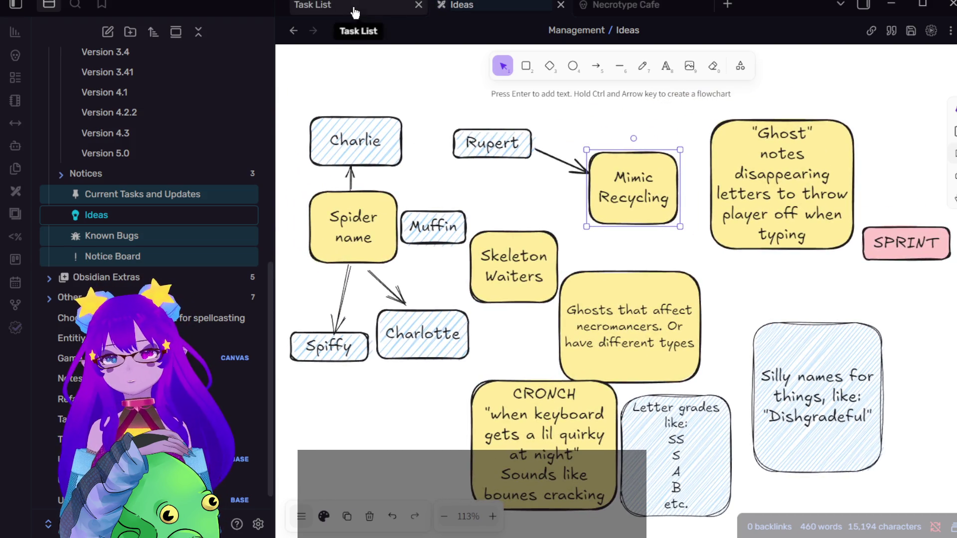
{"action": "left_click", "coordinate": [296, 29]}
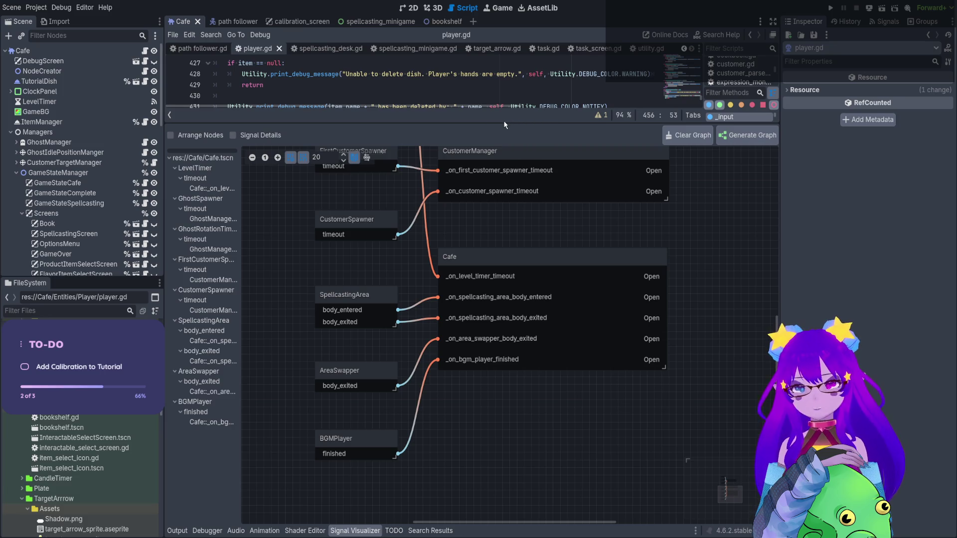
- Enlarge the code editor, show Output, and delete line 456's Utility.emit_start_spellcasting_tutorial.emit() call in player.gd
{"action": "left_click_drag", "start_coordinate": [503, 122], "coordinate": [499, 420]}
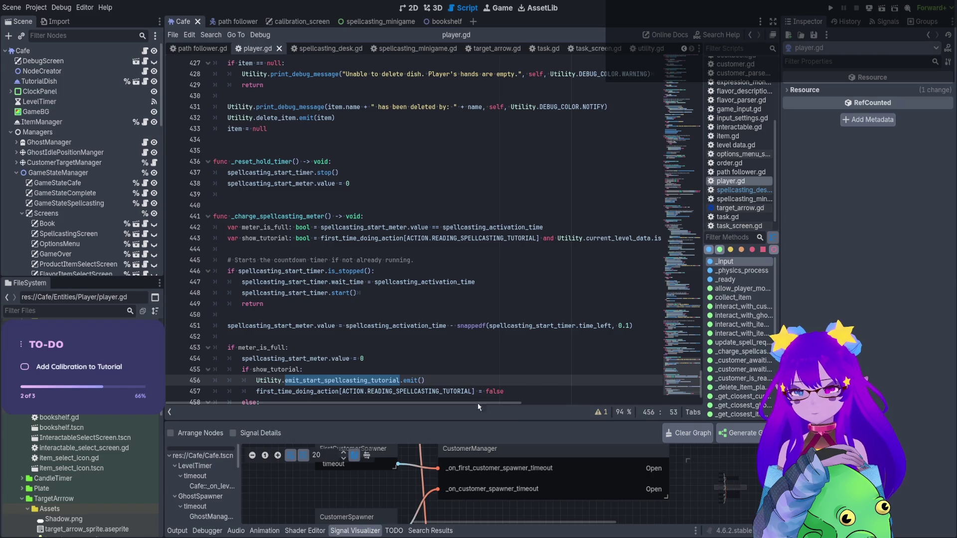
{"action": "left_click", "coordinate": [182, 532]}
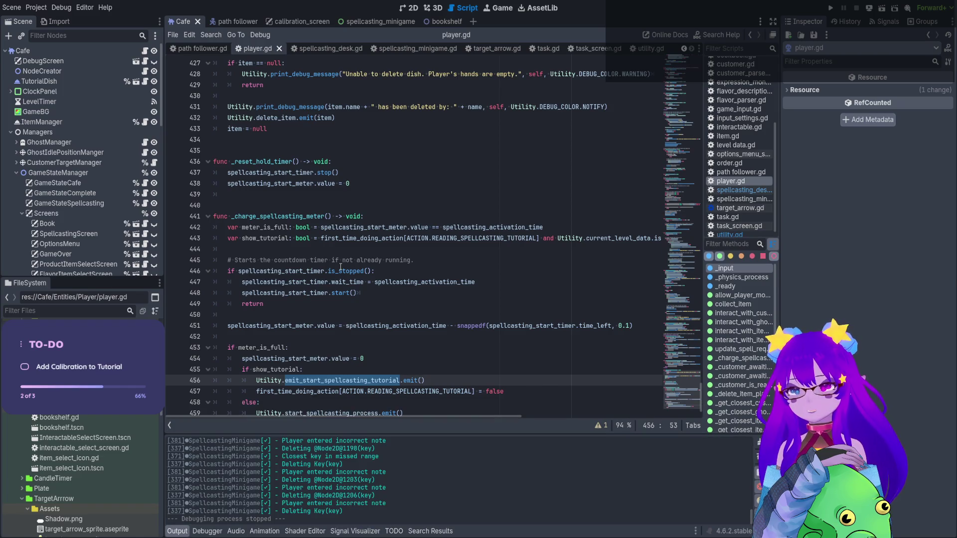
{"action": "scroll", "coordinate": [343, 269], "scroll_direction": "down", "scroll_amount": 1}
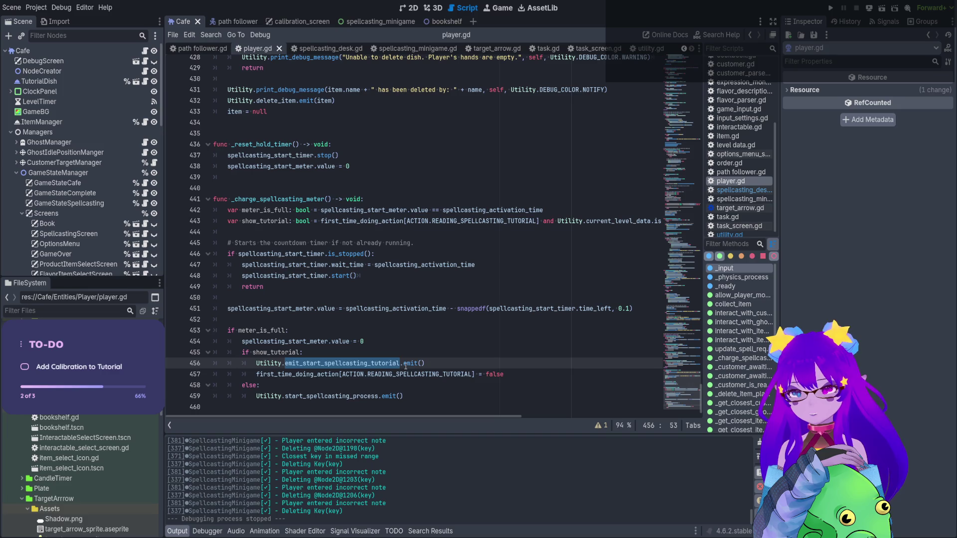
{"action": "left_click", "coordinate": [403, 364]}
{"action": "left_click_drag", "start_coordinate": [432, 362], "coordinate": [211, 364]}
{"action": "key", "text": "BackSpace"}
{"action": "key", "text": "BackSpace"}
{"action": "left_click", "coordinate": [521, 359]}
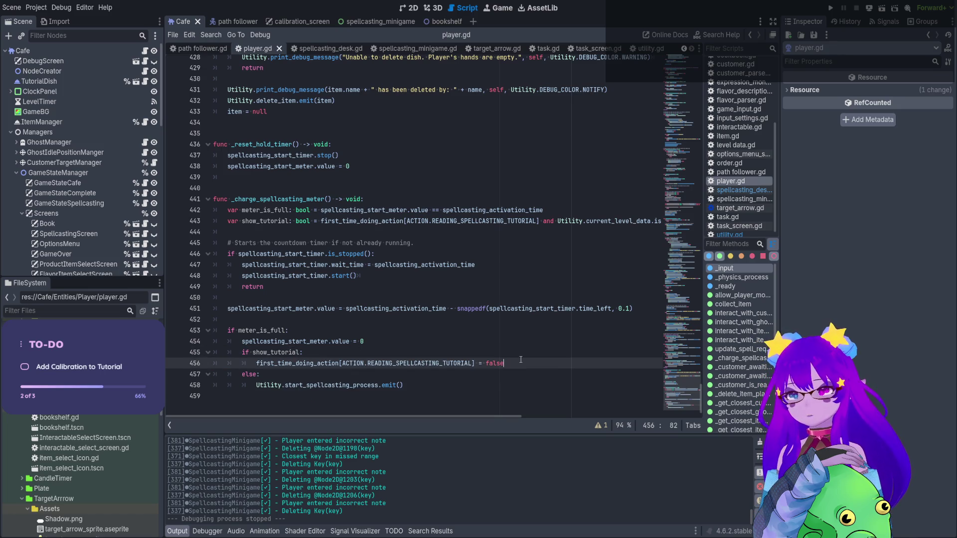
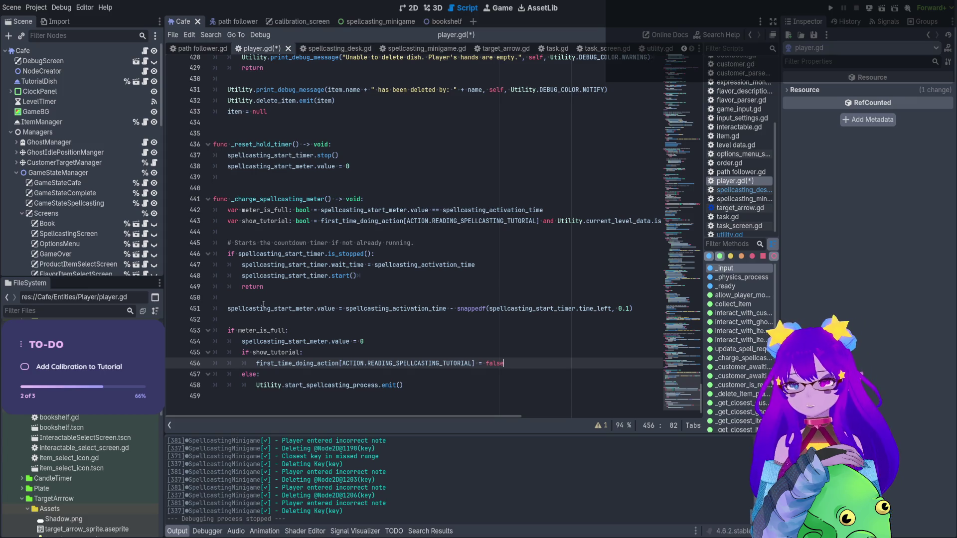
- Rename show_tutorial to start_tutorial in its declaration on line 443 and its check on line 455
{"action": "left_click", "coordinate": [272, 354]}
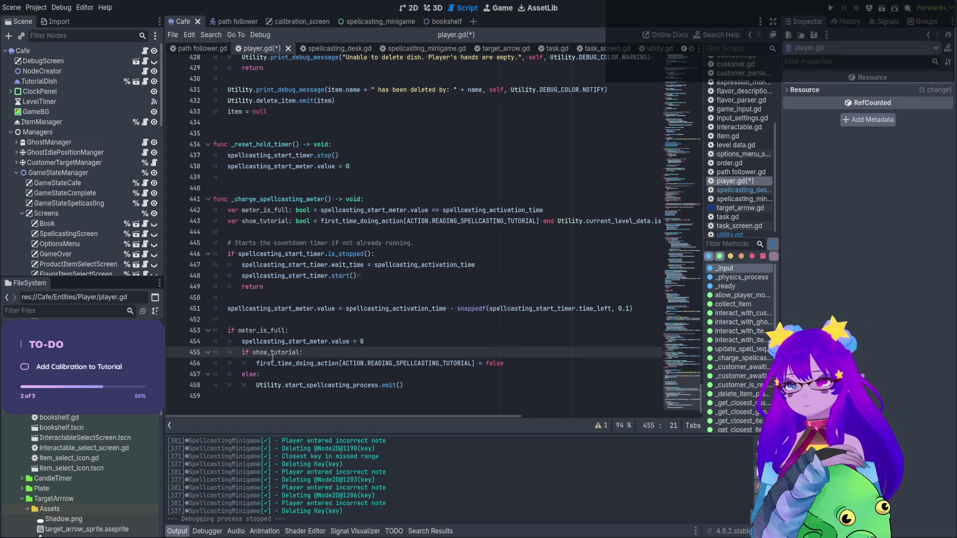
{"action": "double_click", "coordinate": [273, 353]}
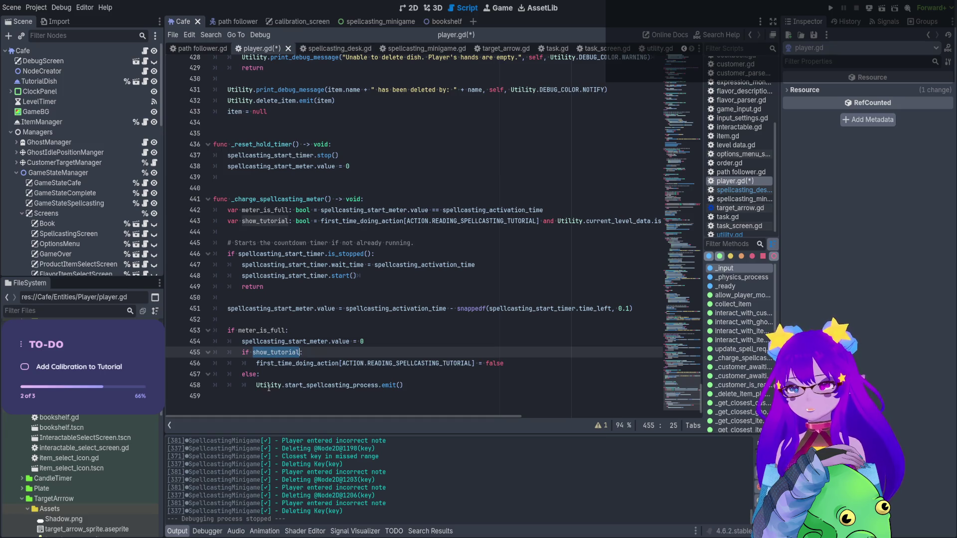
{"action": "double_click", "coordinate": [271, 221]}
{"action": "type", "text": "start_tutorial"}
{"action": "double_click", "coordinate": [272, 352]}
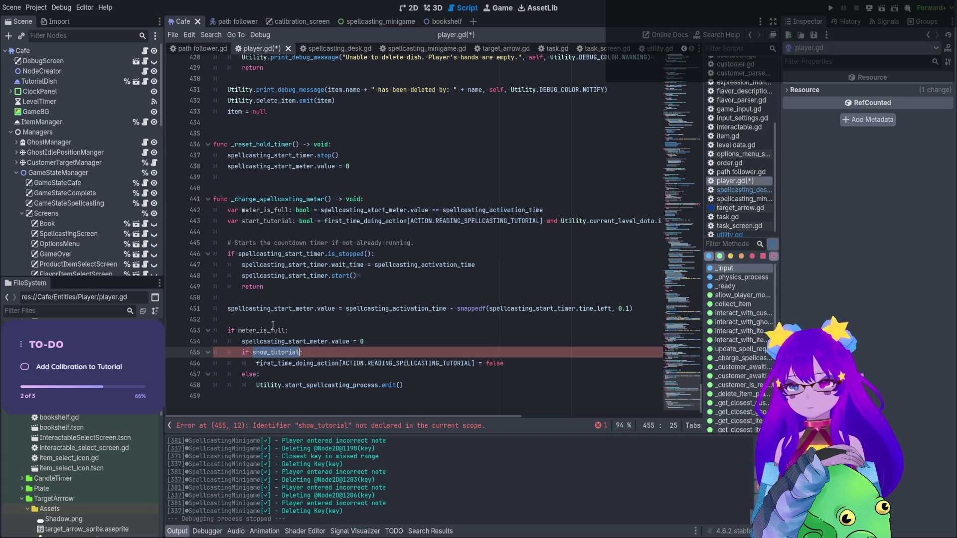
{"action": "left_click", "coordinate": [271, 231]}
{"action": "left_click", "coordinate": [271, 221]}
{"action": "double_click", "coordinate": [287, 352]}
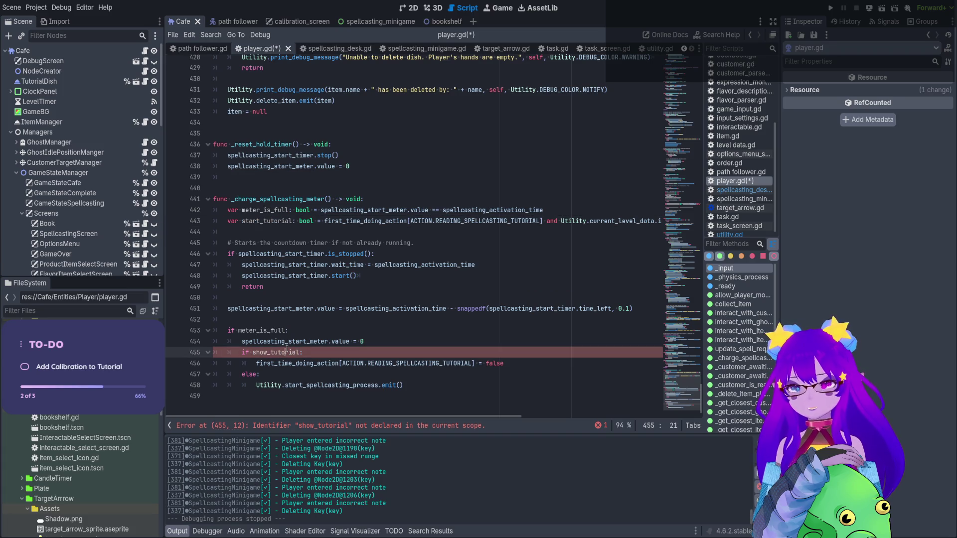
{"action": "type", "text": "start_tutorial"}
- Replace line 456 with the pasted emit call, its signal name cut back to Utility.start_
{"action": "left_click_drag", "start_coordinate": [402, 385], "coordinate": [253, 385]}
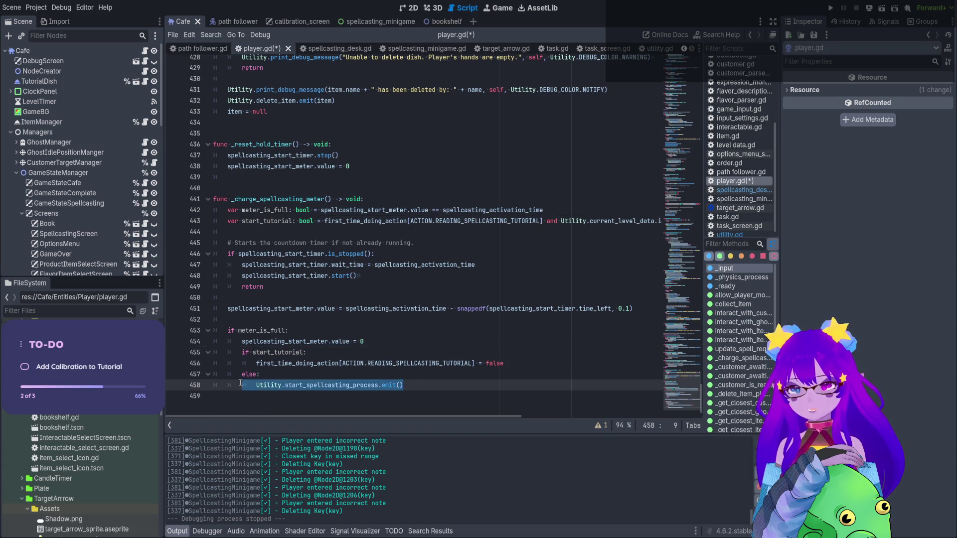
{"action": "left_click_drag", "start_coordinate": [504, 363], "coordinate": [255, 363]}
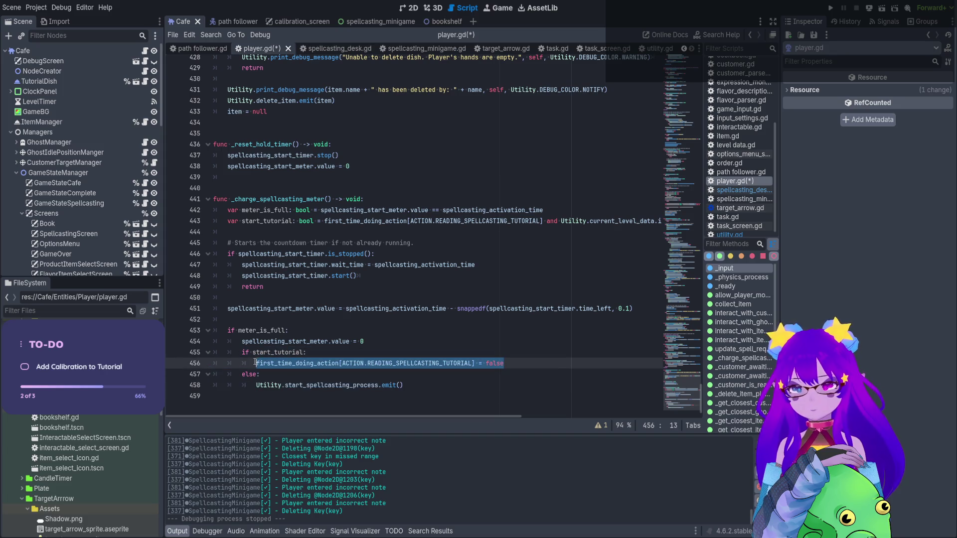
{"action": "type", "text": "Utility.start_spellcasting_process.emit()"}
{"action": "double_click", "coordinate": [326, 365]}
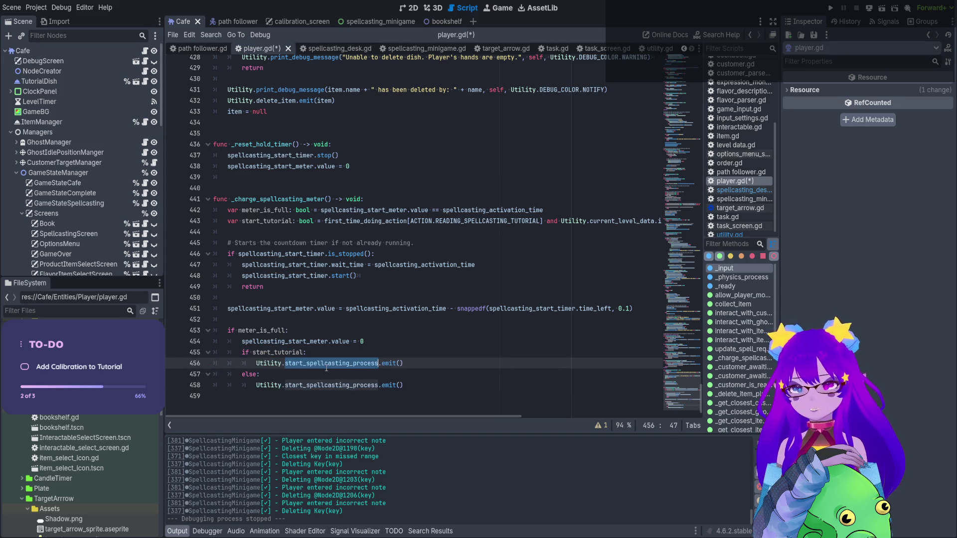
{"action": "type", "text": "start_"}
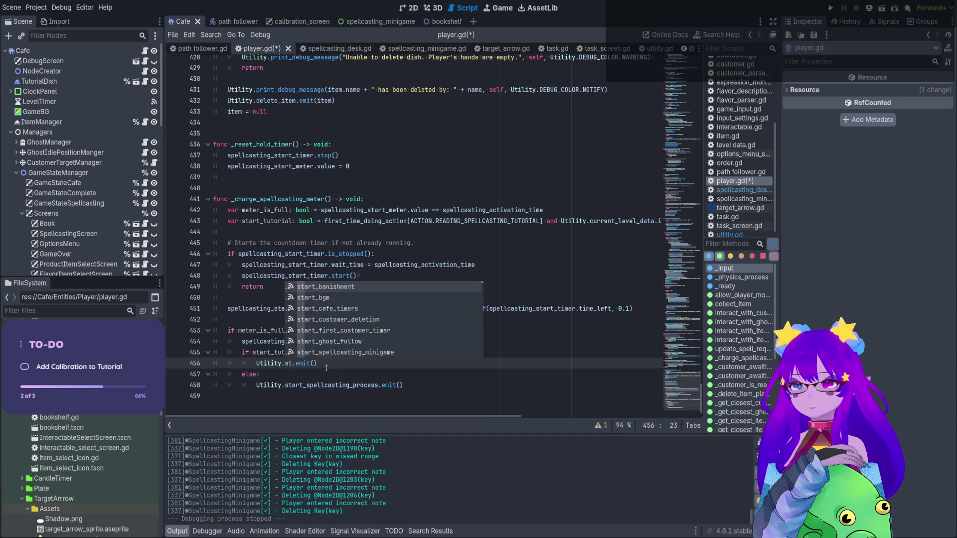
{"action": "type", "text": "cal"}
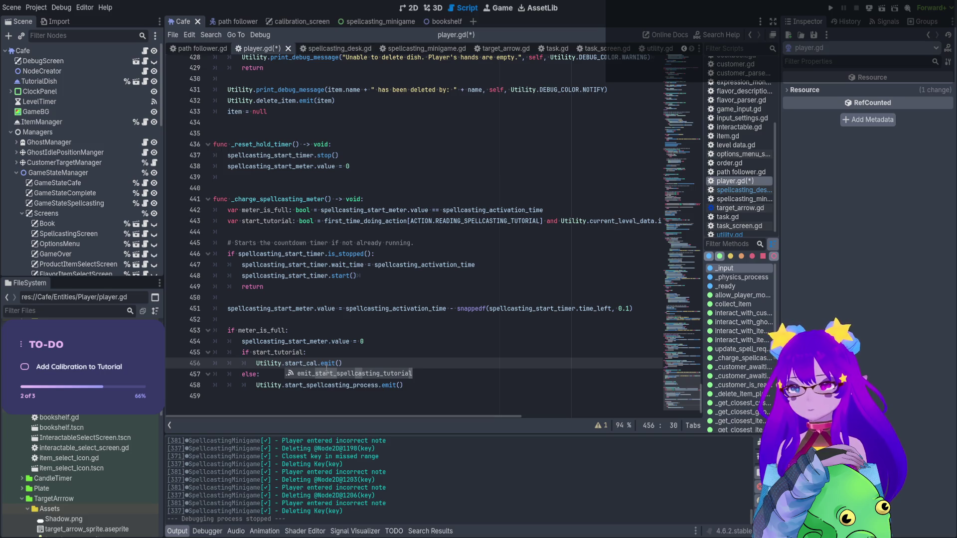
{"action": "key", "text": "BackSpace"}
{"action": "key", "text": "BackSpace"}
{"action": "key", "text": "BackSpace"}
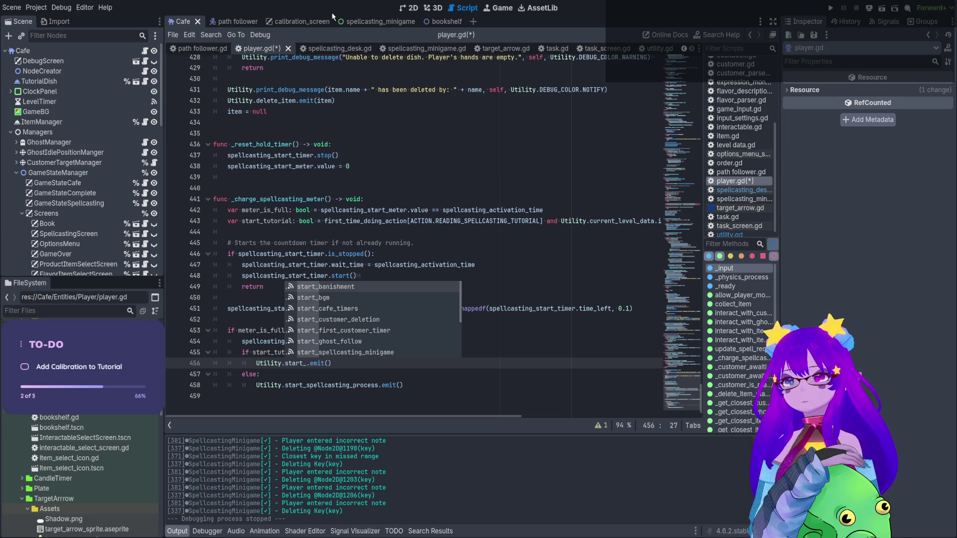
{"action": "left_click", "coordinate": [309, 24]}
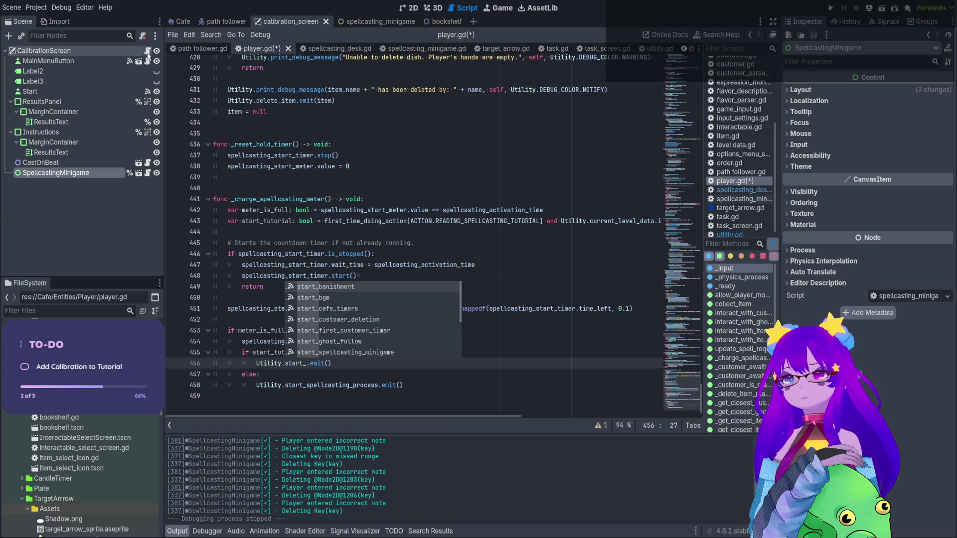
- Follow the calibration screen's enter_calibration call into spellcasting_minigame.gd and view its _ready function
{"action": "left_click", "coordinate": [148, 51]}
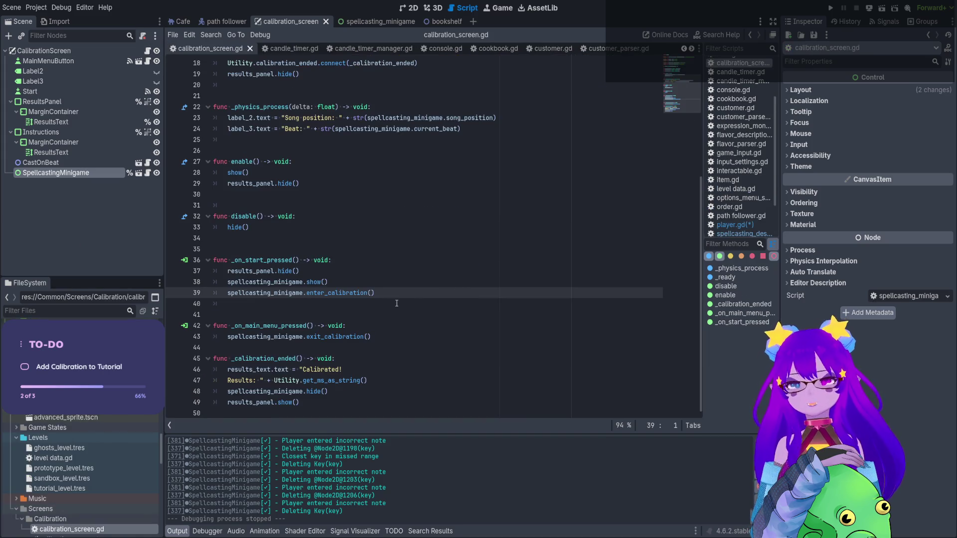
{"action": "left_click", "coordinate": [332, 294]}
{"action": "left_click", "coordinate": [332, 293], "text": "ctrl"}
{"action": "mouse_move", "coordinate": [690, 224]}
{"action": "left_mouse_down"}
{"action": "mouse_move", "coordinate": [691, 83]}
{"action": "mouse_move", "coordinate": [690, 90]}
{"action": "left_mouse_up"}
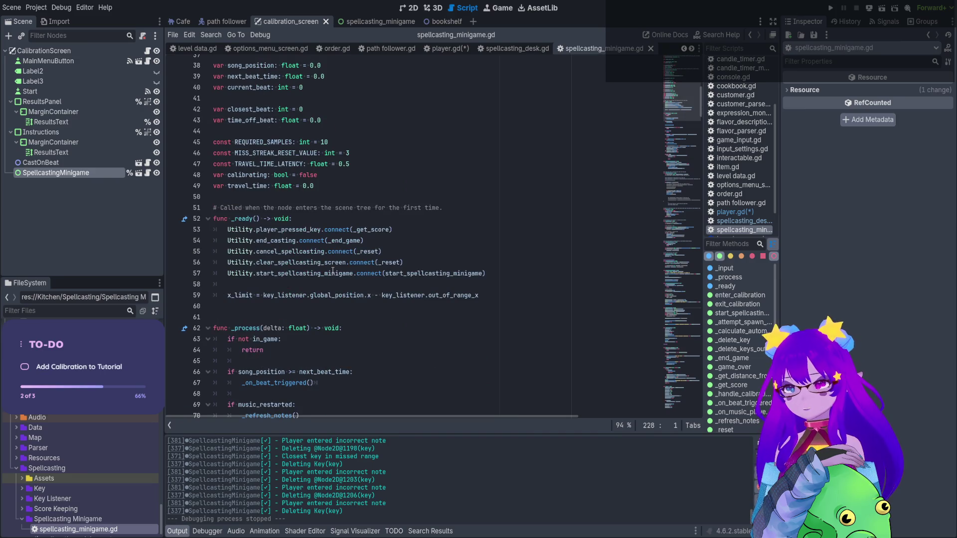
- Add Utility.start_calibration.connect(enter_calibration) as line 58 in _ready and save the script
{"action": "double_click", "coordinate": [333, 273]}
{"action": "double_click", "coordinate": [315, 263]}
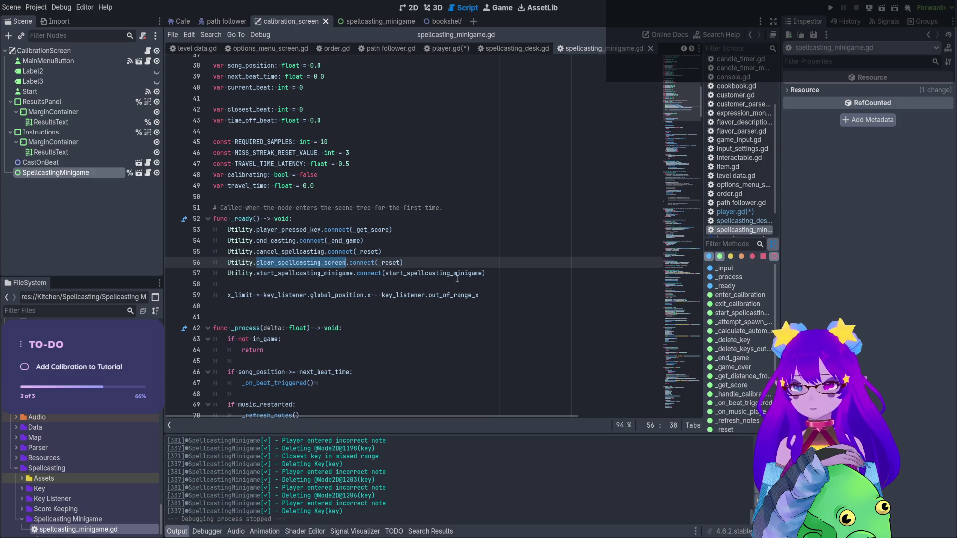
{"action": "left_click", "coordinate": [504, 270]}
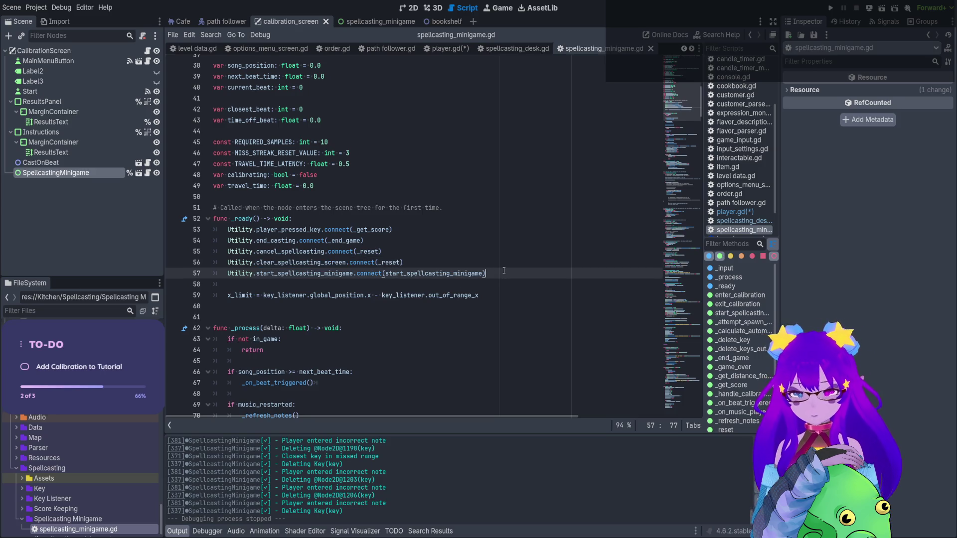
{"action": "key", "text": "Return"}
{"action": "type", "text": "Utility"}
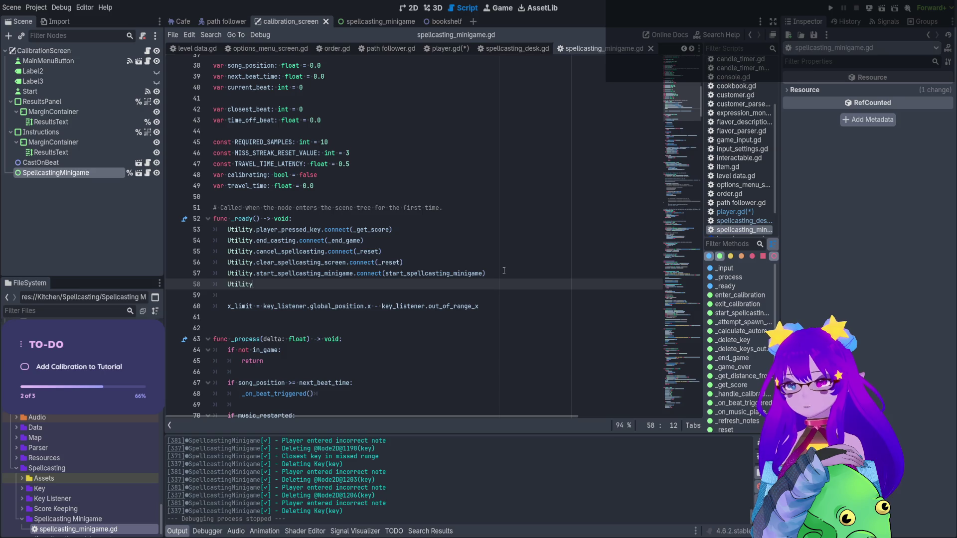
{"action": "type", "text": ".start_ca"}
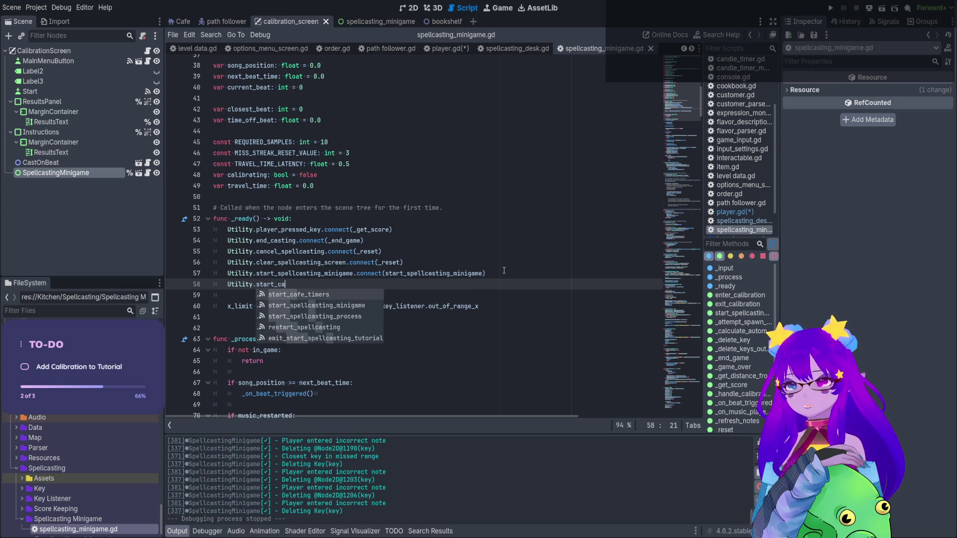
{"action": "type", "text": "libration"}
{"action": "type", "text": "("}
{"action": "type", "text": "connec"}
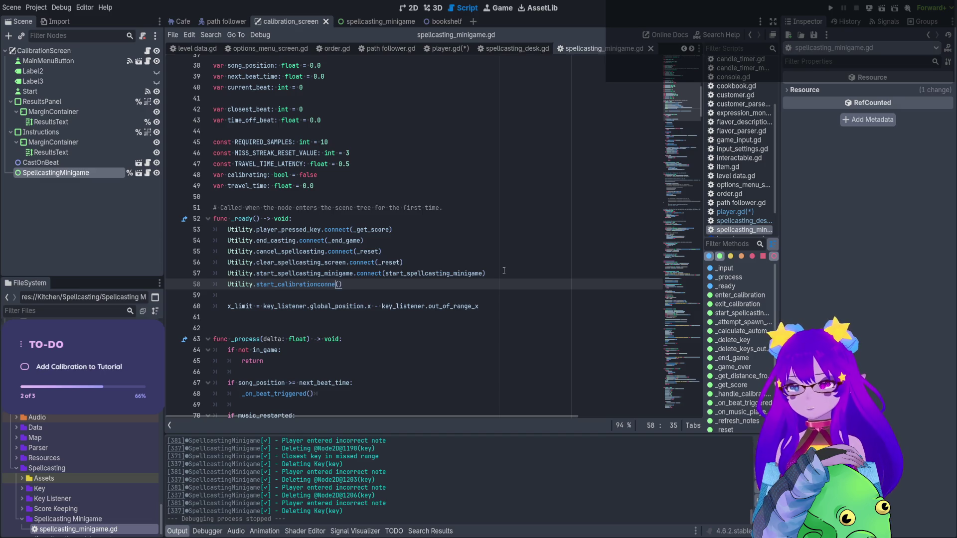
{"action": "key", "text": "Left"}
{"action": "key", "text": "Left"}
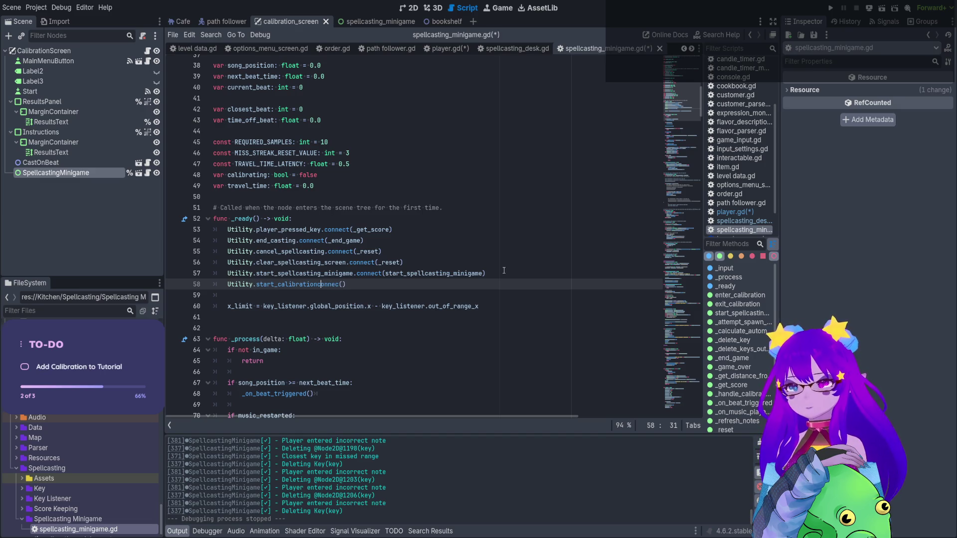
{"action": "type", "text": ".st"}
{"action": "key", "text": "Right"}
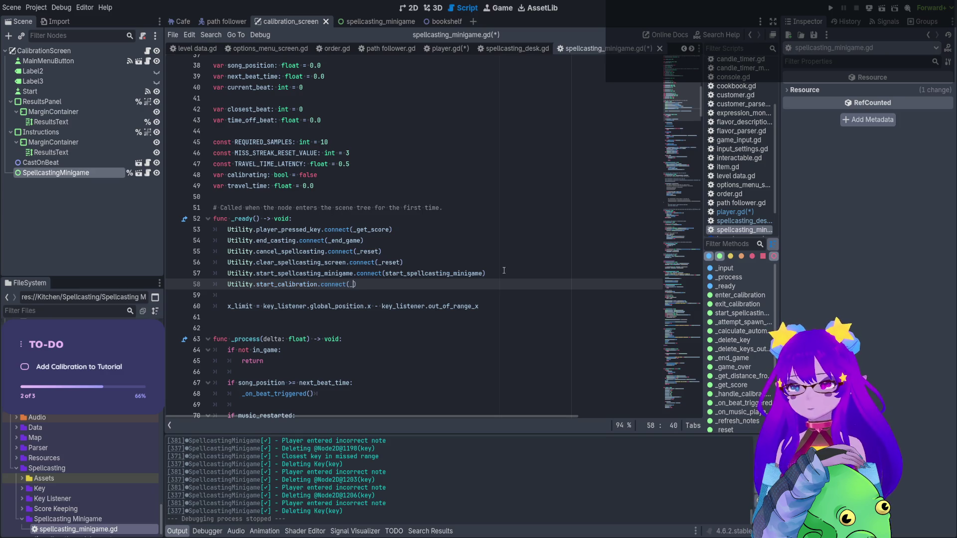
{"action": "key", "text": "ctrl+space"}
{"action": "key", "text": "Escape"}
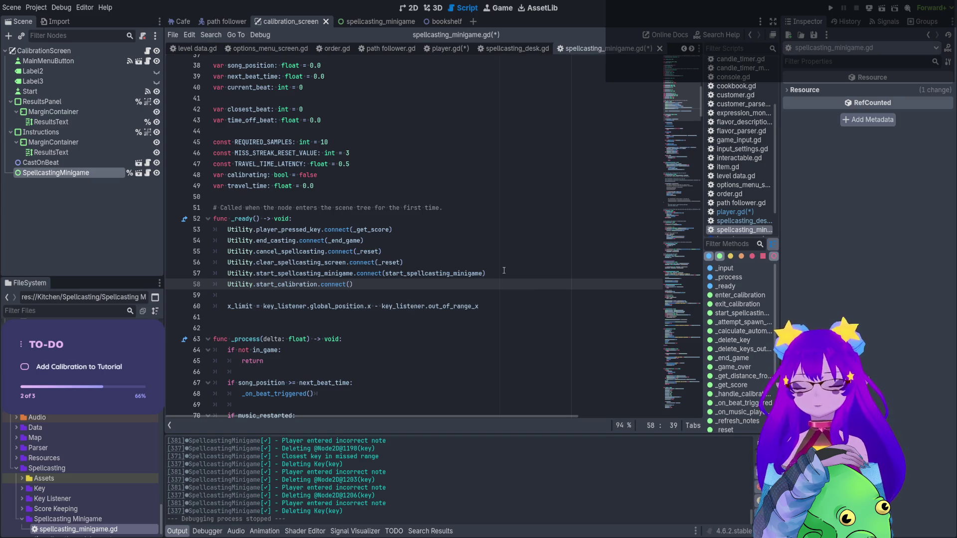
{"action": "type", "text": "sta"}
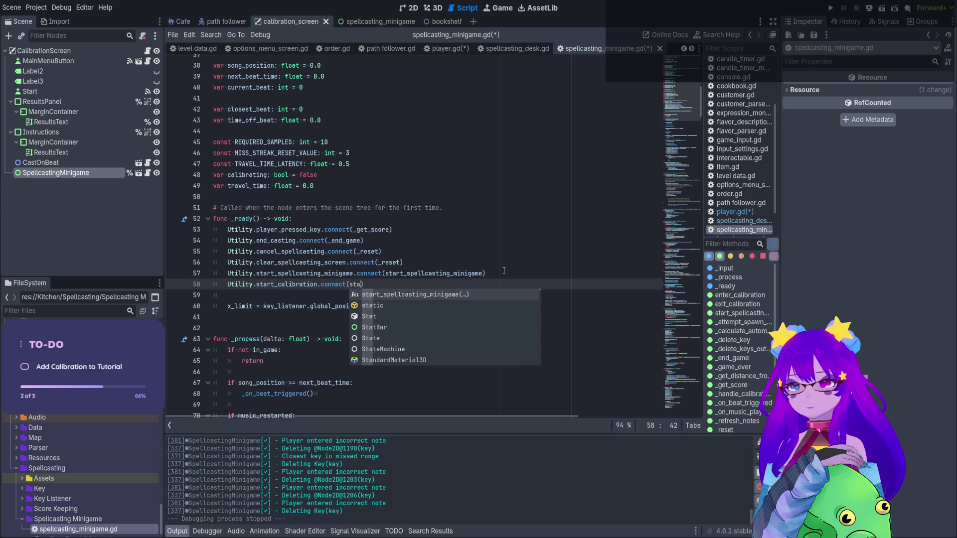
{"action": "key", "text": "BackSpace"}
{"action": "key", "text": "BackSpace"}
{"action": "type", "text": "cali"}
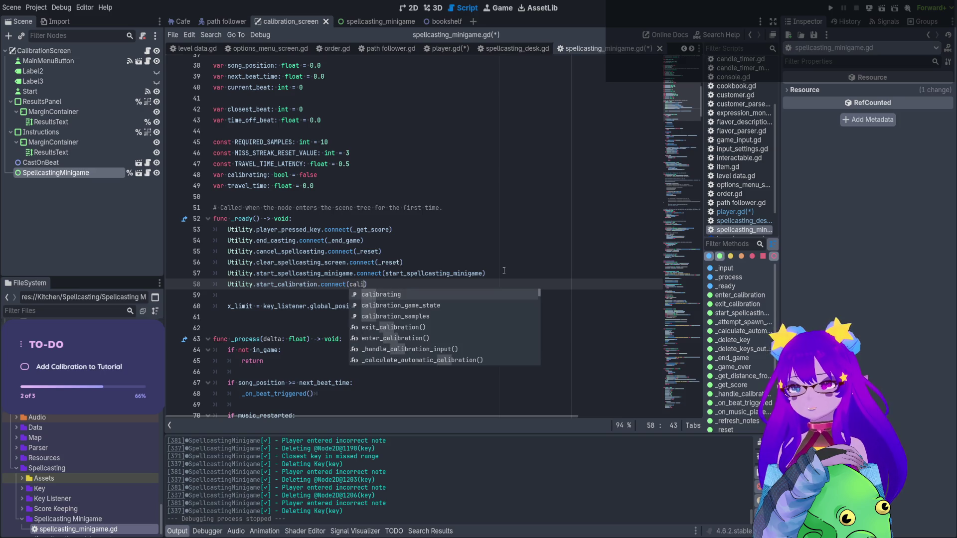
{"action": "key", "text": "Down"}
{"action": "key", "text": "Down"}
{"action": "key", "text": "Down"}
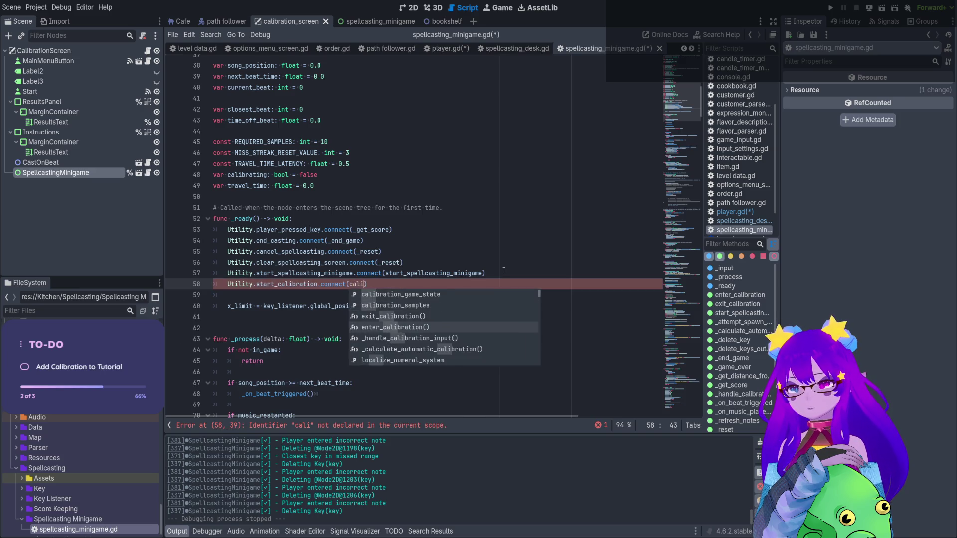
{"action": "key", "text": "Return"}
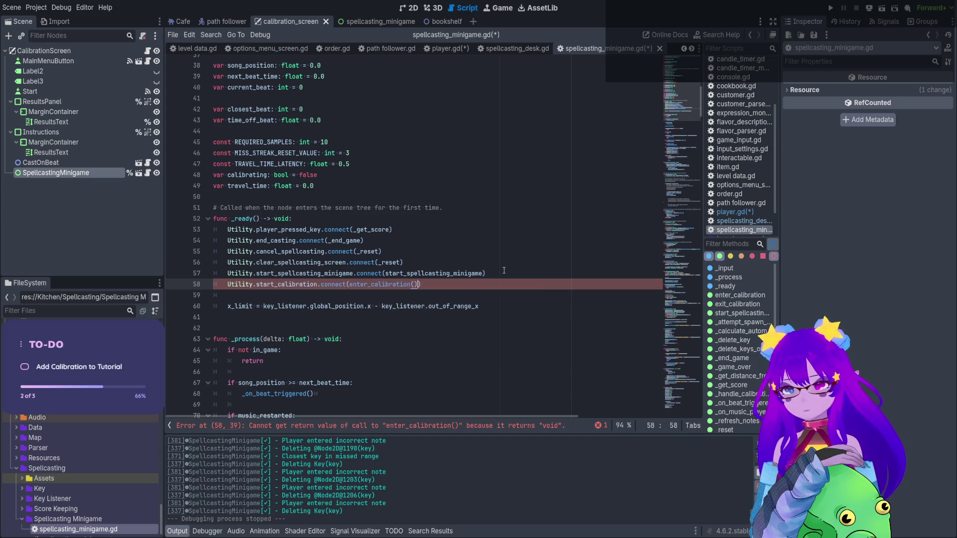
{"action": "key", "text": "BackSpace"}
{"action": "key", "text": "BackSpace"}
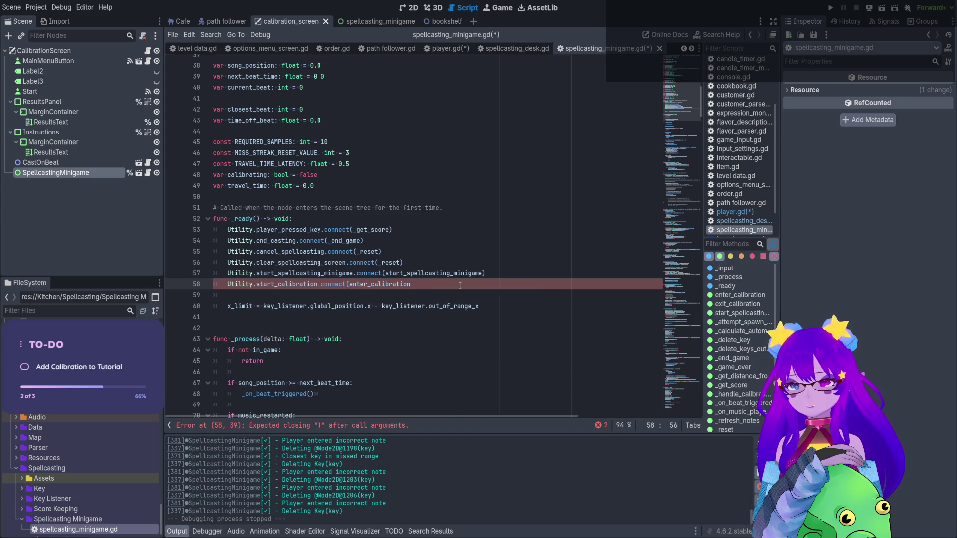
{"action": "left_click", "coordinate": [457, 285]}
{"action": "type", "text": ")"}
{"action": "key", "text": "ctrl+s"}
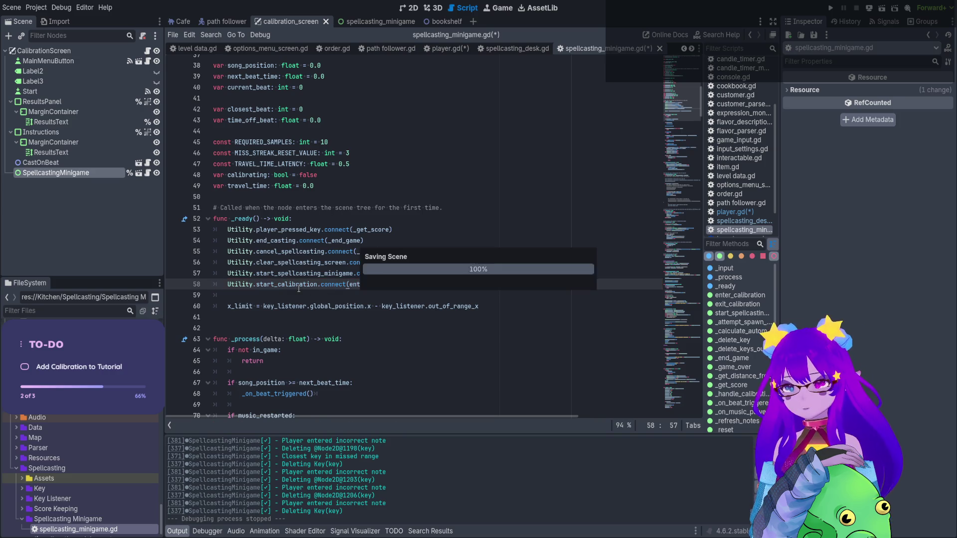
- Jump from line 56 to the clear_spellcasting_screen signal declaration in utility.gd
{"action": "double_click", "coordinate": [295, 285]}
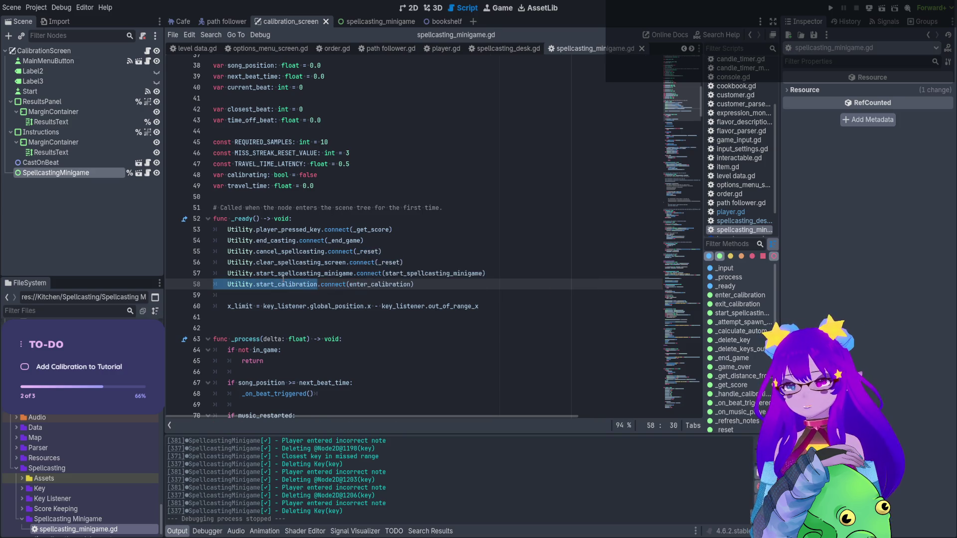
{"action": "left_click", "coordinate": [283, 279]}
{"action": "left_click", "coordinate": [283, 266]}
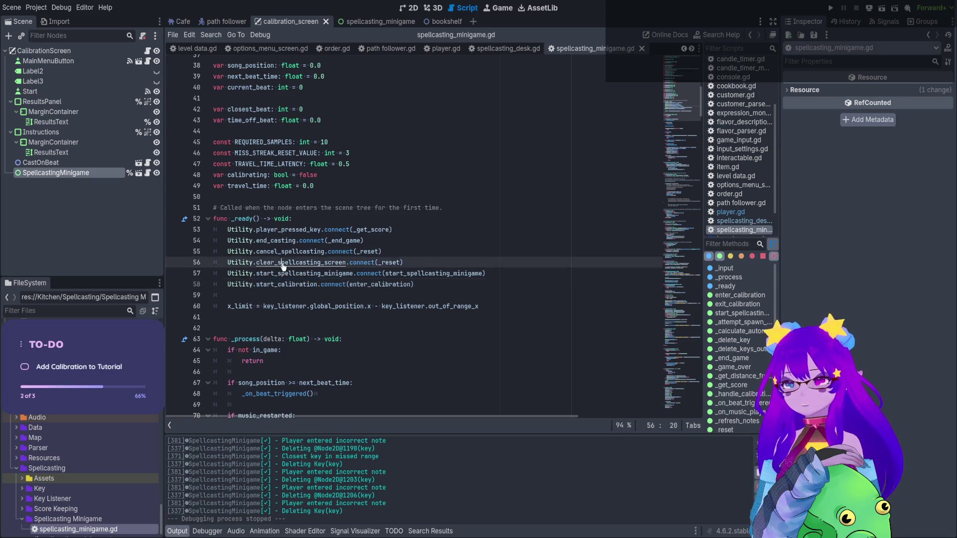
{"action": "left_click", "coordinate": [283, 266], "text": "ctrl"}
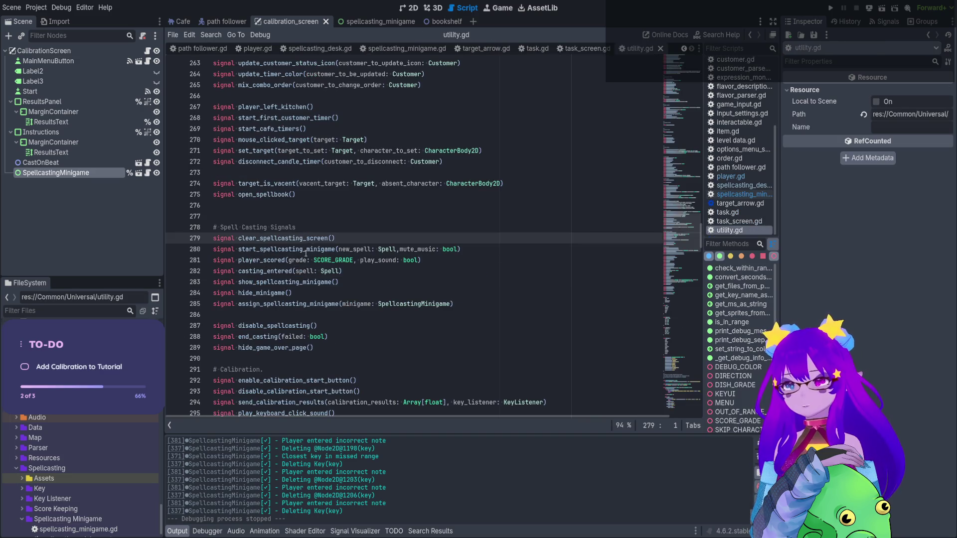
- Declare start_calibration() on a new line after the calibration signals in utility.gd
{"action": "scroll", "coordinate": [305, 253], "scroll_direction": "down", "scroll_amount": 4}
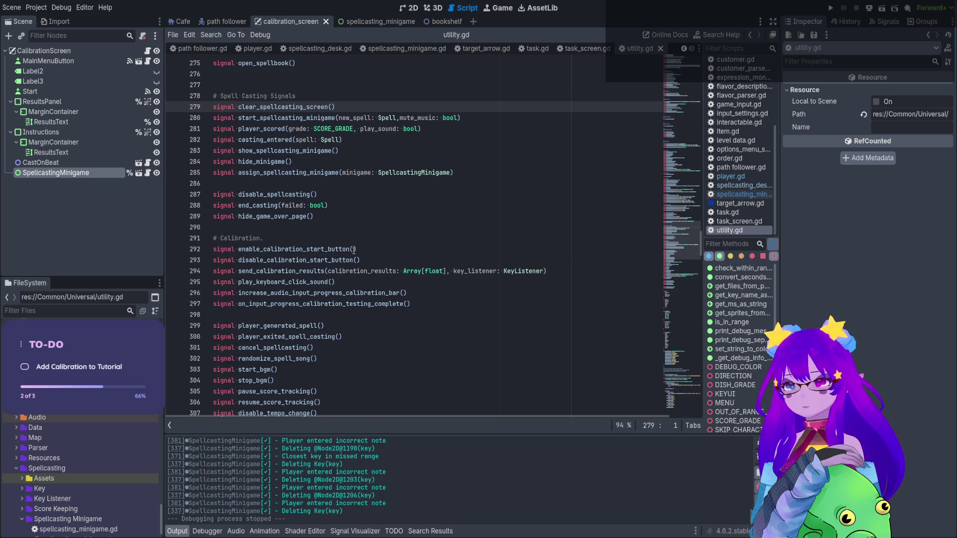
{"action": "left_click", "coordinate": [354, 249]}
{"action": "left_click", "coordinate": [307, 260]}
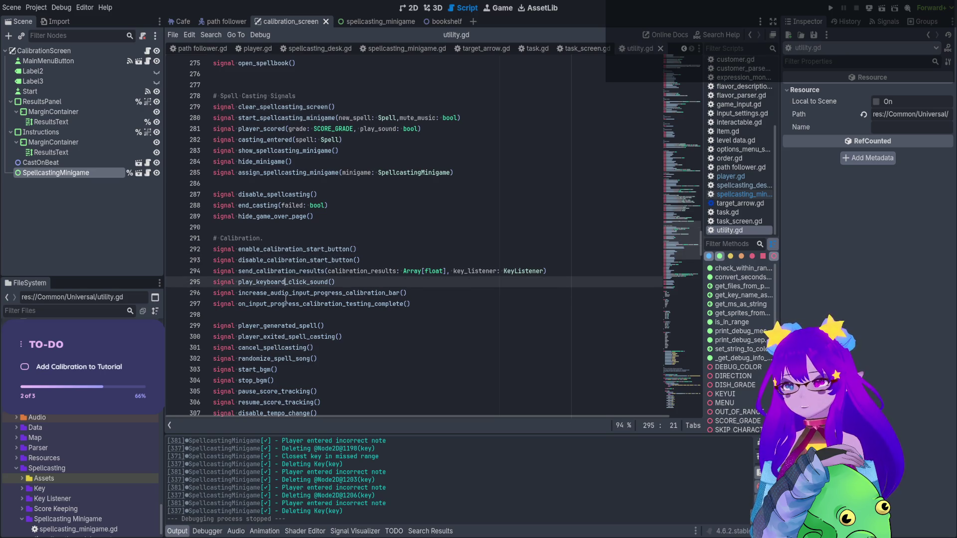
{"action": "left_click", "coordinate": [438, 305]}
{"action": "key", "text": "Return"}
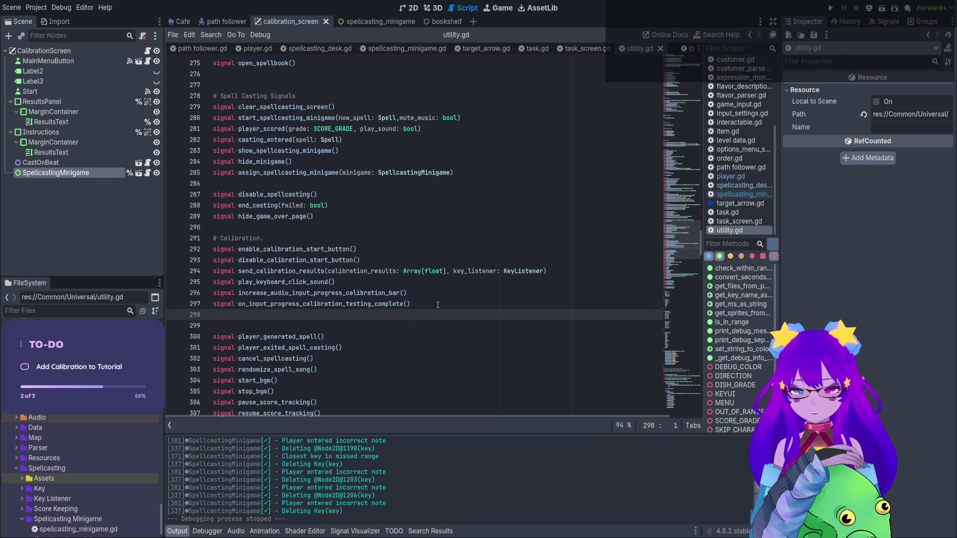
{"action": "type", "text": "signalstart_calibration"}
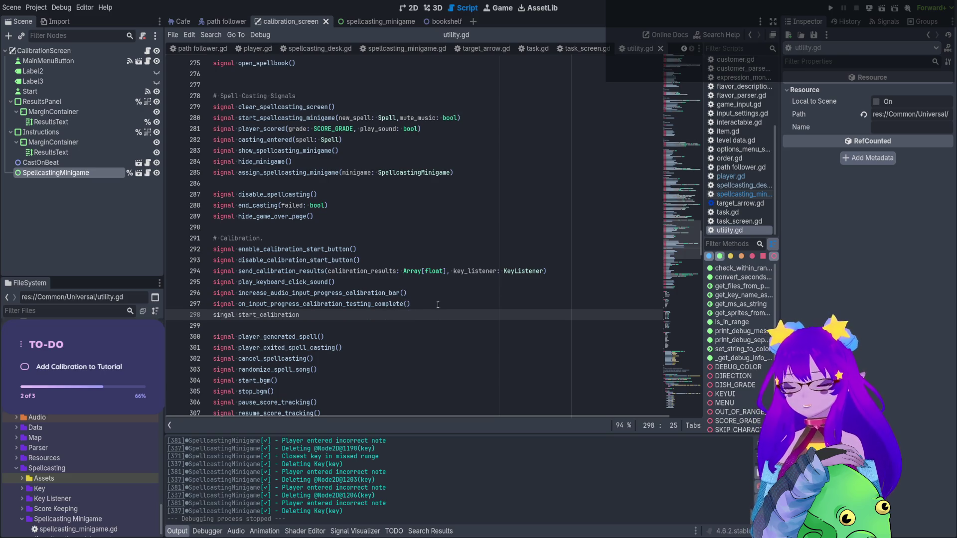
{"action": "type", "text": "("}
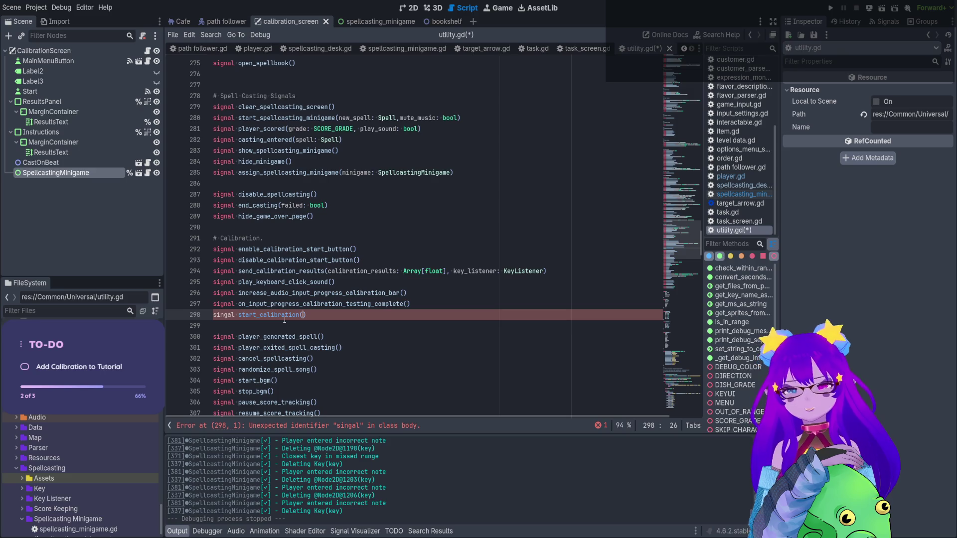
- Correct the 'singal' typo to 'signal', then save and run the game with F5
{"action": "double_click", "coordinate": [218, 303]}
{"action": "key", "text": "ctrl+c"}
{"action": "double_click", "coordinate": [227, 315]}
{"action": "key", "text": "ctrl+v"}
{"action": "key", "text": "F5"}
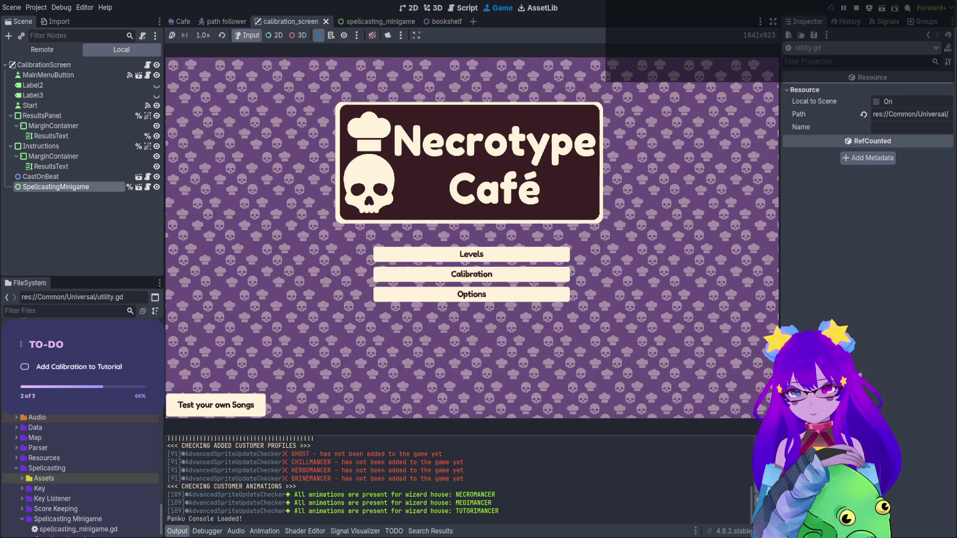
- Unmute the game audio and spawn a customer with the console's Cheats.spawn_customer() command
{"action": "left_click", "coordinate": [372, 35]}
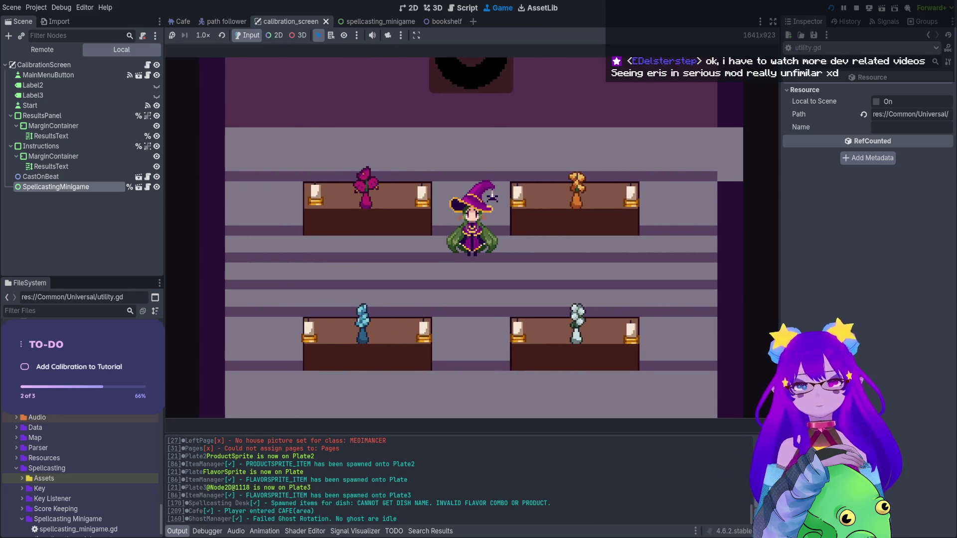
{"action": "key", "text": "grave"}
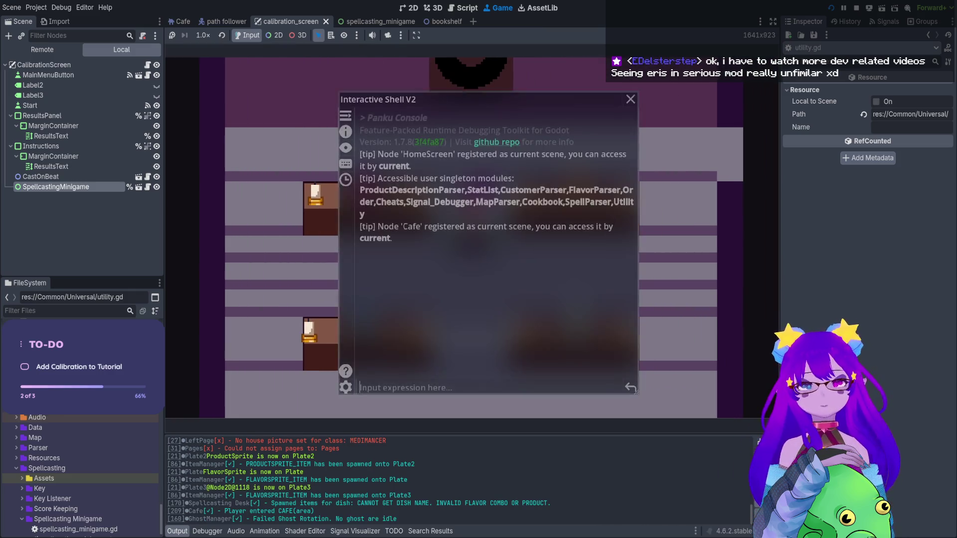
{"action": "type", "text": "spawn"}
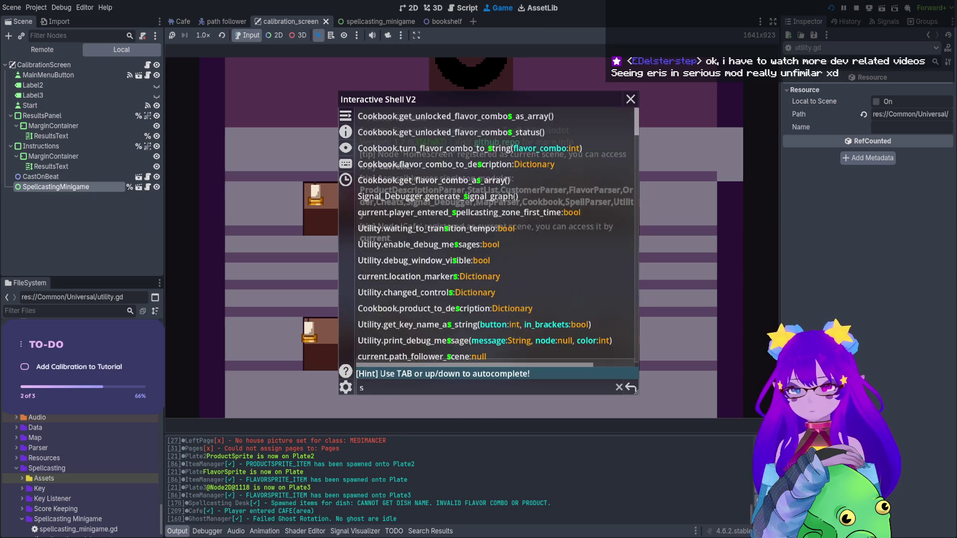
{"action": "key", "text": "Tab"}
{"action": "key", "text": "Tab"}
{"action": "key", "text": "Tab"}
{"action": "key", "text": "Tab"}
{"action": "key", "text": "Tab"}
{"action": "key", "text": "Return"}
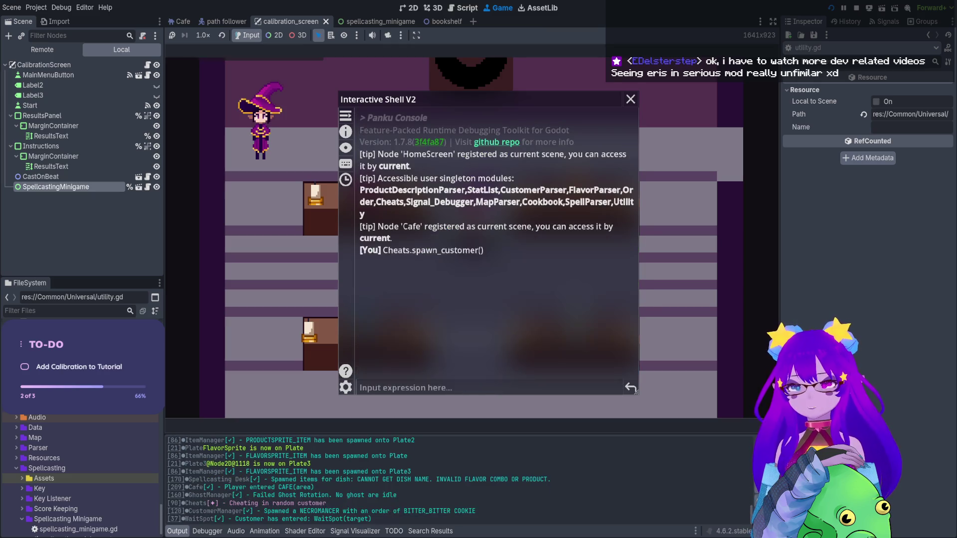
{"action": "key", "text": "grave"}
- Seat the spawned Necromancer customer and take their order
{"action": "key", "text": "s"}
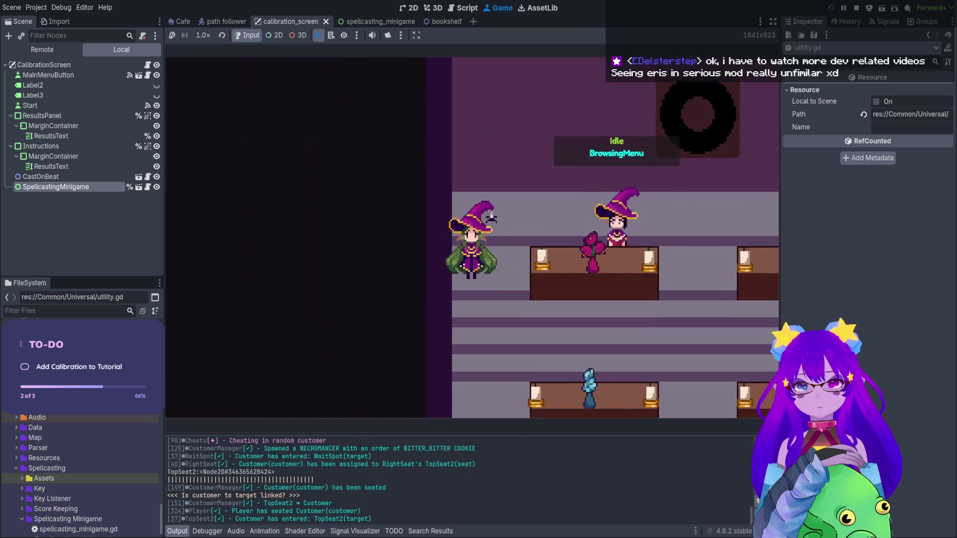
{"action": "key", "text": "w"}
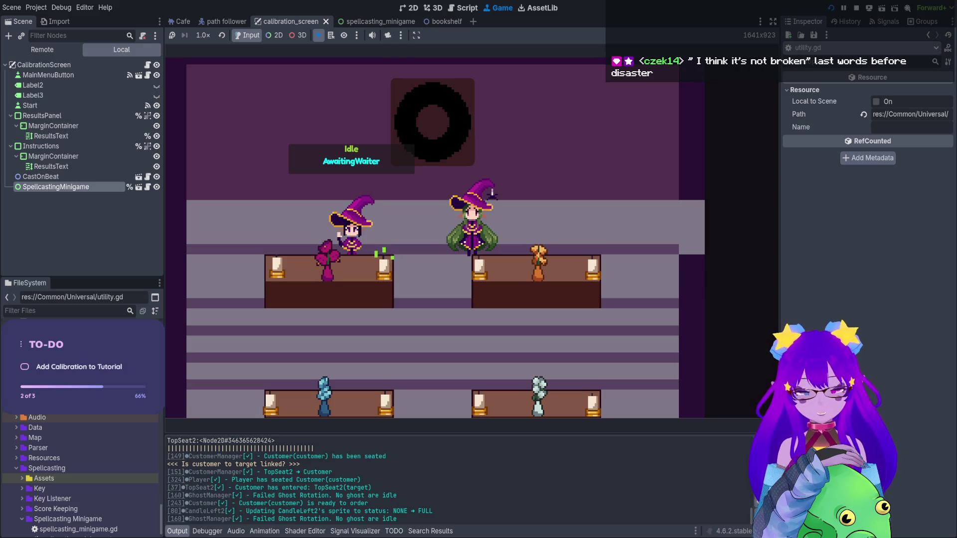
{"action": "key", "text": "Left"}
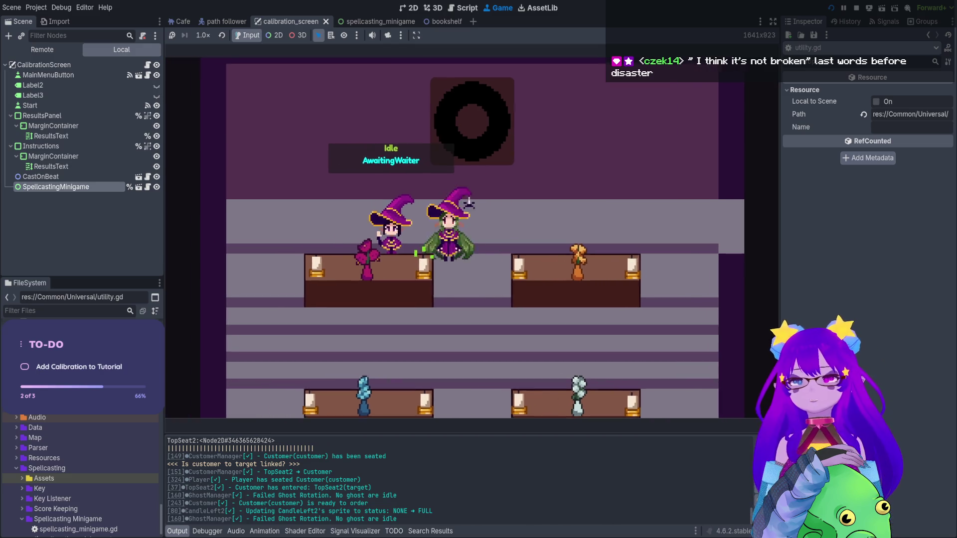
{"action": "key", "text": "Left"}
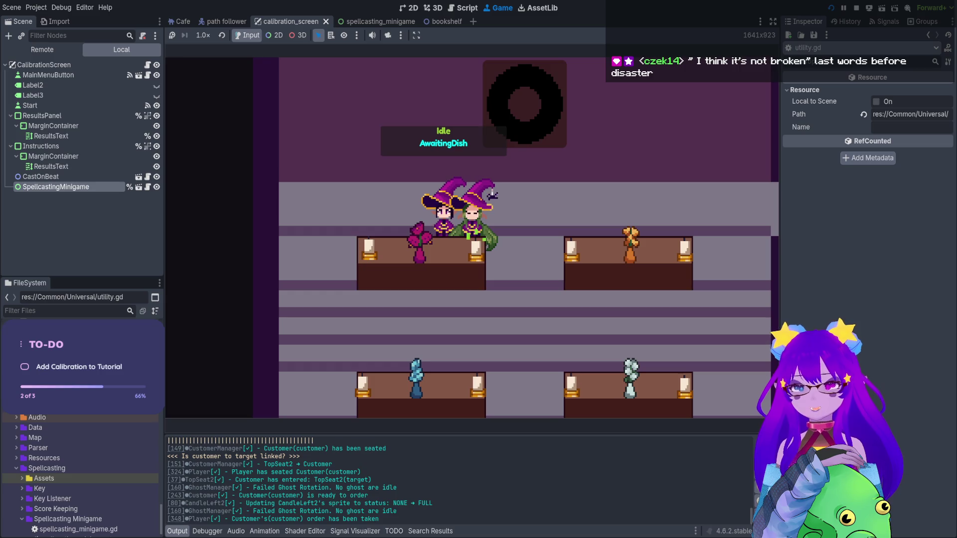
- In the kitchen, browse the orders book to the Necromancer and Medimancer pages, then close it
{"action": "key", "text": "Down"}
{"action": "key", "text": "Left"}
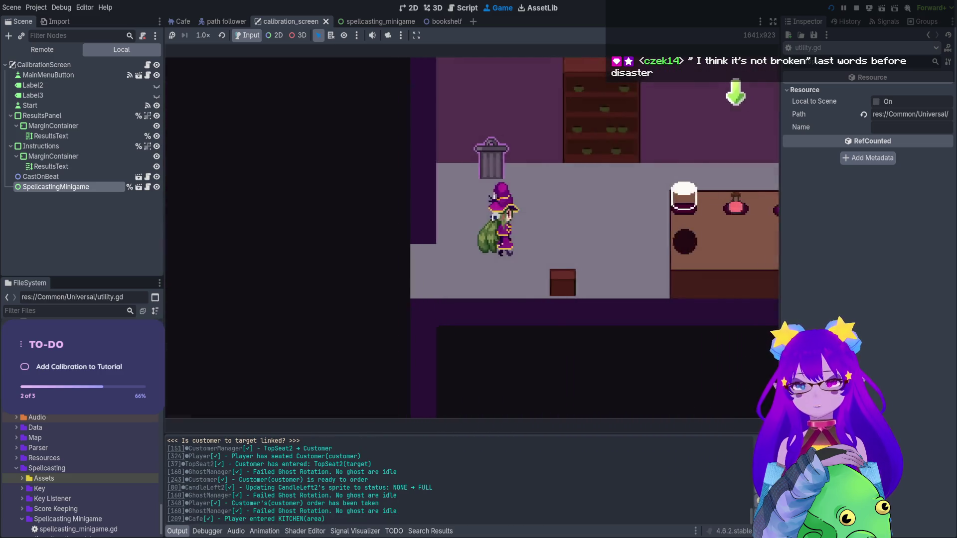
{"action": "key", "text": "Right"}
{"action": "key", "text": "e"}
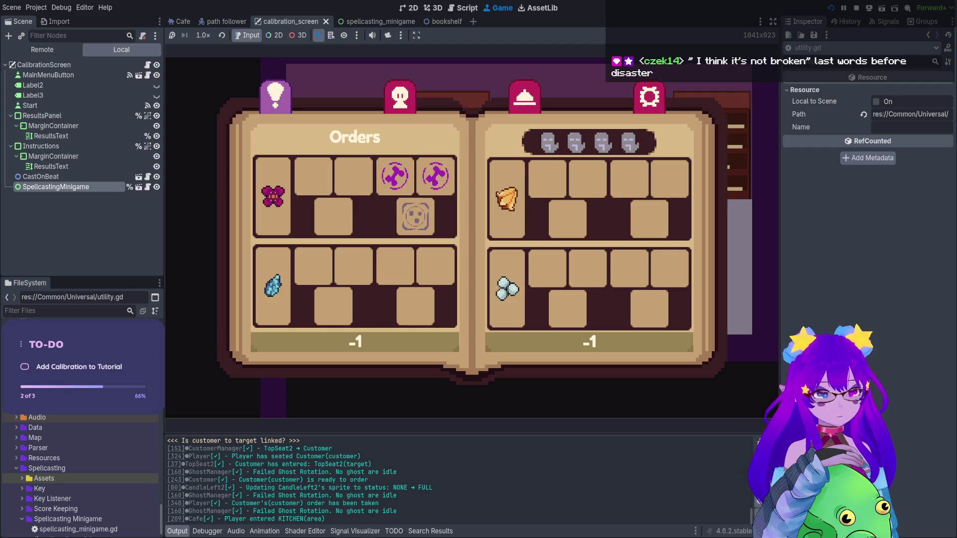
{"action": "key", "text": "e"}
{"action": "key", "text": "Down"}
{"action": "key", "text": "Left"}
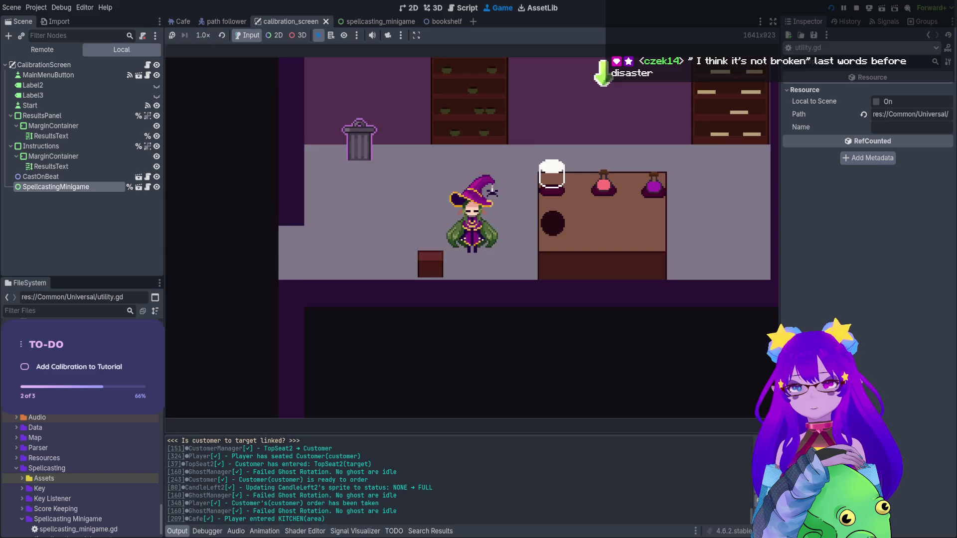
{"action": "key", "text": "e"}
{"action": "key", "text": "Right"}
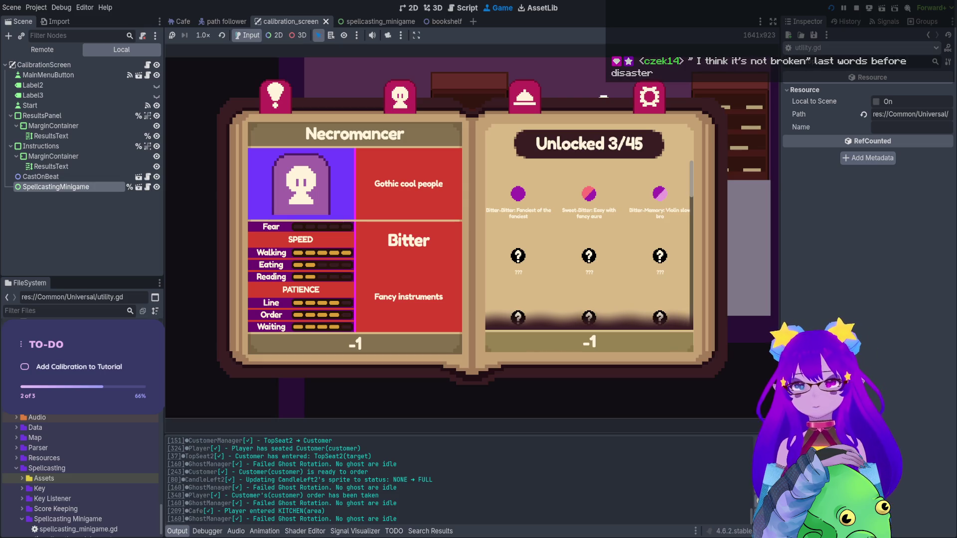
{"action": "key", "text": "Right"}
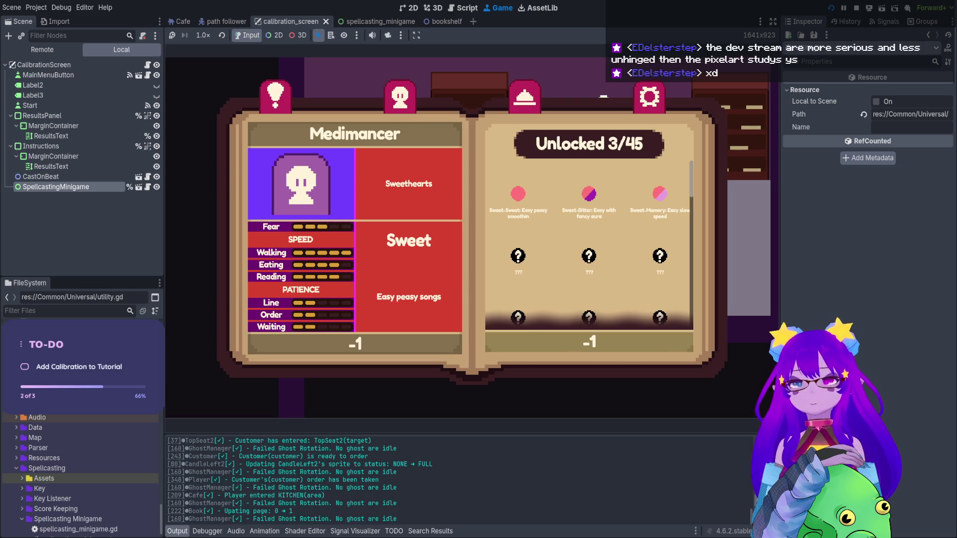
{"action": "key", "text": "Escape"}
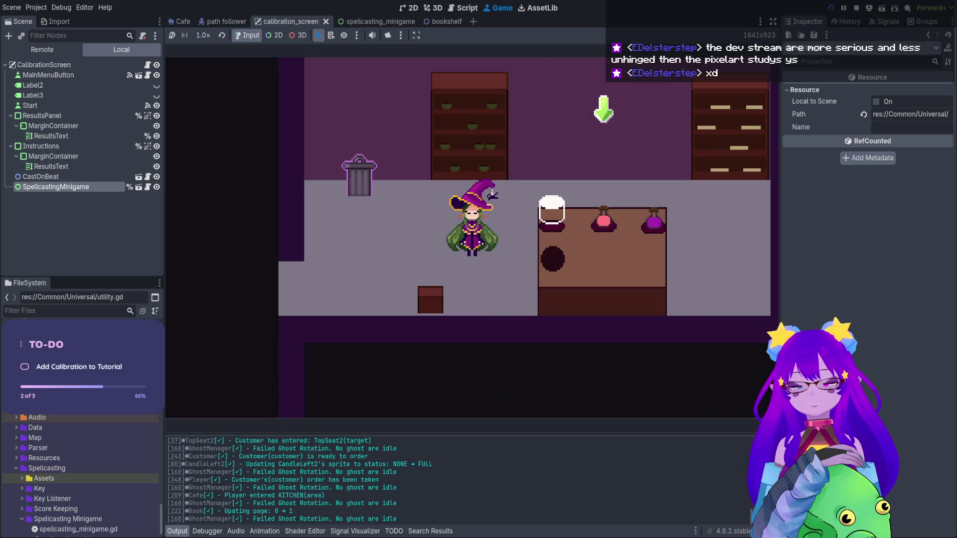
- Cast the spell hitting lyric letters b, e, t, finalize, and serve the dish to the customer
{"action": "key", "text": "q"}
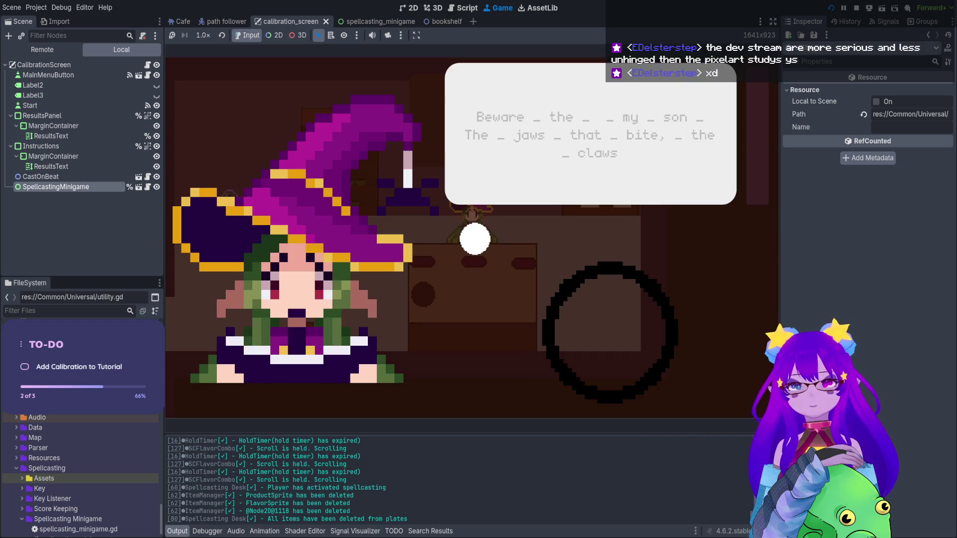
{"action": "key", "text": "b"}
{"action": "key", "text": "e"}
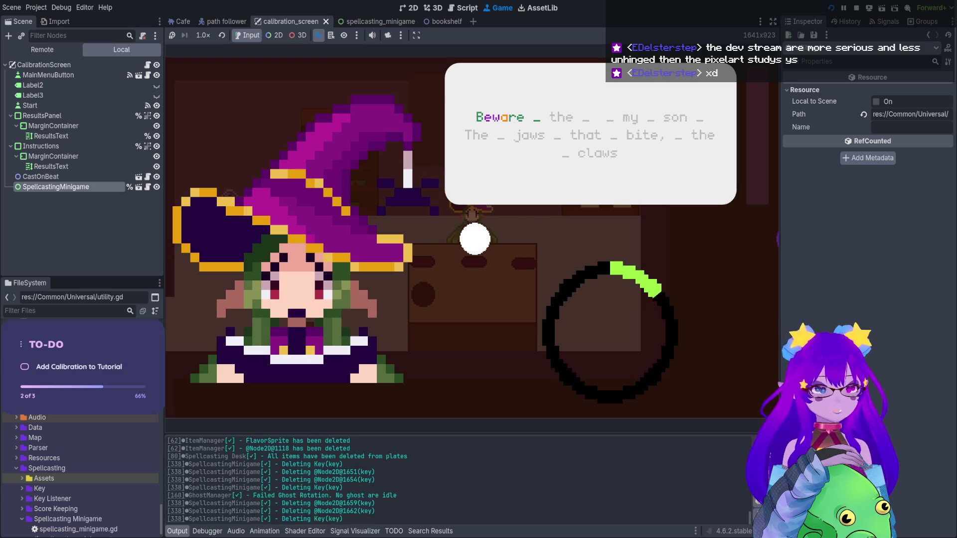
{"action": "key", "text": "t"}
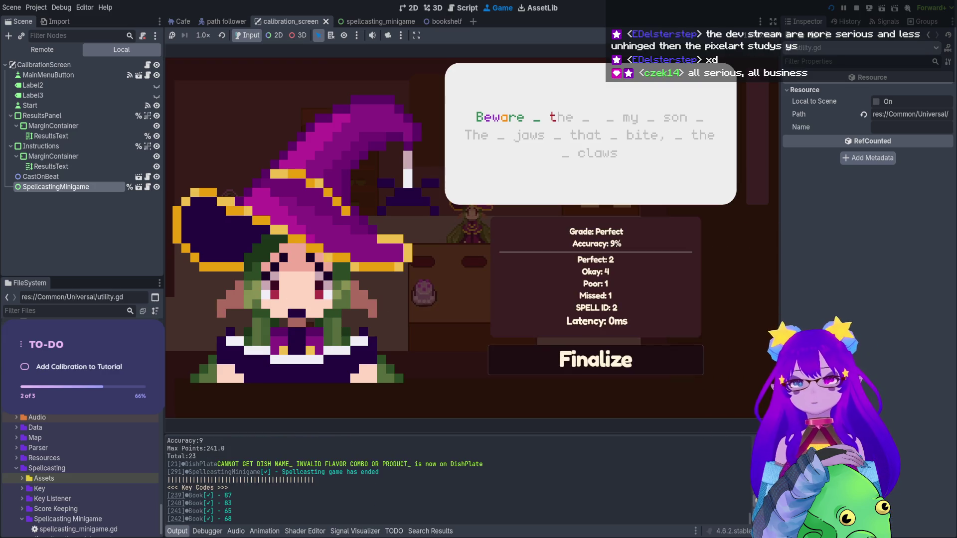
{"action": "key", "text": "Return"}
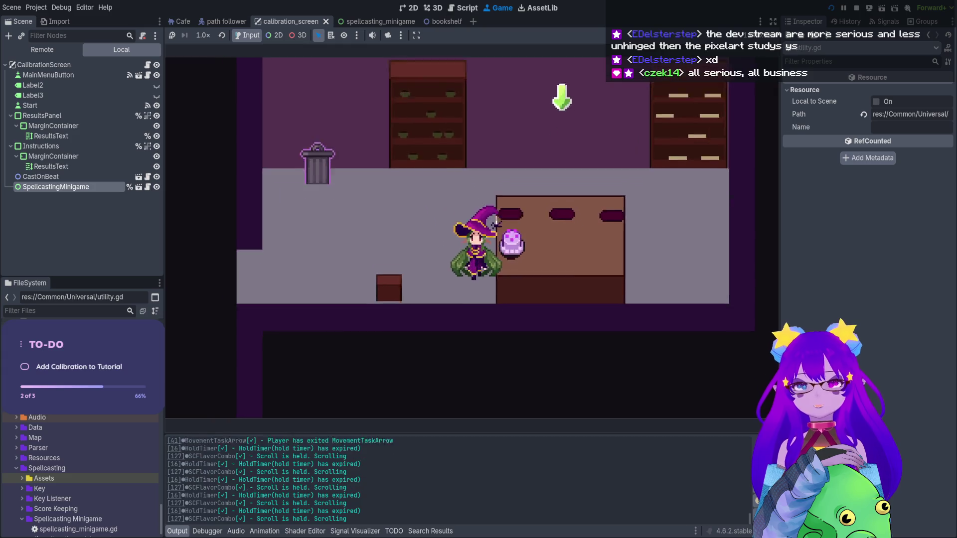
{"action": "key", "text": "Left"}
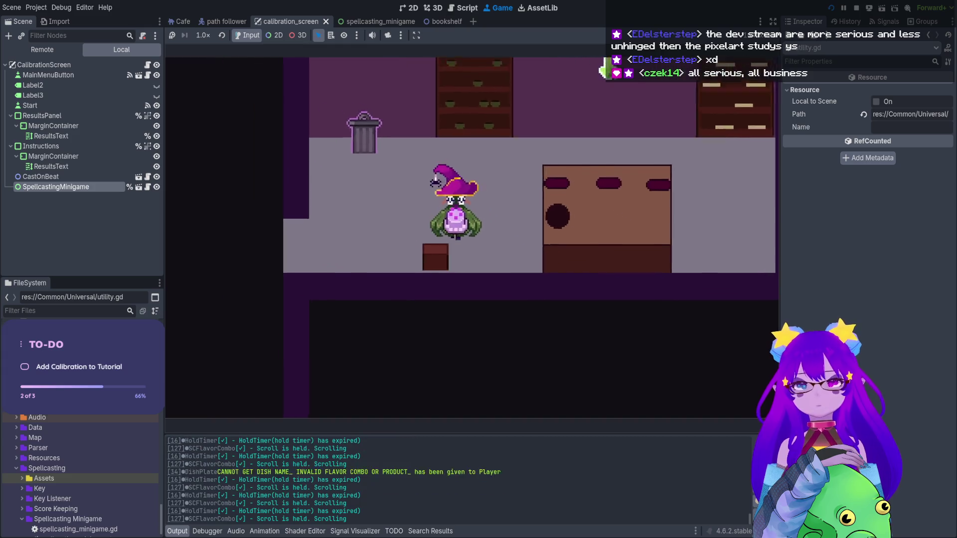
{"action": "key", "text": "Right"}
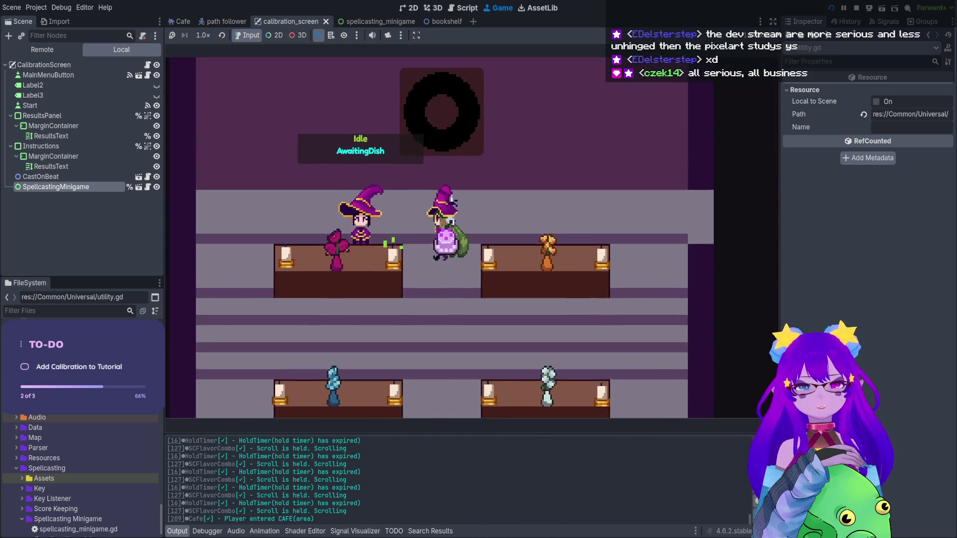
{"action": "key", "text": "e"}
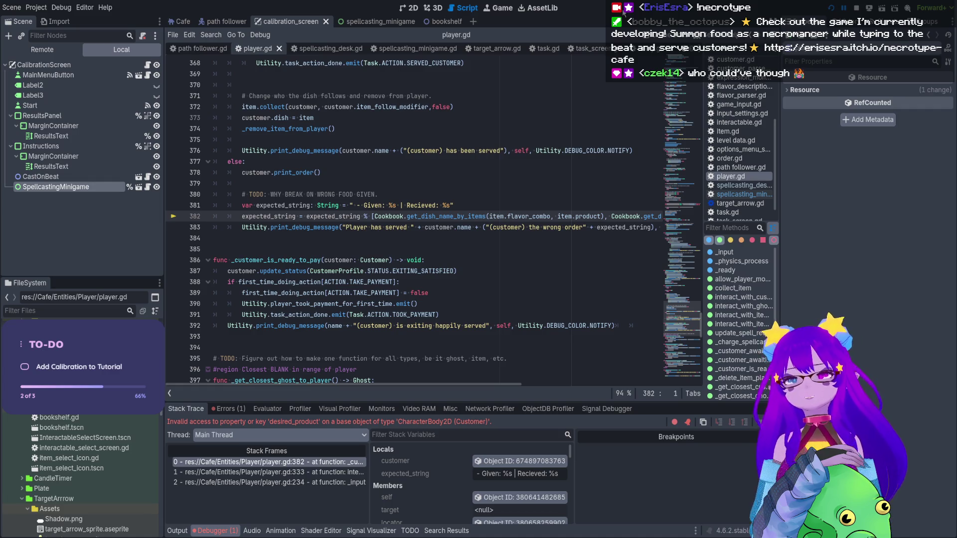
- Inspect the desired_product error at player.gd line 382 in the Debugger's Errors tab, then stop the game
{"action": "scroll", "coordinate": [442, 279], "scroll_direction": "up", "scroll_amount": 2}
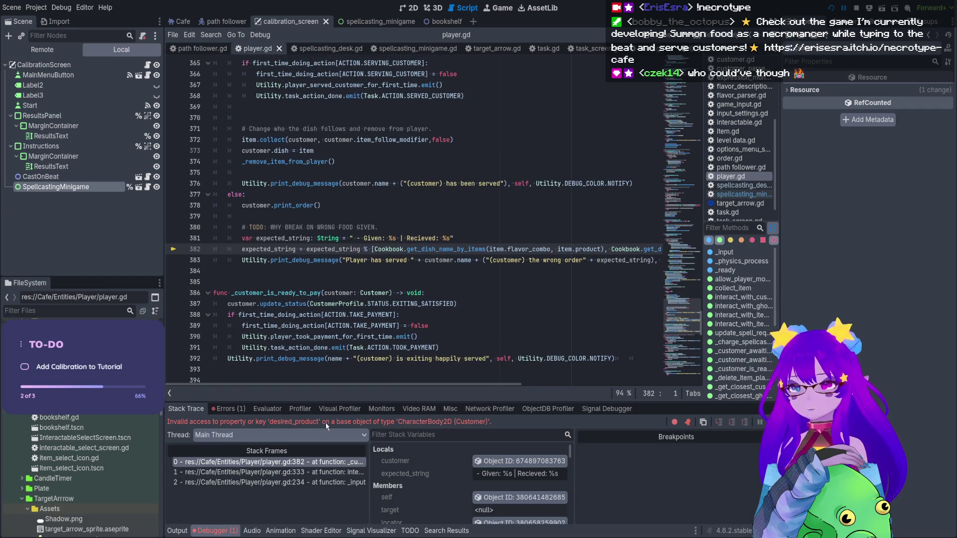
{"action": "left_click", "coordinate": [228, 409]}
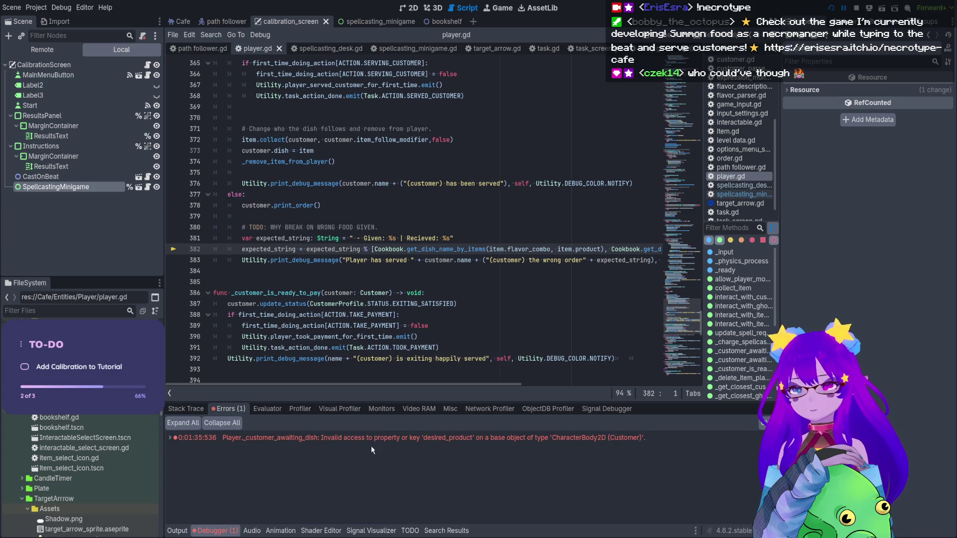
{"action": "left_click", "coordinate": [402, 440]}
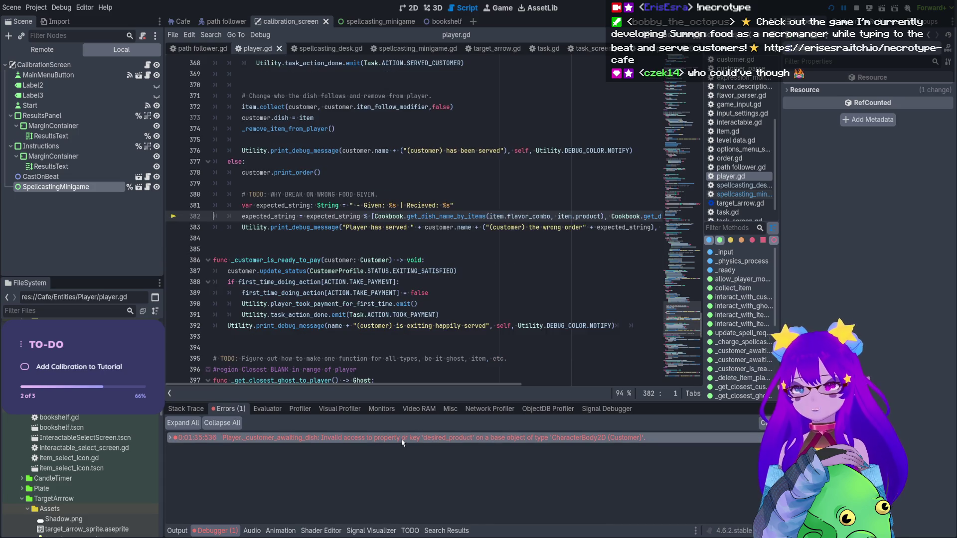
{"action": "mouse_move", "coordinate": [445, 384]}
{"action": "left_mouse_down"}
{"action": "mouse_move", "coordinate": [603, 387]}
{"action": "mouse_move", "coordinate": [665, 399]}
{"action": "left_mouse_up"}
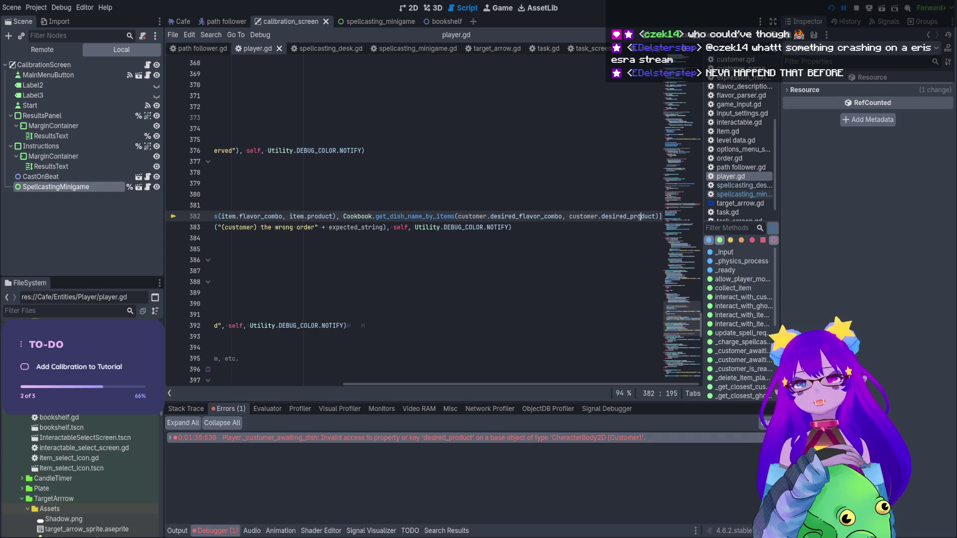
{"action": "key", "text": "F8"}
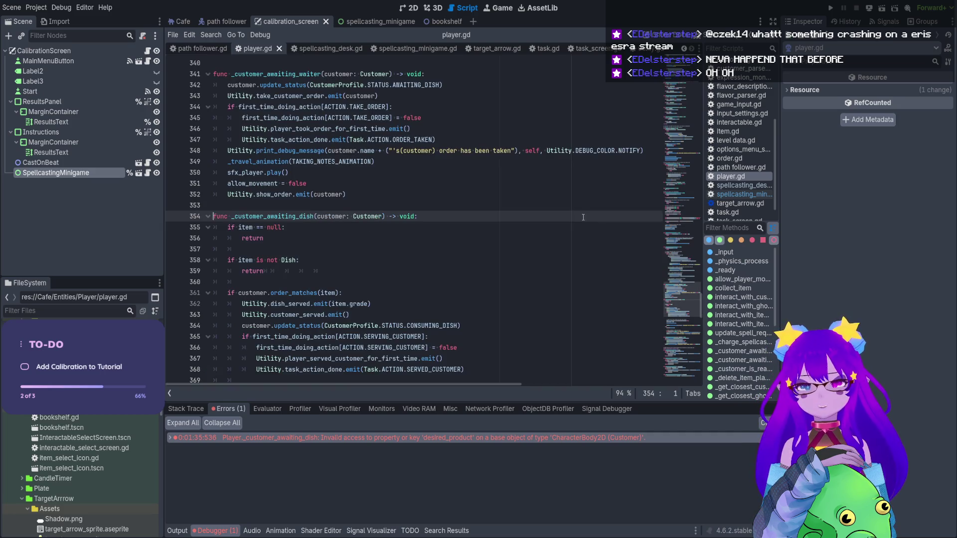
- Search player.gd for 'desired', revisit _customer_awaiting_dish, and open the customer scene in its own tab
{"action": "scroll", "coordinate": [338, 203], "scroll_direction": "up", "scroll_amount": 20}
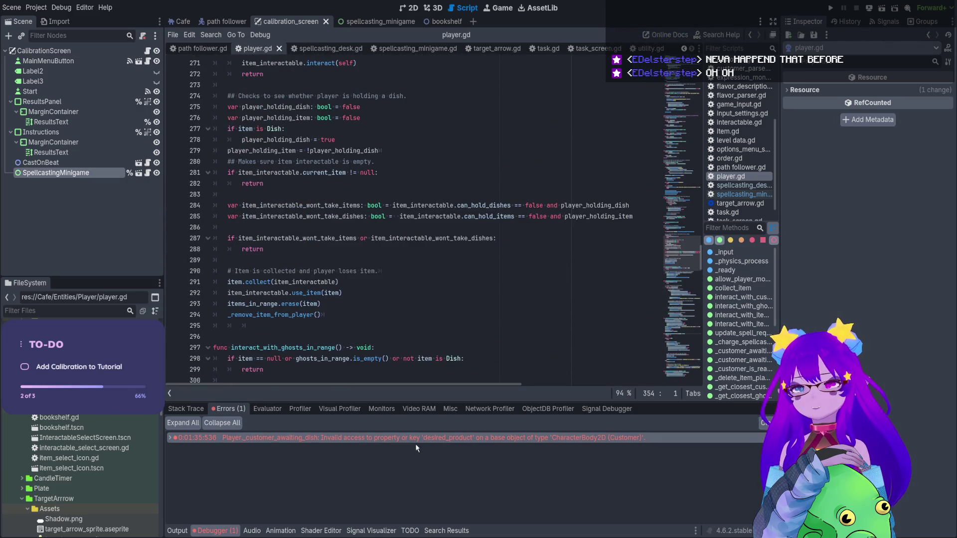
{"action": "scroll", "coordinate": [474, 284], "scroll_direction": "up", "scroll_amount": 10}
{"action": "scroll", "coordinate": [474, 284], "scroll_direction": "up", "scroll_amount": 20}
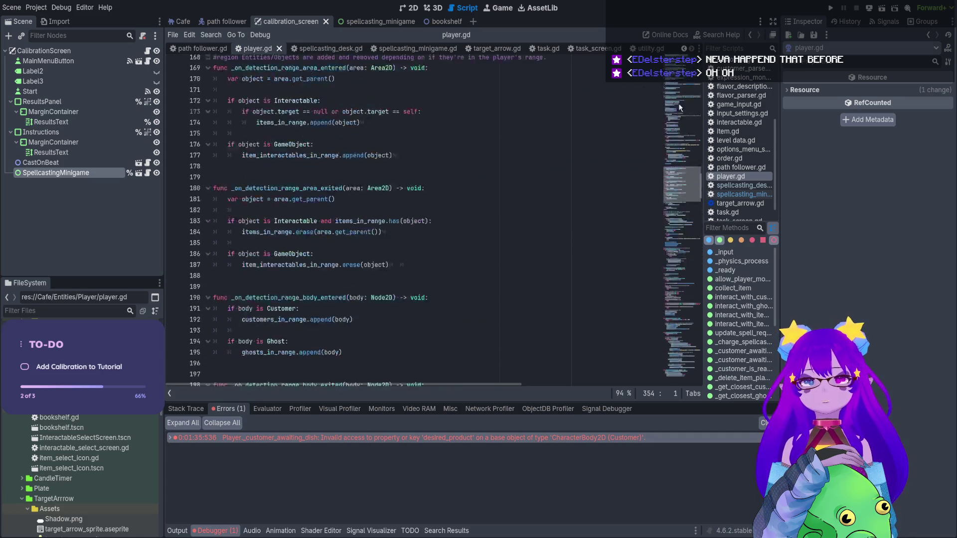
{"action": "scroll", "coordinate": [309, 196], "scroll_direction": "down", "scroll_amount": 10}
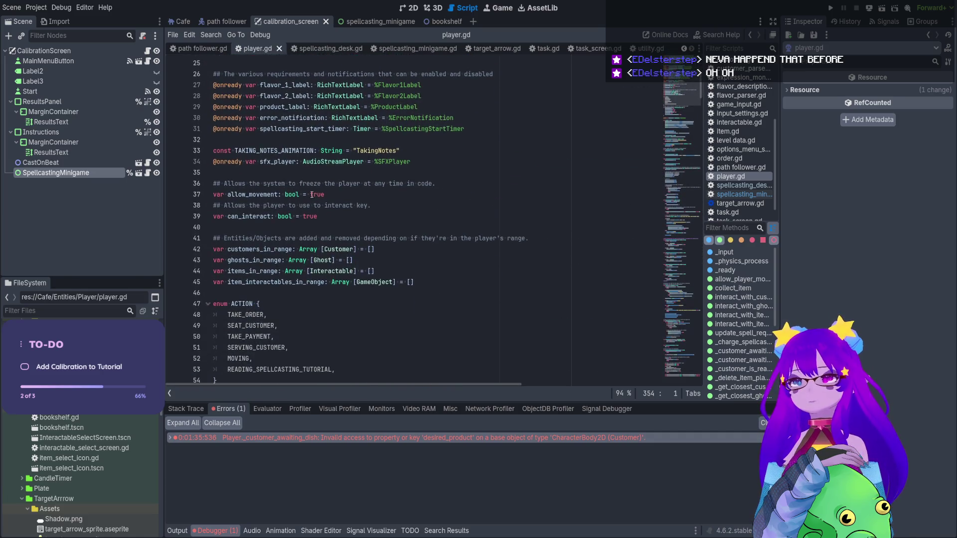
{"action": "scroll", "coordinate": [285, 163], "scroll_direction": "down", "scroll_amount": 8}
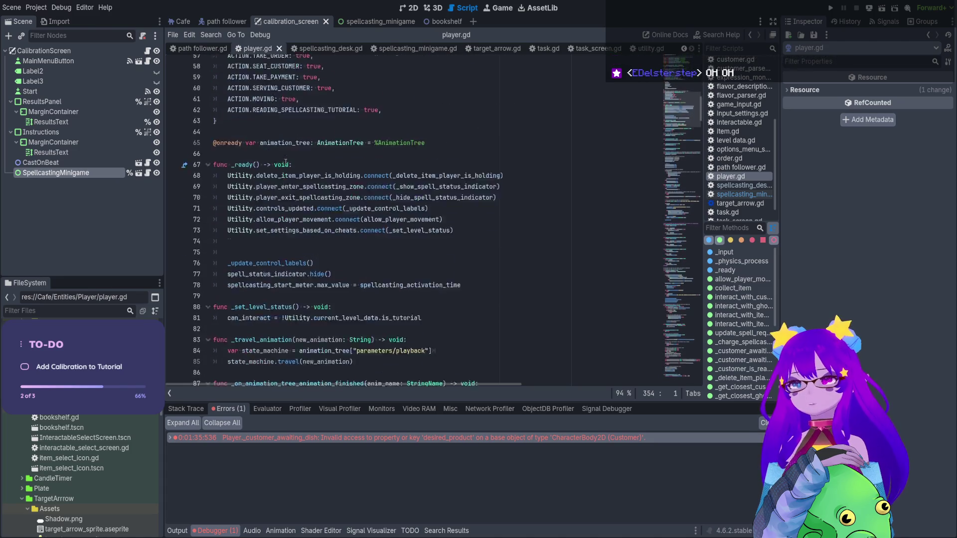
{"action": "scroll", "coordinate": [334, 271], "scroll_direction": "up", "scroll_amount": 14}
{"action": "scroll", "coordinate": [335, 270], "scroll_direction": "up", "scroll_amount": 7}
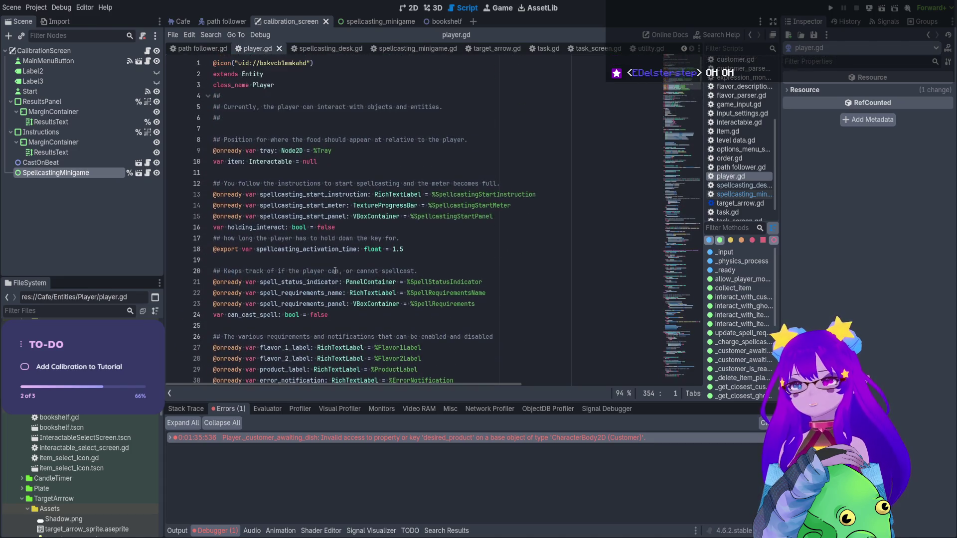
{"action": "left_click", "coordinate": [334, 270]}
{"action": "key", "text": "ctrl+f"}
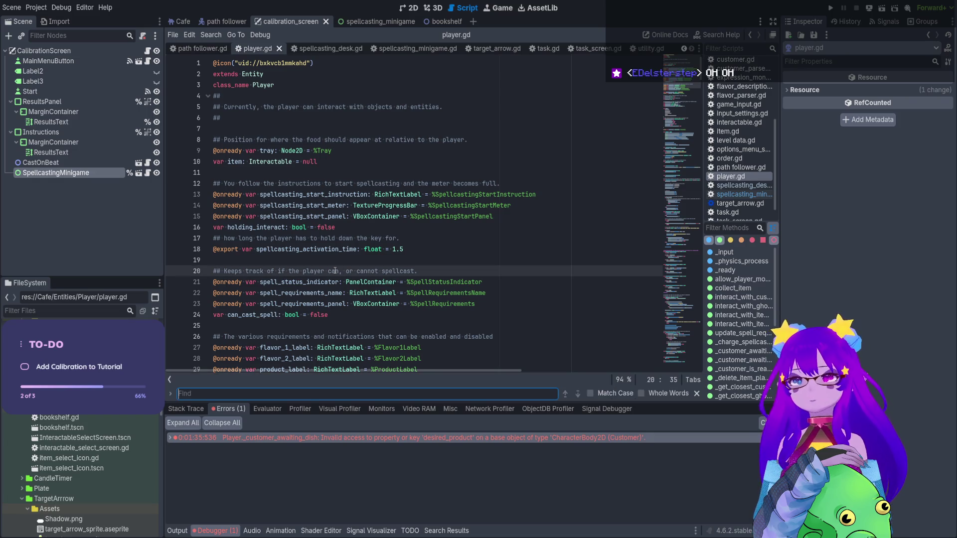
{"action": "type", "text": "desired"}
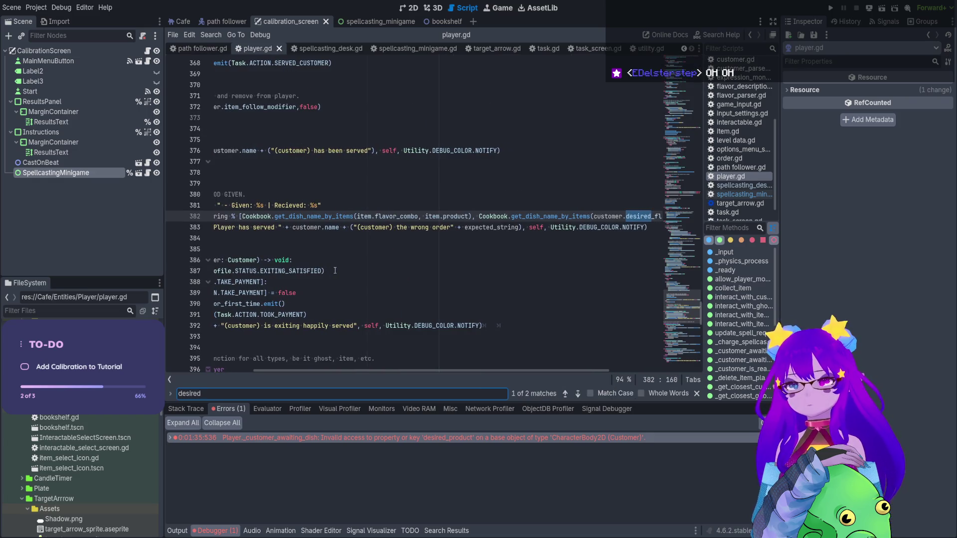
{"action": "left_click_drag", "start_coordinate": [521, 370], "coordinate": [611, 364]}
{"action": "left_click", "coordinate": [740, 359]}
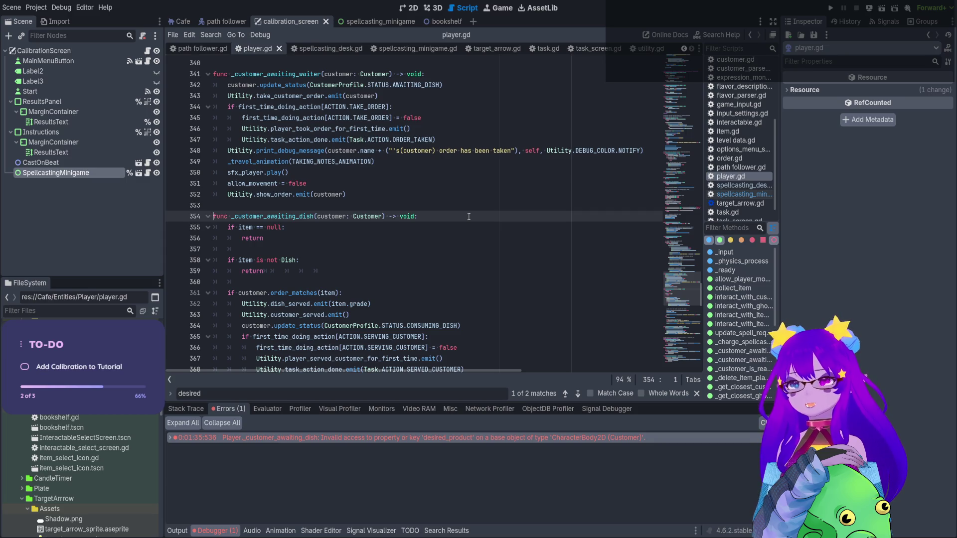
{"action": "scroll", "coordinate": [468, 216], "scroll_direction": "up", "scroll_amount": 4}
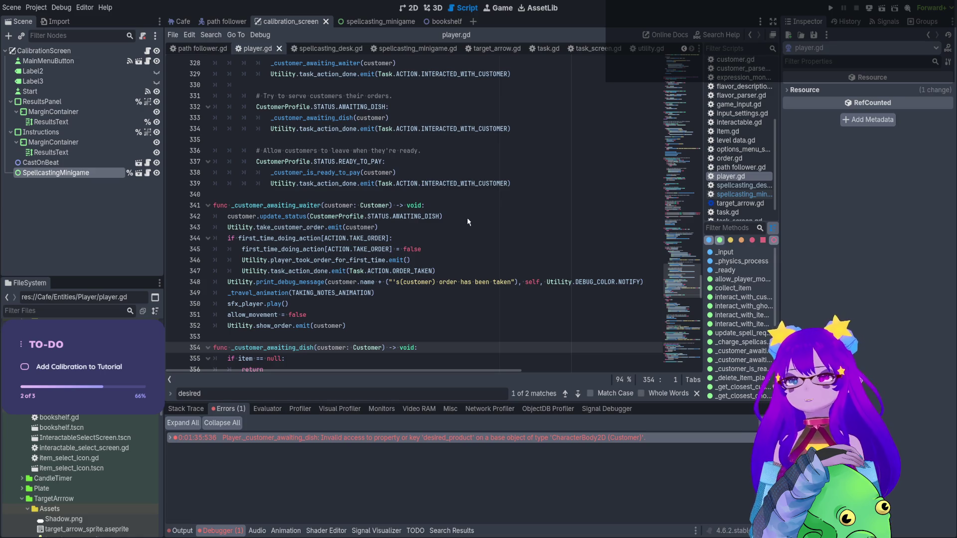
{"action": "left_click", "coordinate": [394, 205], "text": "ctrl"}
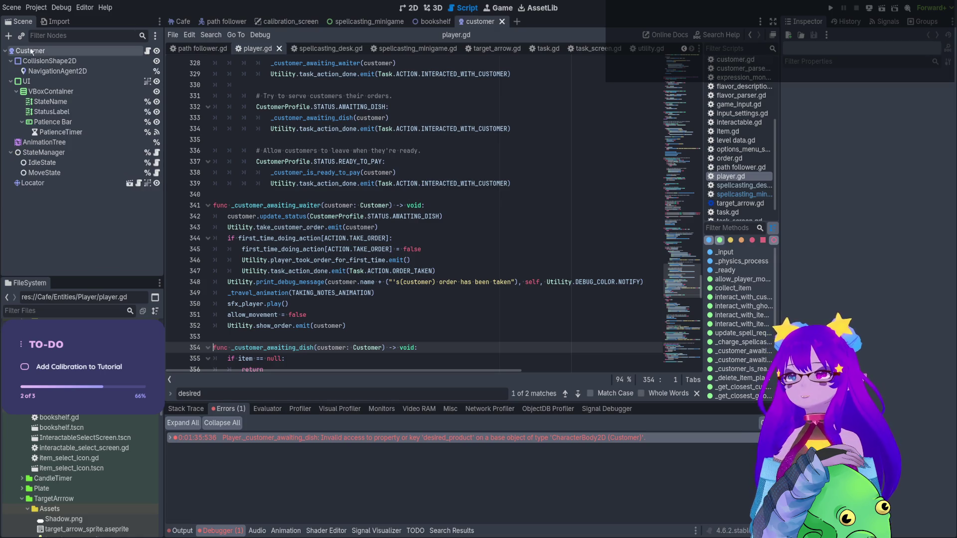
- Open customer.gd, the script attached to the Customer root node
{"action": "left_click", "coordinate": [54, 51]}
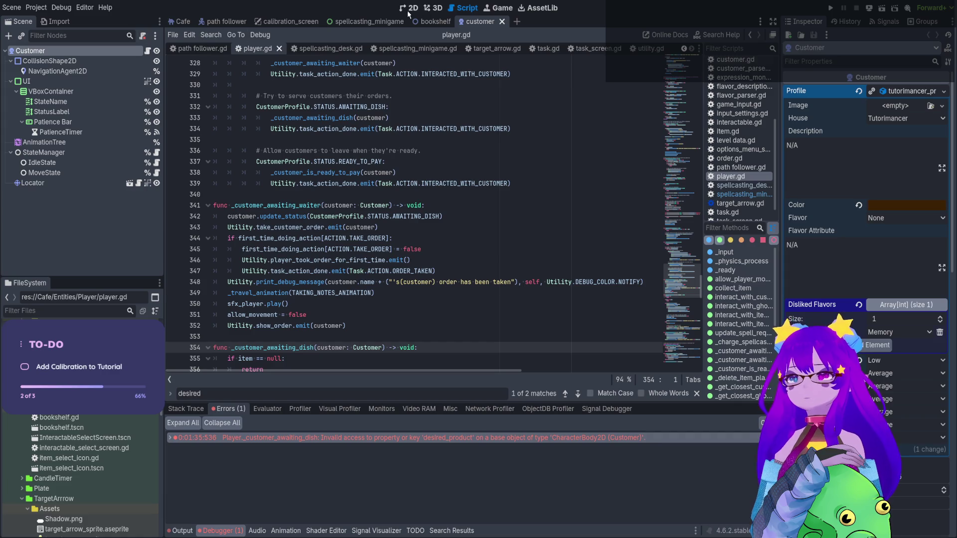
{"action": "left_click", "coordinate": [407, 9]}
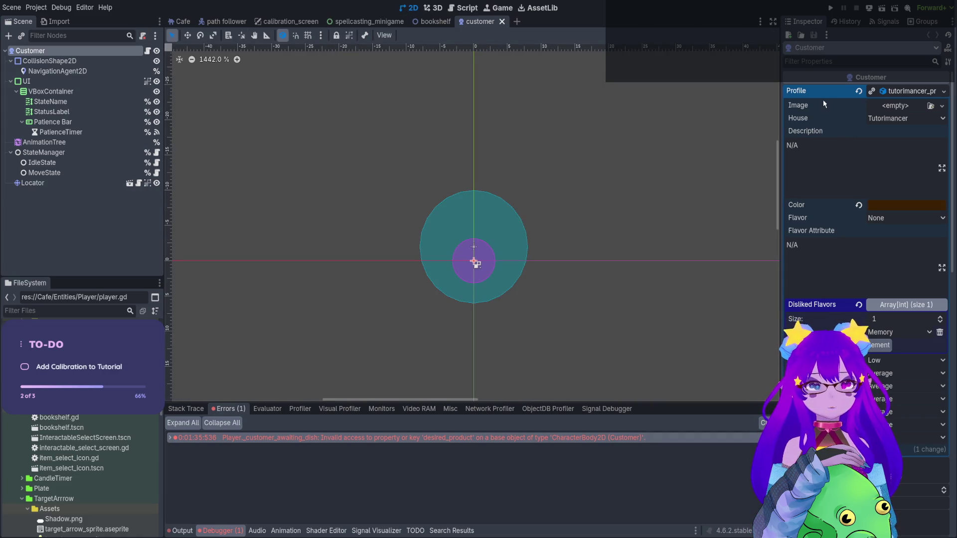
{"action": "scroll", "coordinate": [838, 309], "scroll_direction": "down", "scroll_amount": 3}
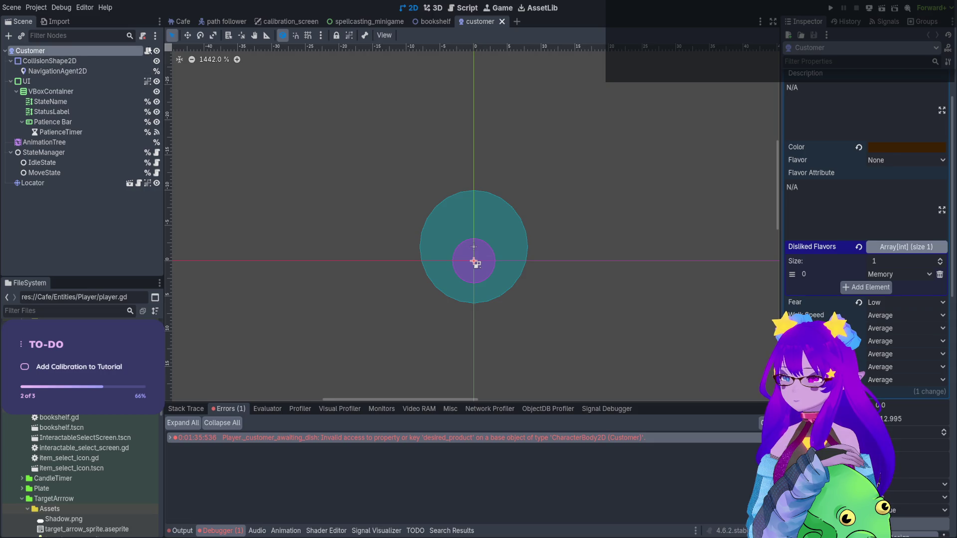
{"action": "left_click", "coordinate": [147, 50]}
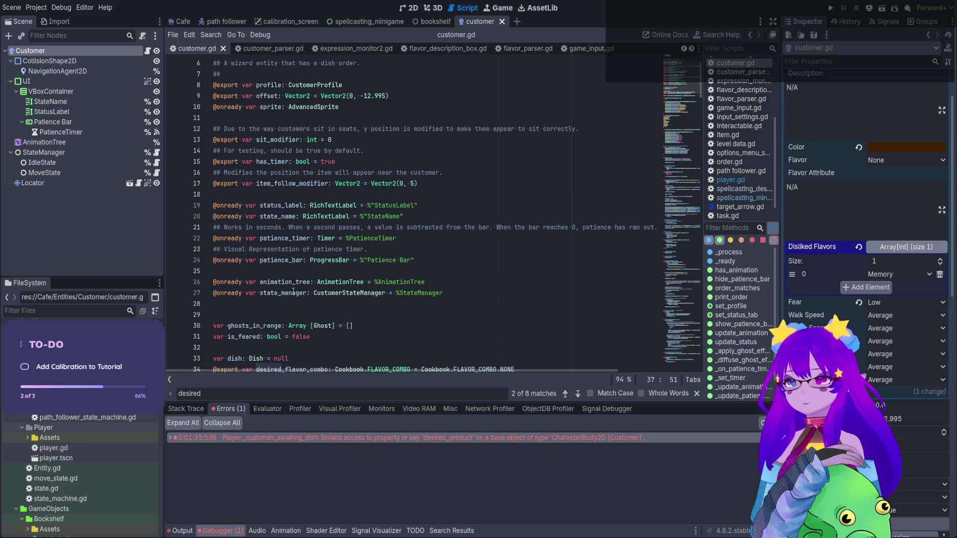
{"action": "scroll", "coordinate": [282, 289], "scroll_direction": "down", "scroll_amount": 3}
{"action": "scroll", "coordinate": [282, 289], "scroll_direction": "down", "scroll_amount": 2}
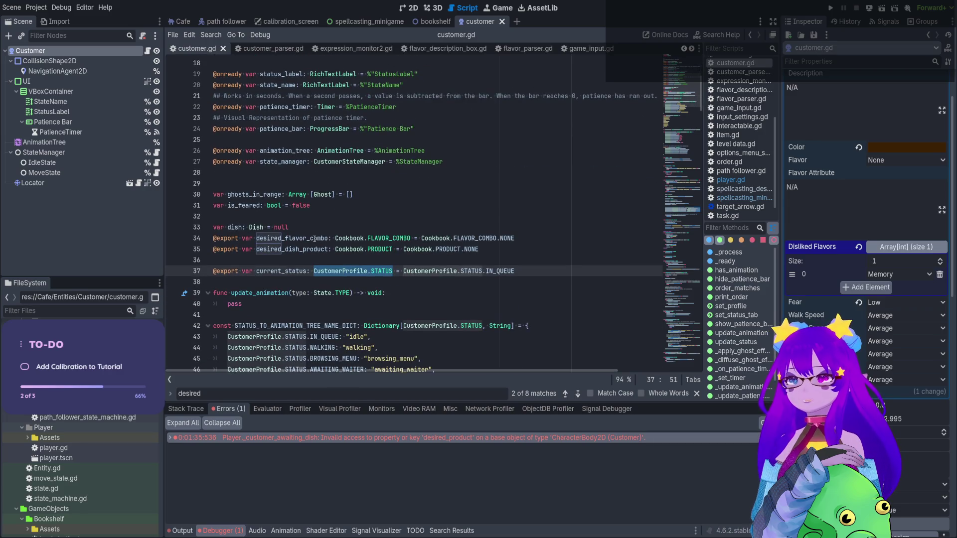
- Copy the desired_flavor_combo and desired_dish_product export lines (34–35) into player.gd below line 383
{"action": "double_click", "coordinate": [292, 238]}
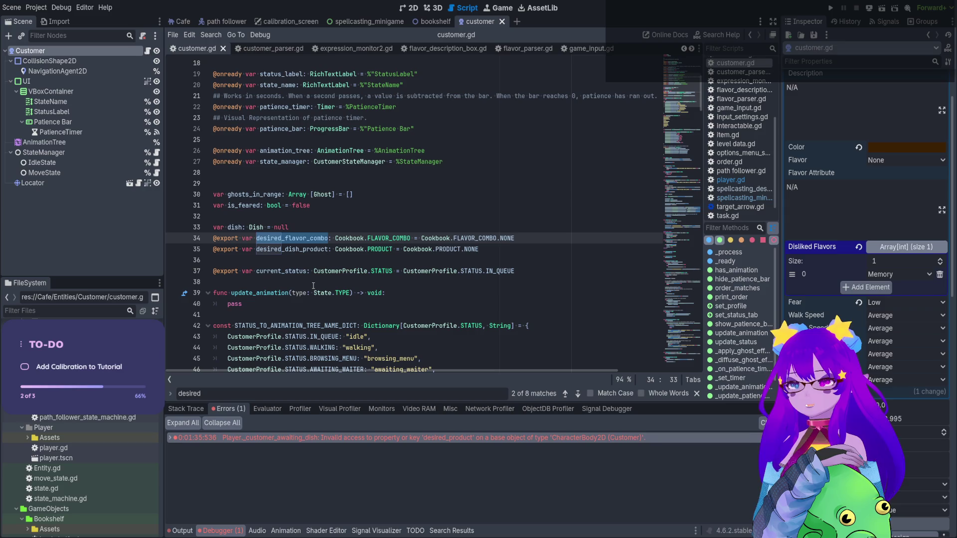
{"action": "double_click", "coordinate": [298, 249]}
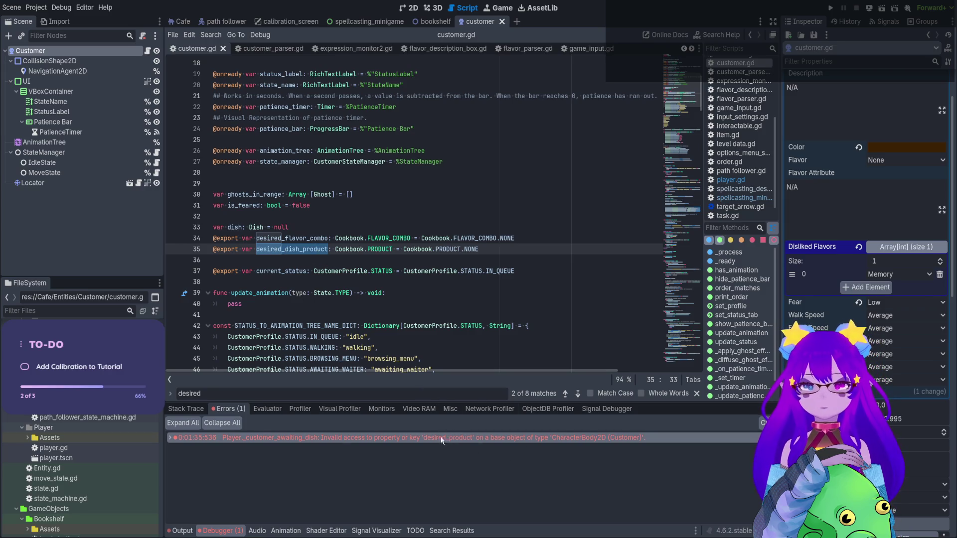
{"action": "left_click_drag", "start_coordinate": [256, 238], "coordinate": [524, 252]}
{"action": "left_click", "coordinate": [523, 252]}
{"action": "key", "text": "shift+Up"}
{"action": "key", "text": "shift+Up"}
{"action": "key", "text": "ctrl+s"}
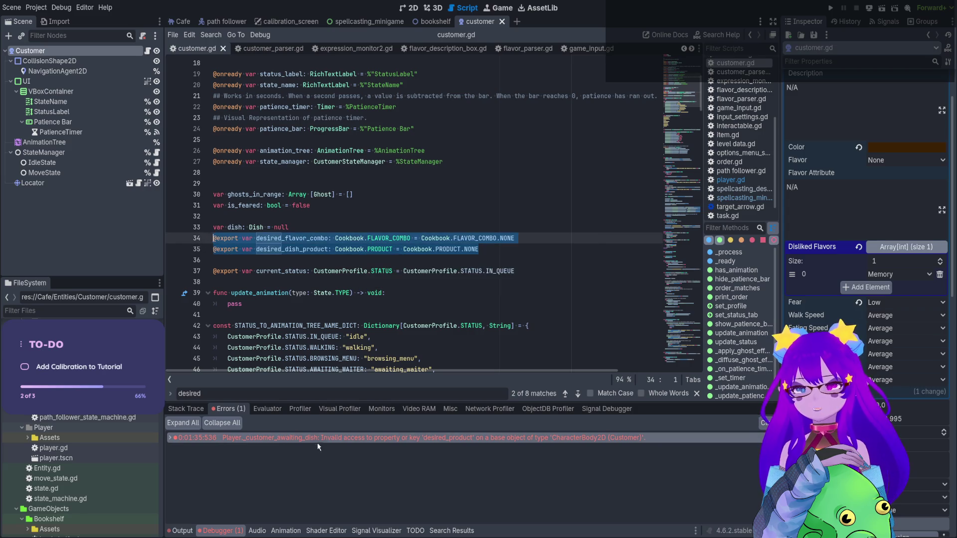
{"action": "key", "text": "ctrl+c"}
{"action": "left_click", "coordinate": [730, 179]}
{"action": "left_click", "coordinate": [418, 239]}
{"action": "key", "text": "ctrl+v"}
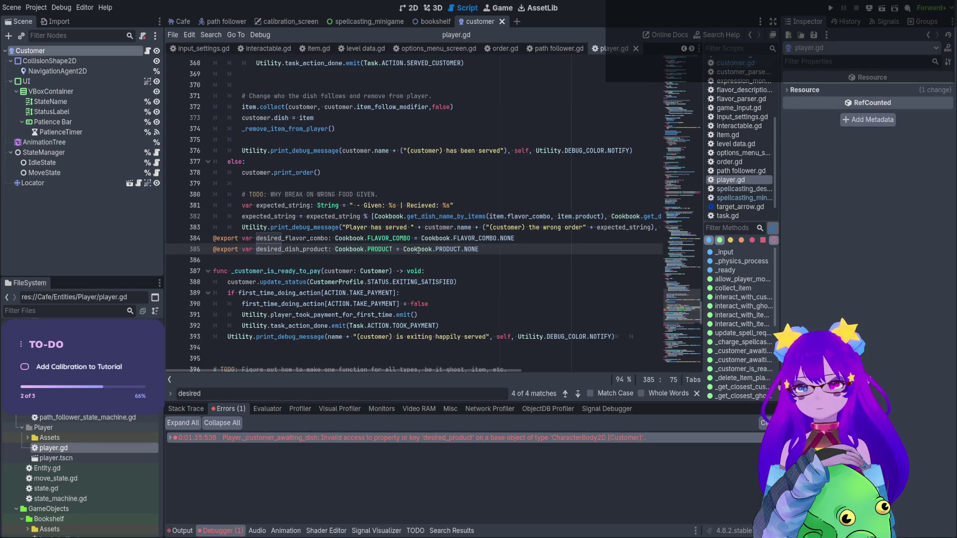
- Replace the misnamed desired_product with desired_dish_product in the line 382 debug message
{"action": "double_click", "coordinate": [299, 238]}
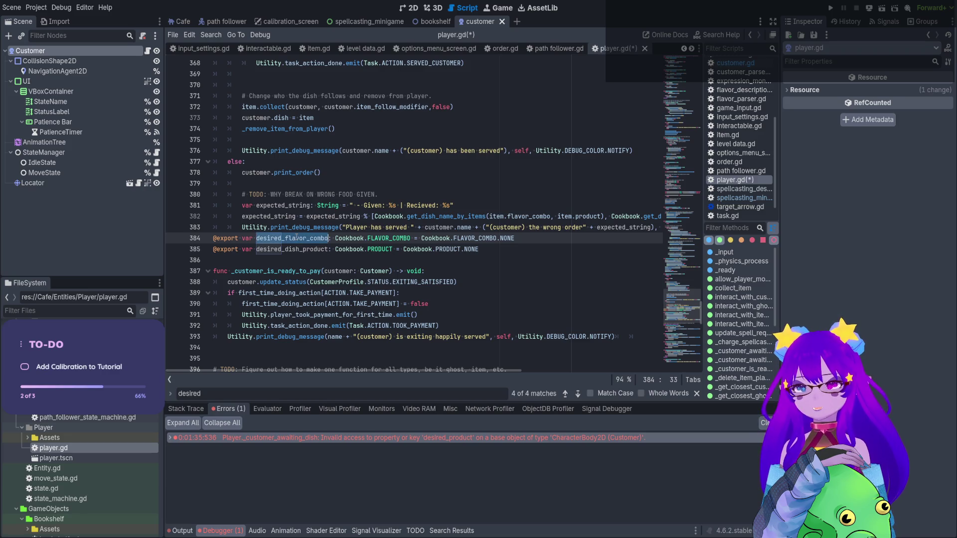
{"action": "left_click_drag", "start_coordinate": [441, 371], "coordinate": [578, 356]}
{"action": "key", "text": "F3"}
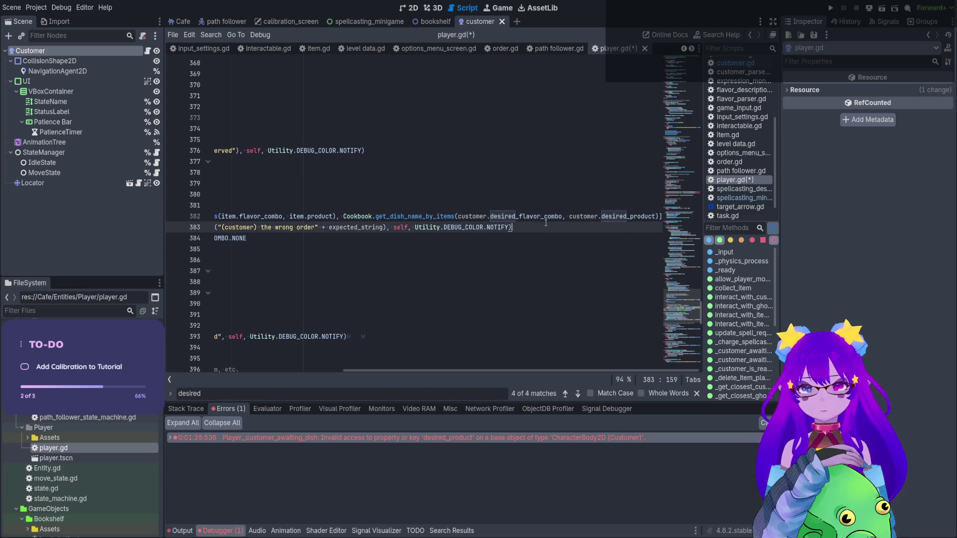
{"action": "left_click_drag", "start_coordinate": [506, 372], "coordinate": [288, 355]}
{"action": "double_click", "coordinate": [299, 248]}
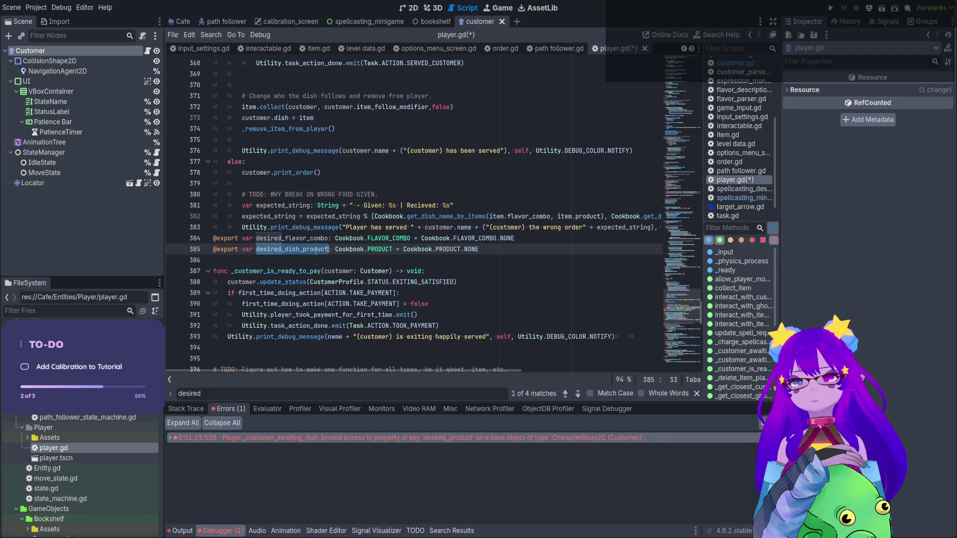
{"action": "mouse_move", "coordinate": [464, 371]}
{"action": "left_mouse_down"}
{"action": "mouse_move", "coordinate": [562, 370]}
{"action": "mouse_move", "coordinate": [641, 355]}
{"action": "left_mouse_up"}
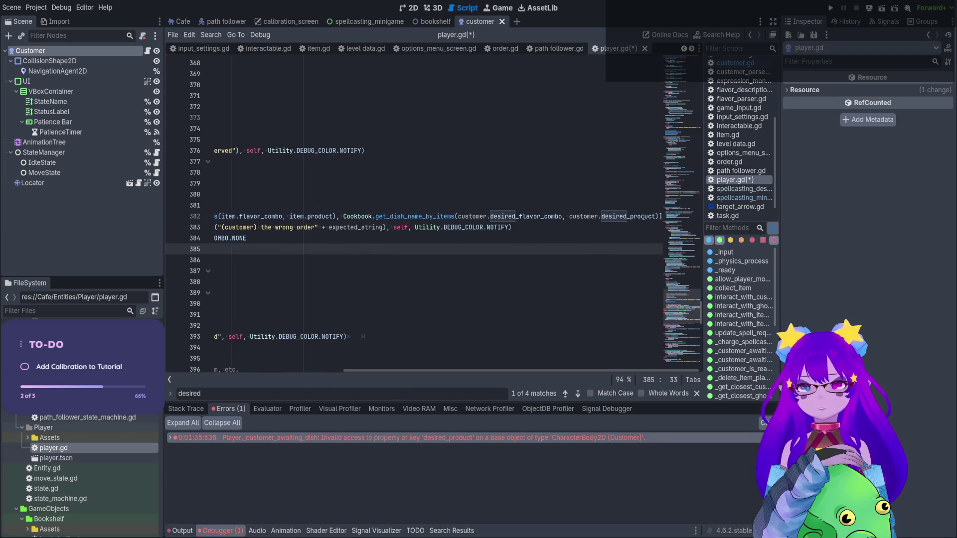
{"action": "double_click", "coordinate": [643, 216]}
{"action": "key", "text": "ctrl+v"}
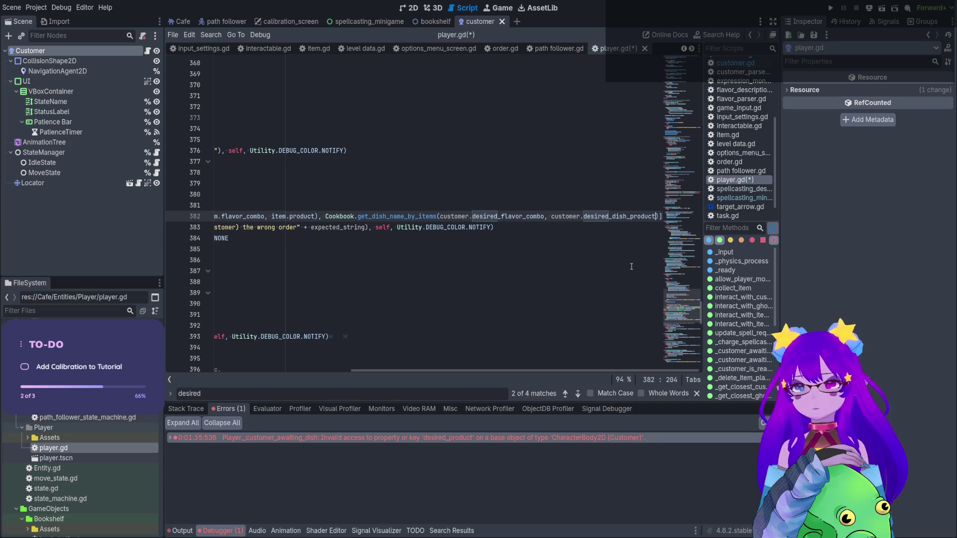
{"action": "mouse_move", "coordinate": [481, 372]}
{"action": "left_mouse_down"}
{"action": "mouse_move", "coordinate": [437, 373]}
{"action": "mouse_move", "coordinate": [544, 356]}
{"action": "left_mouse_up"}
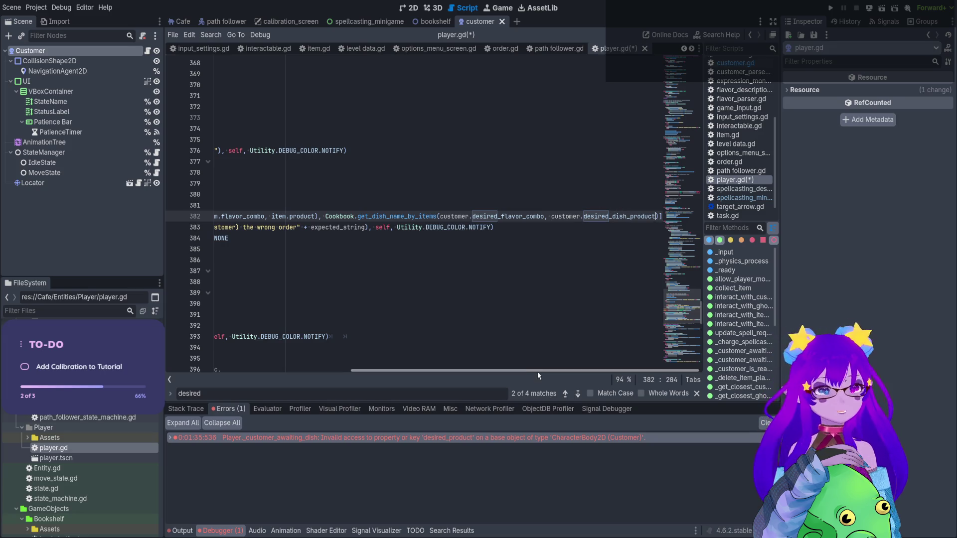
{"action": "left_click_drag", "start_coordinate": [537, 372], "coordinate": [293, 365]}
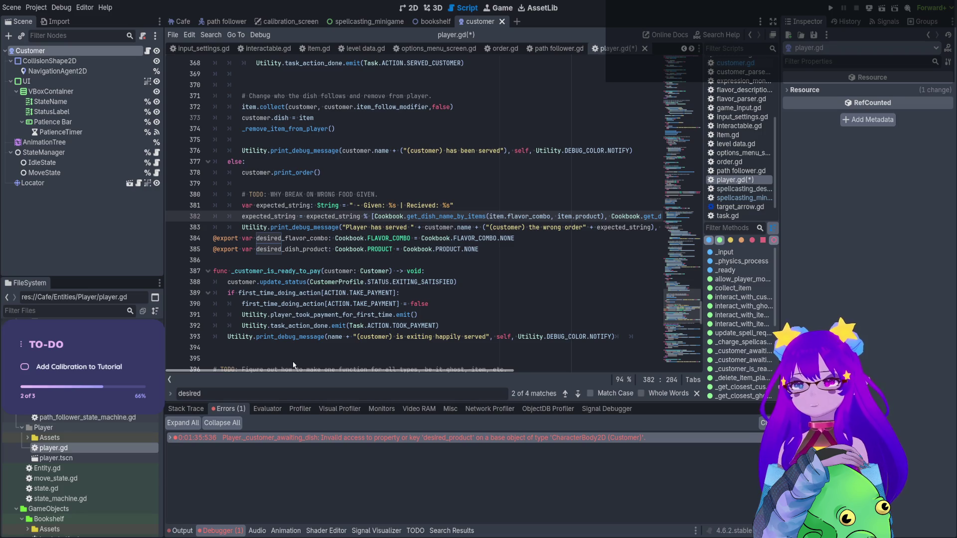
- Confirm the customer parameter's Customer type, then delete the two pasted export lines and the leftover blank line
{"action": "double_click", "coordinate": [257, 172]}
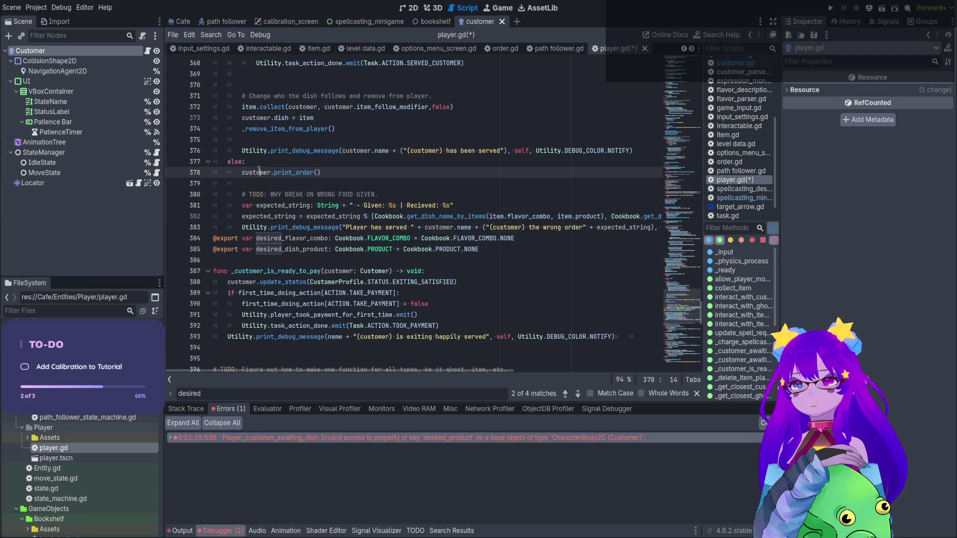
{"action": "scroll", "coordinate": [276, 183], "scroll_direction": "up", "scroll_amount": 6}
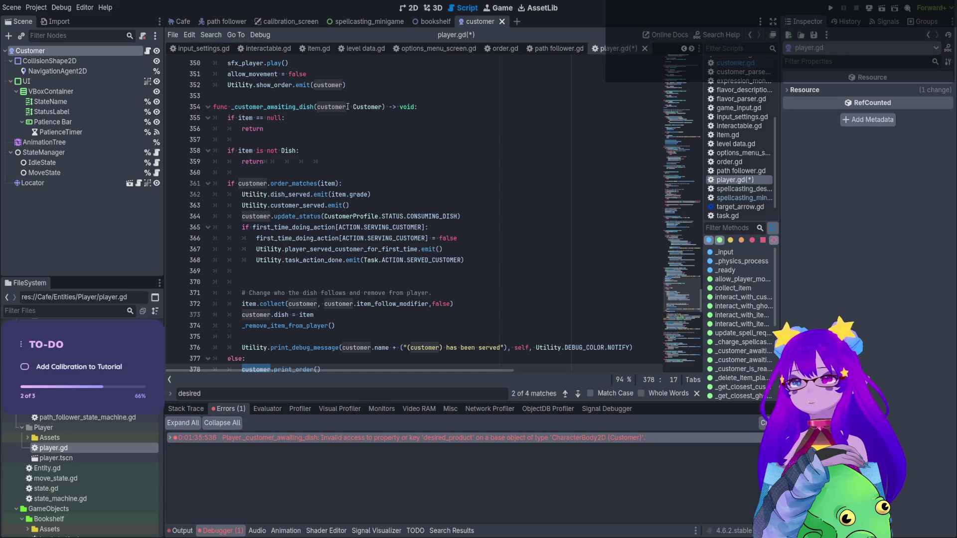
{"action": "double_click", "coordinate": [369, 108]}
{"action": "scroll", "coordinate": [359, 127], "scroll_direction": "down", "scroll_amount": 5}
{"action": "left_click", "coordinate": [479, 289]}
{"action": "mouse_move", "coordinate": [478, 288]}
{"action": "left_mouse_down"}
{"action": "mouse_move", "coordinate": [221, 260]}
{"action": "mouse_move", "coordinate": [220, 271]}
{"action": "left_mouse_up"}
{"action": "key", "text": "BackSpace"}
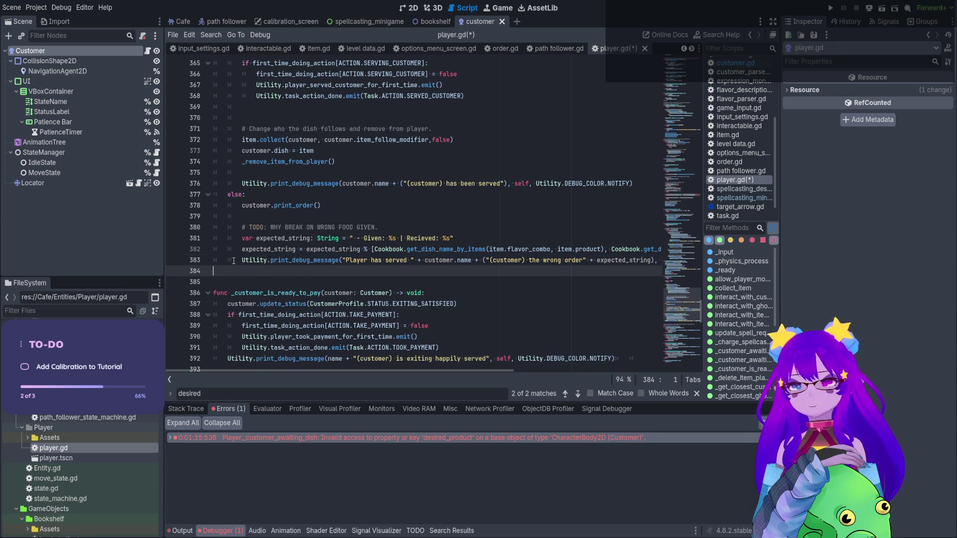
{"action": "key", "text": "BackSpace"}
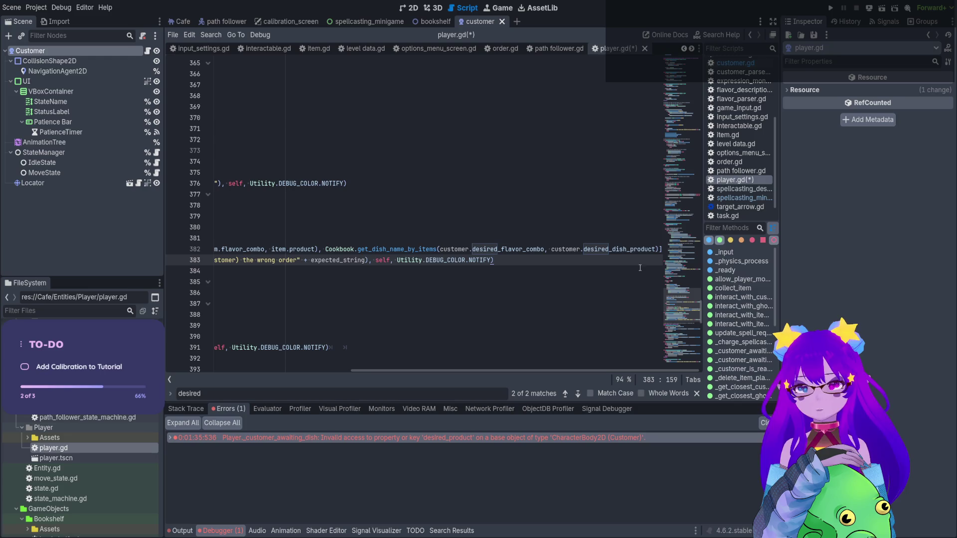
{"action": "double_click", "coordinate": [619, 249]}
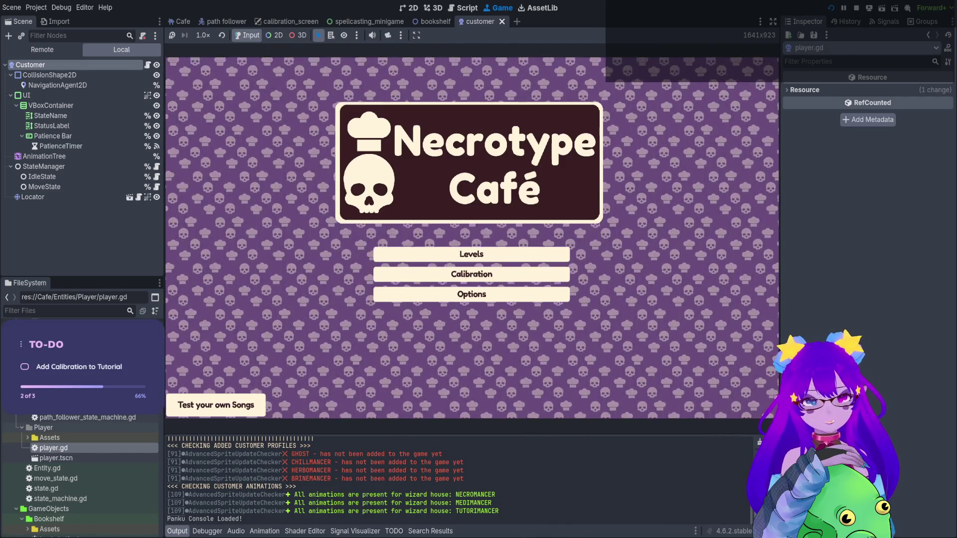
- Mute the running game, spawn a seated test customer, and cook a flavored dish in the kitchen
{"action": "left_click", "coordinate": [372, 34]}
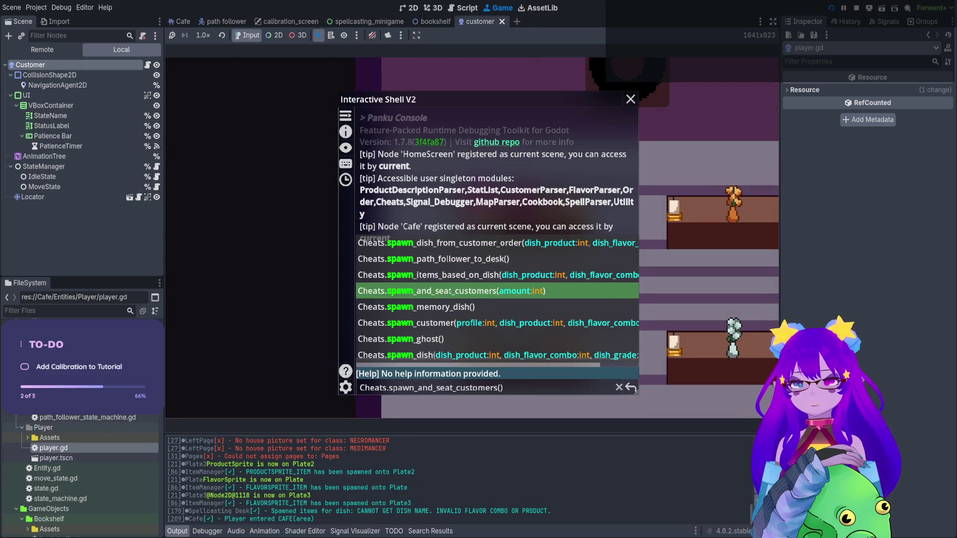
{"action": "key", "text": "Return"}
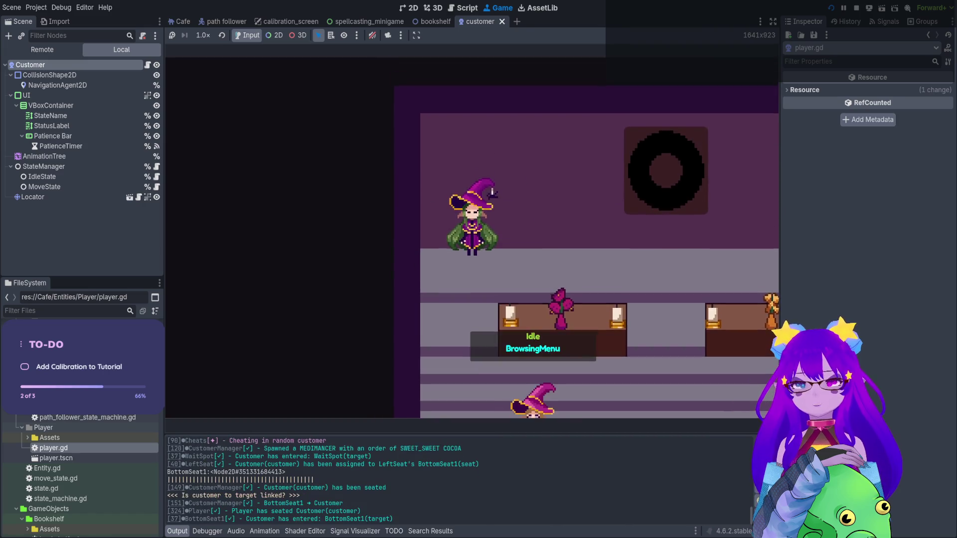
{"action": "key", "text": "s"}
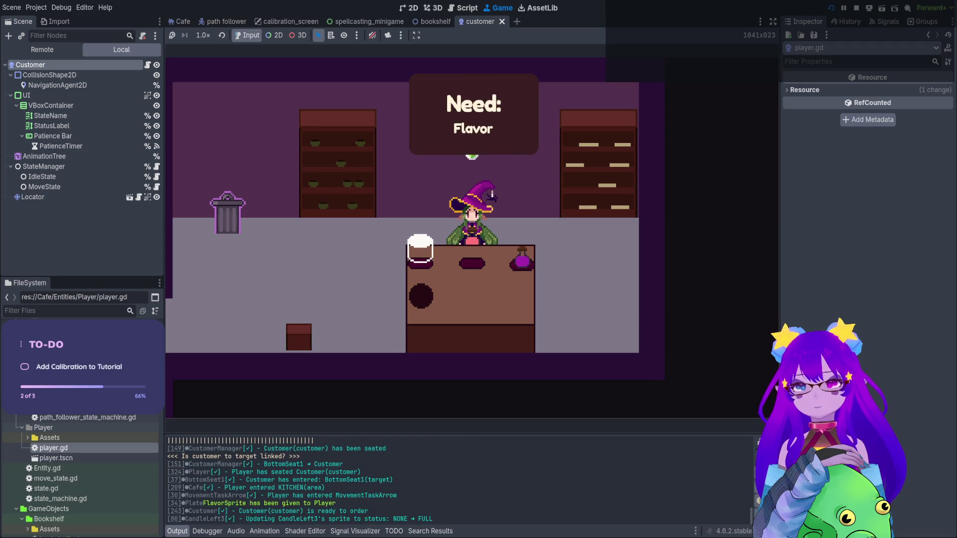
{"action": "key", "text": "q"}
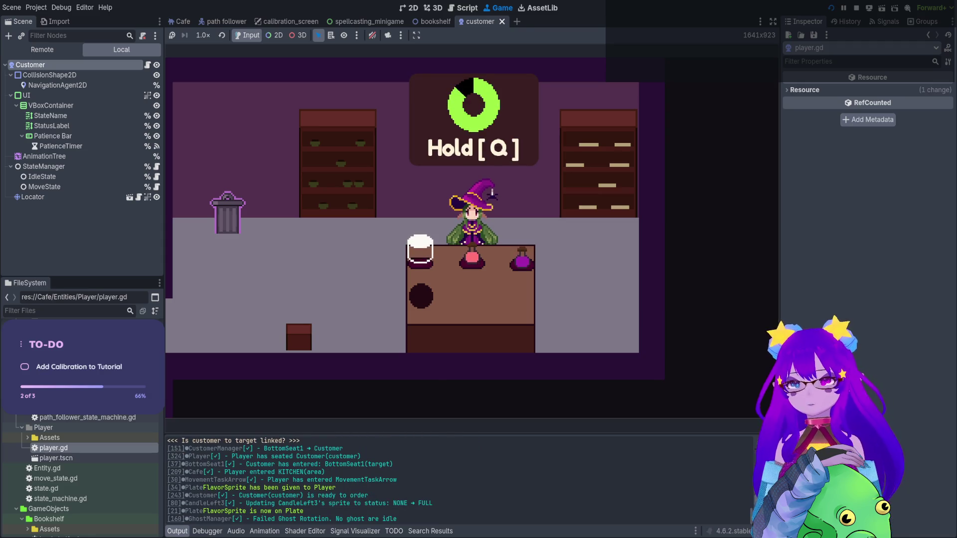
{"action": "key", "text": "Return"}
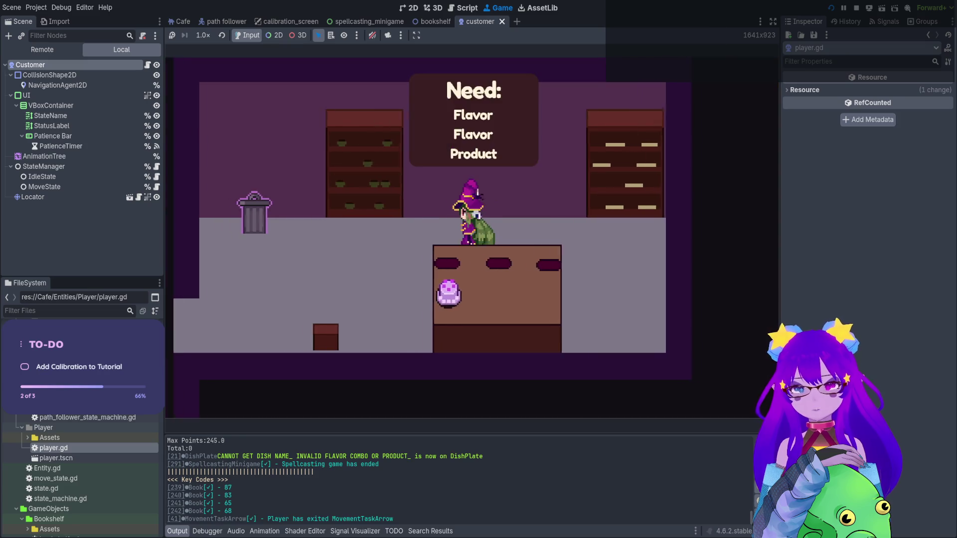
- Take the customer's order in the dining room, check the orders list, and serve the dish twice
{"action": "key", "text": "a"}
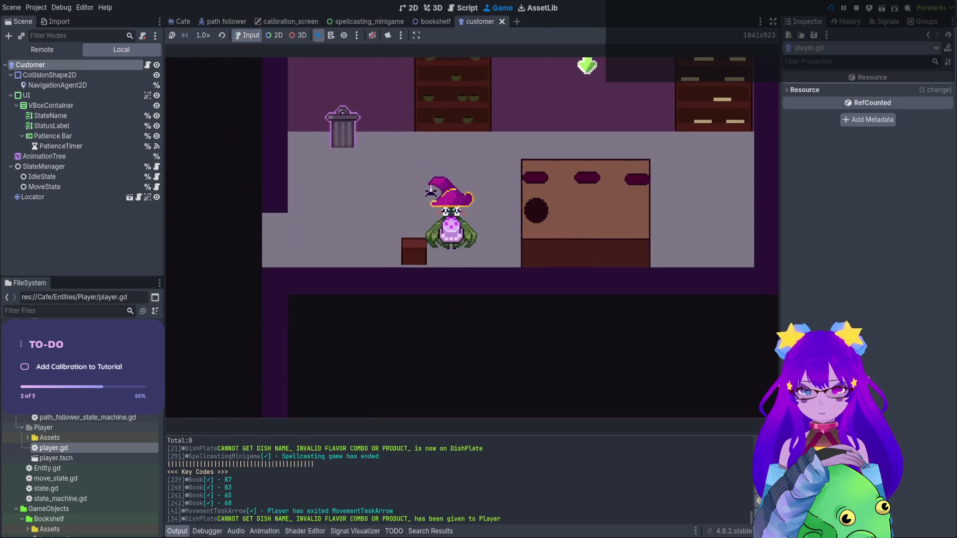
{"action": "key", "text": "s"}
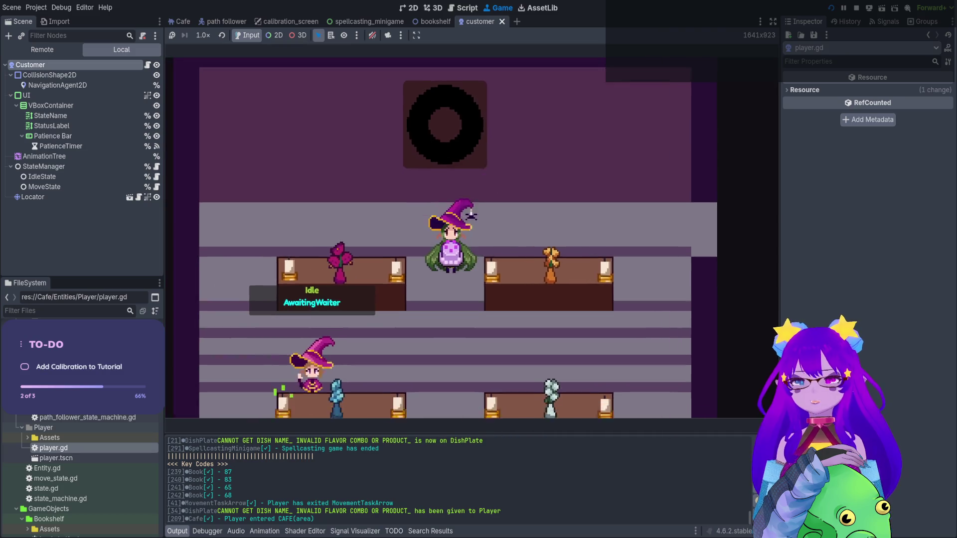
{"action": "key", "text": "e"}
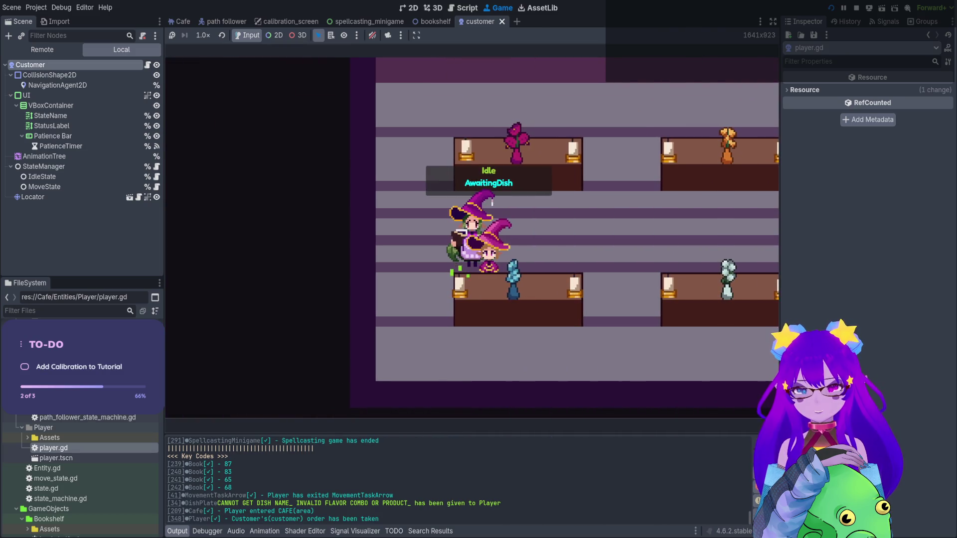
{"action": "key", "text": "Tab"}
{"action": "key", "text": "Tab"}
{"action": "key", "text": "Tab"}
{"action": "key", "text": "Tab"}
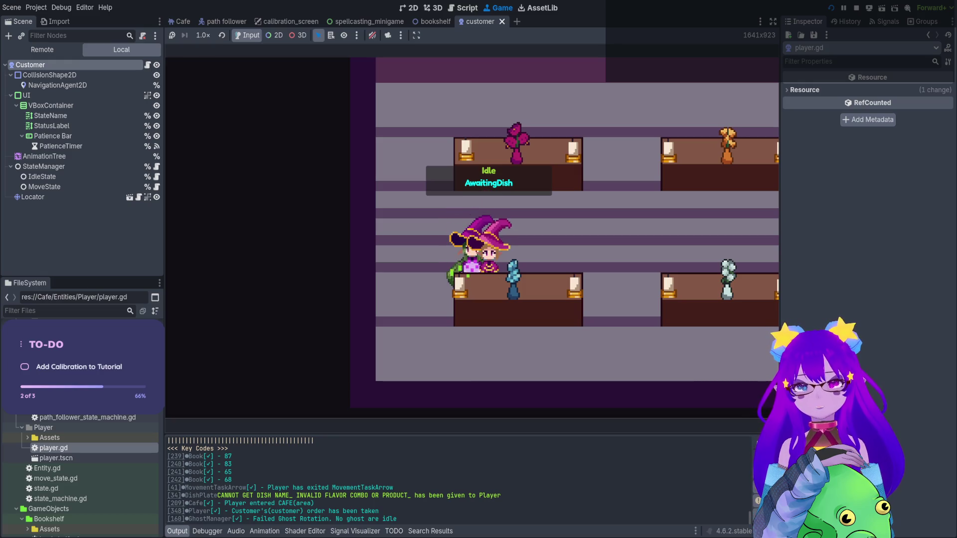
{"action": "key", "text": "e"}
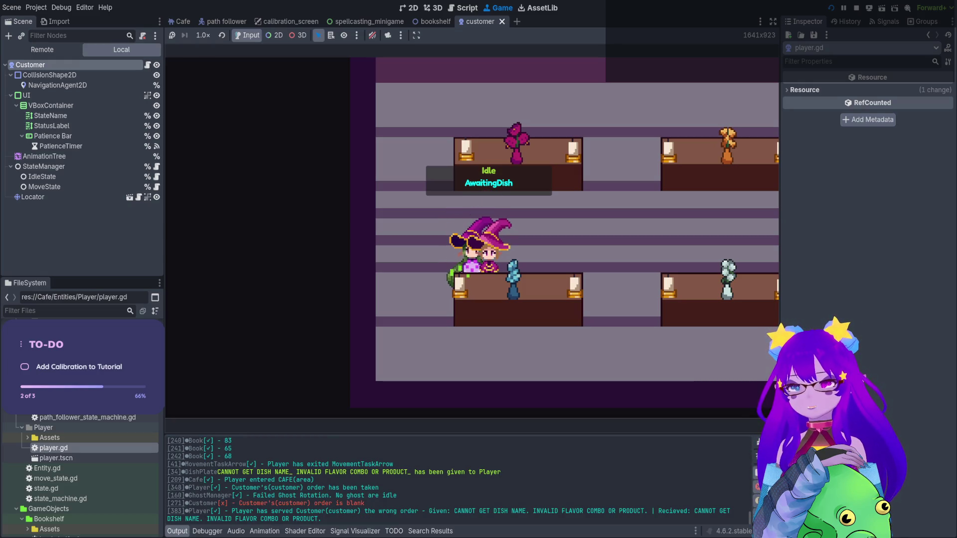
{"action": "key", "text": "e"}
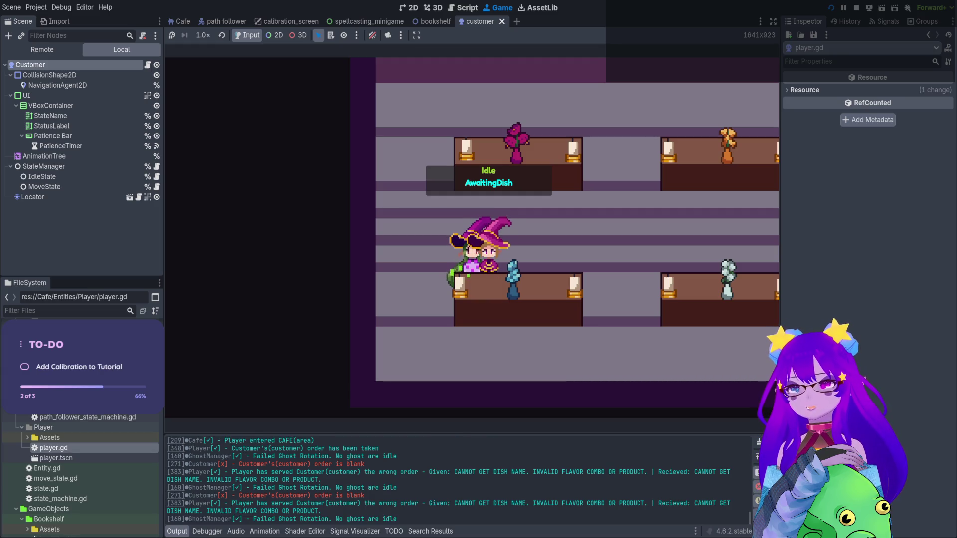
- Select CANNOT GET DISH NAME in the Output log and stop the game with F8
{"action": "key", "text": "w"}
{"action": "key", "text": "d"}
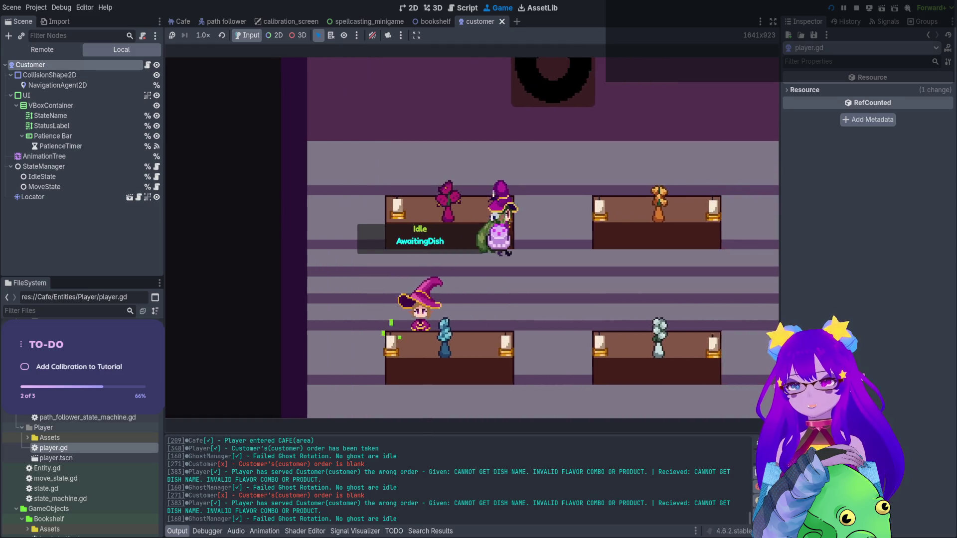
{"action": "key", "text": "s"}
{"action": "key", "text": "a"}
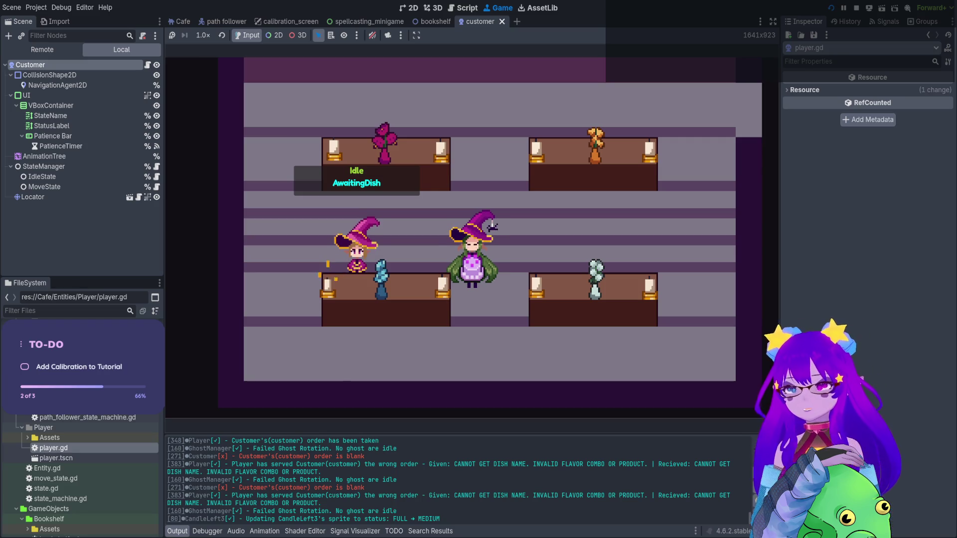
{"action": "left_click_drag", "start_coordinate": [452, 495], "coordinate": [525, 498]}
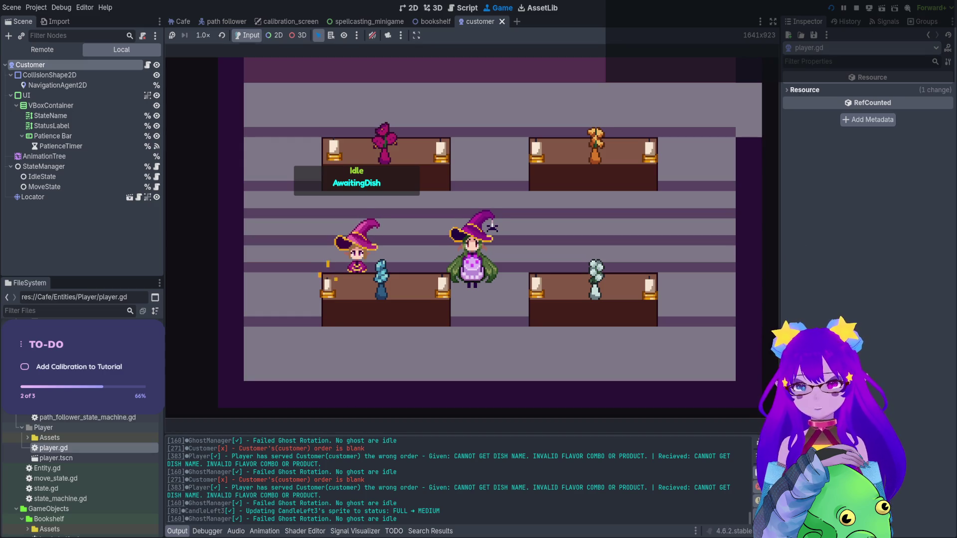
{"action": "key", "text": "F8"}
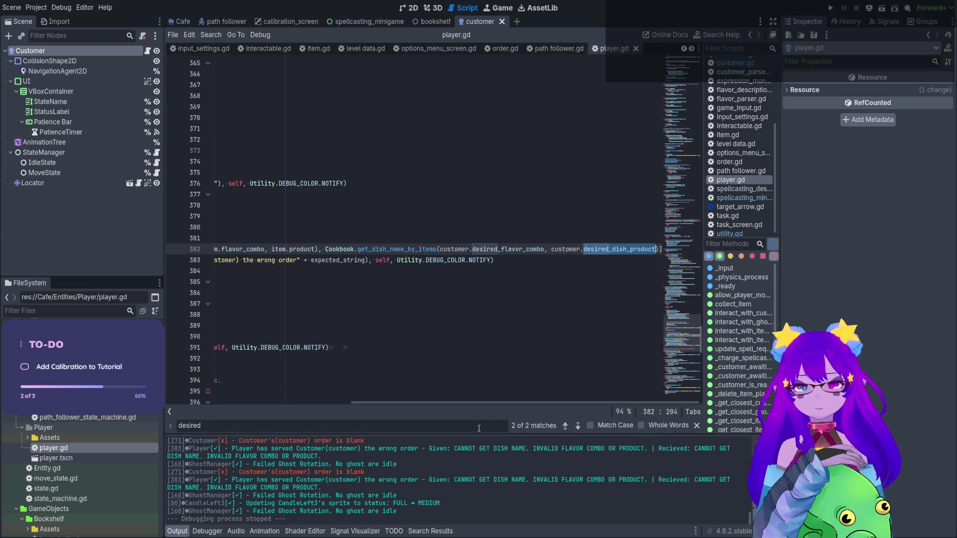
{"action": "mouse_move", "coordinate": [511, 433]}
{"action": "left_mouse_down"}
{"action": "mouse_move", "coordinate": [515, 254]}
{"action": "mouse_move", "coordinate": [523, 325]}
{"action": "left_mouse_up"}
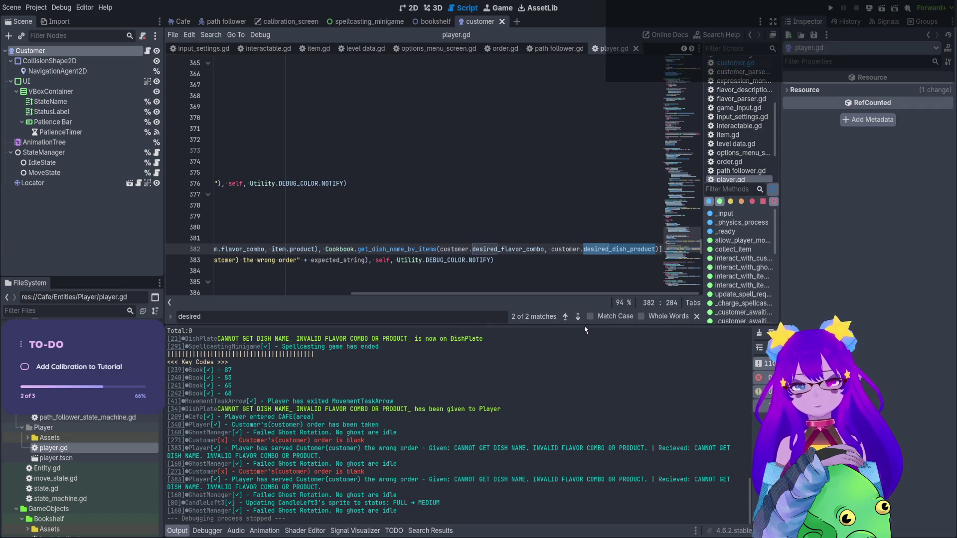
{"action": "left_click_drag", "start_coordinate": [586, 329], "coordinate": [563, 434]}
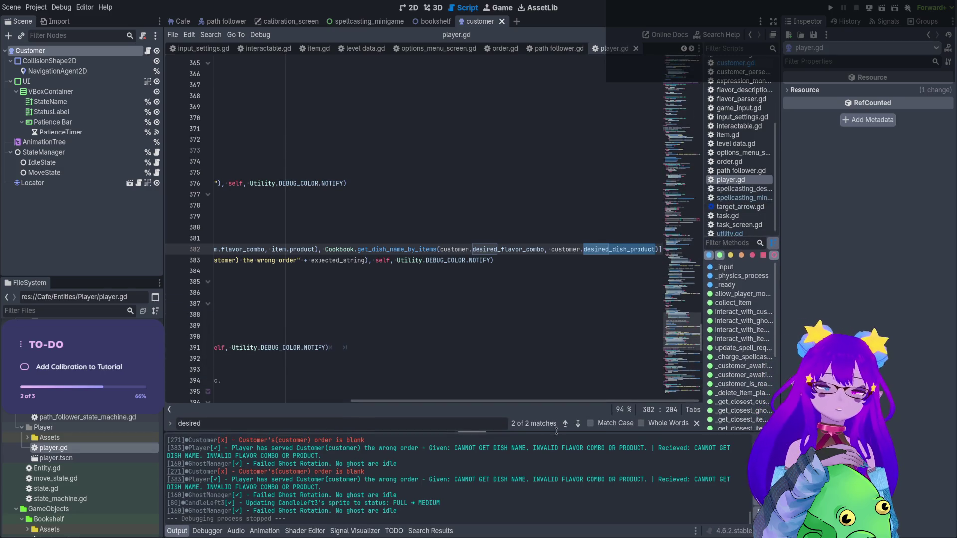
{"action": "left_click_drag", "start_coordinate": [456, 400], "coordinate": [263, 373]}
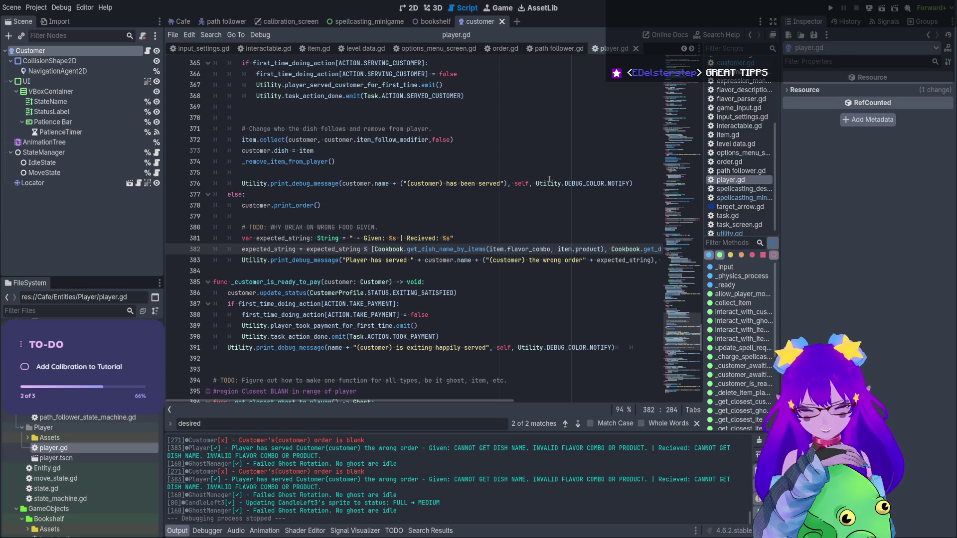
- Move from the player.gd script to the customer scene's 2D view and select the StateManager node
{"action": "left_click", "coordinate": [471, 269]}
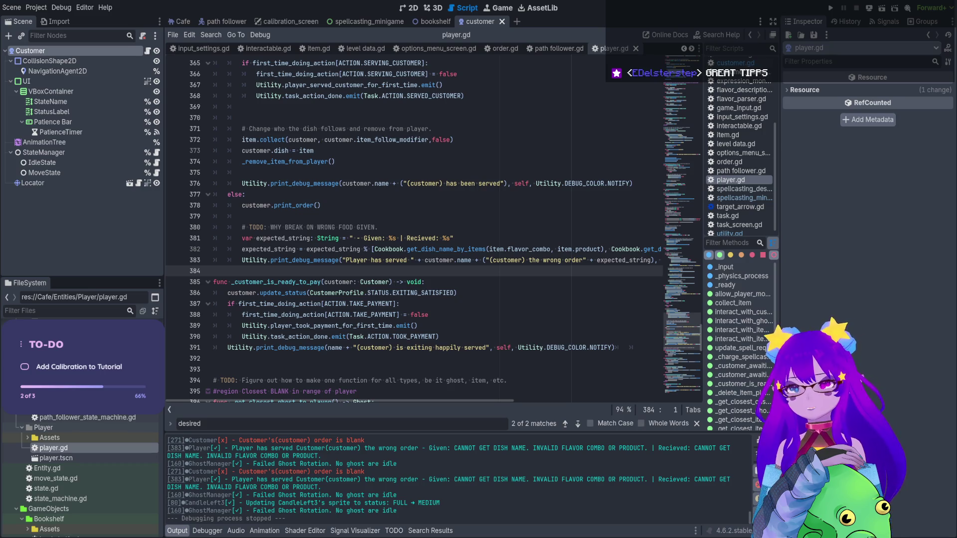
{"action": "left_click", "coordinate": [526, 86]}
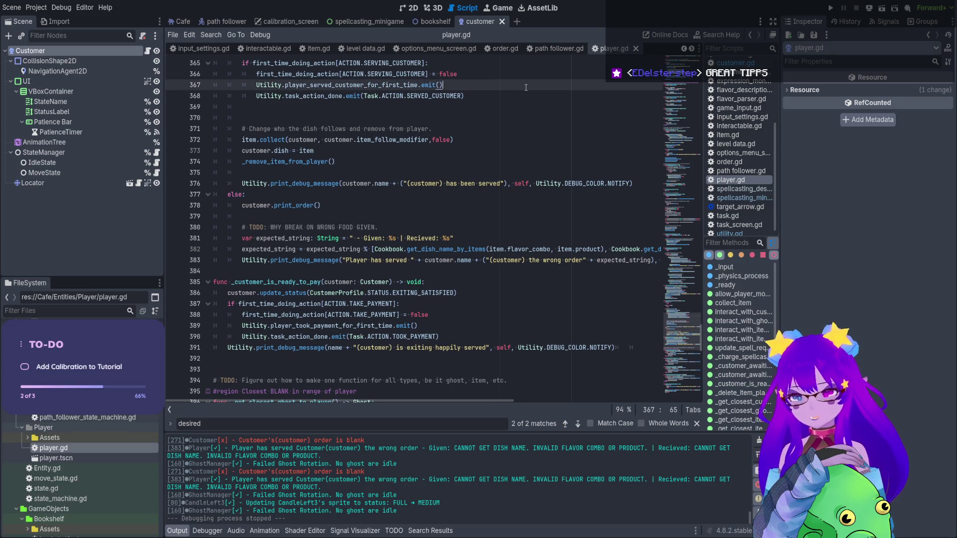
{"action": "left_click", "coordinate": [406, 9]}
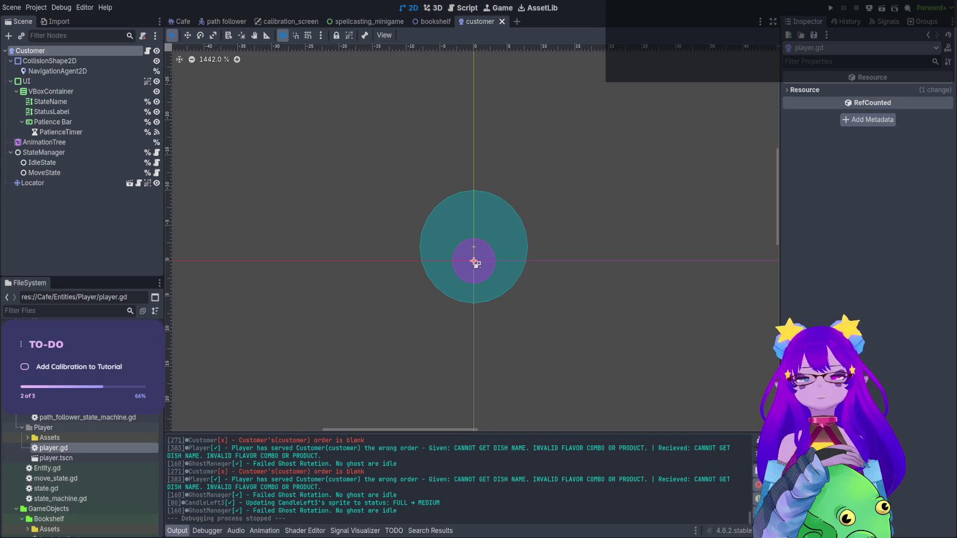
{"action": "left_click", "coordinate": [79, 215]}
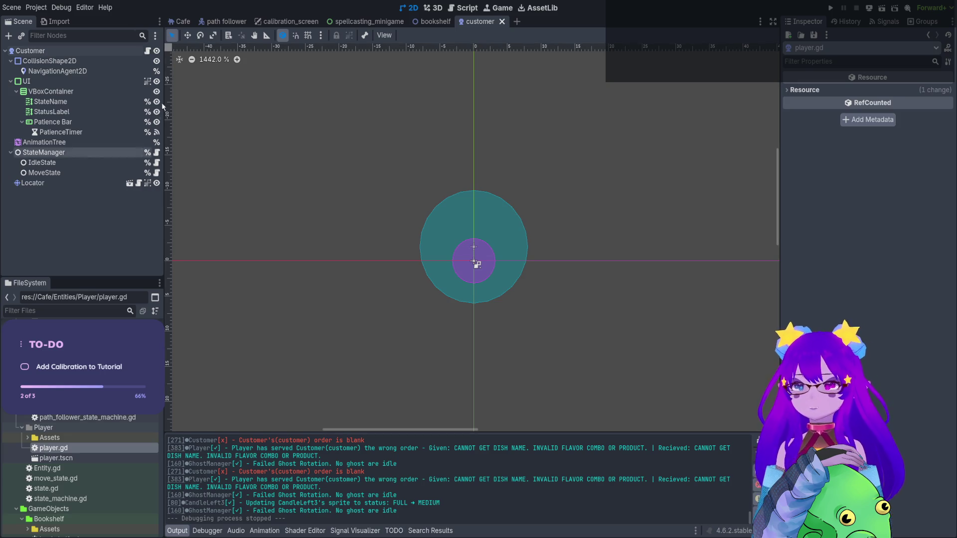